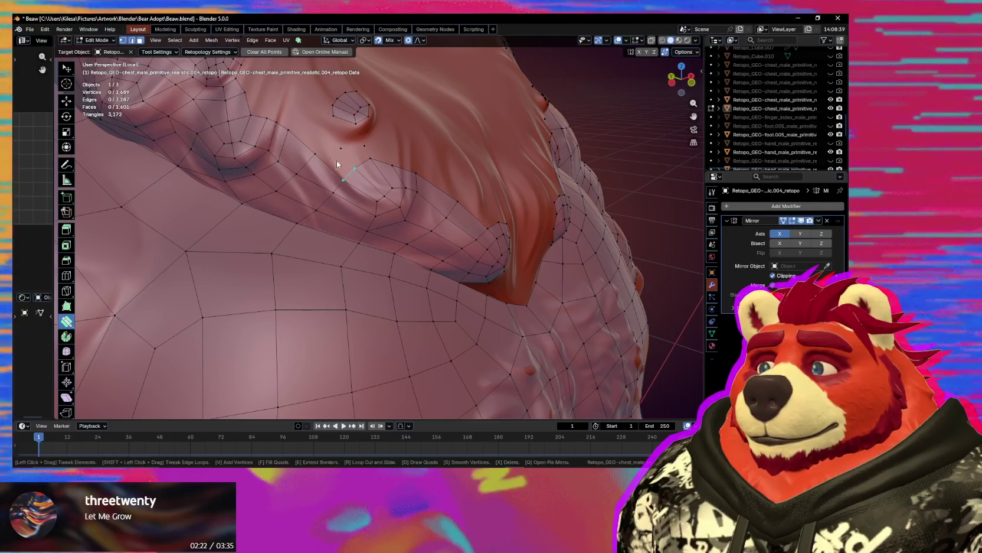
- Add a quad beside the chest bump ring and extrude a new ring of faces around it
left_click(355, 157)
middle_click_drag(384, 153, 373, 142)
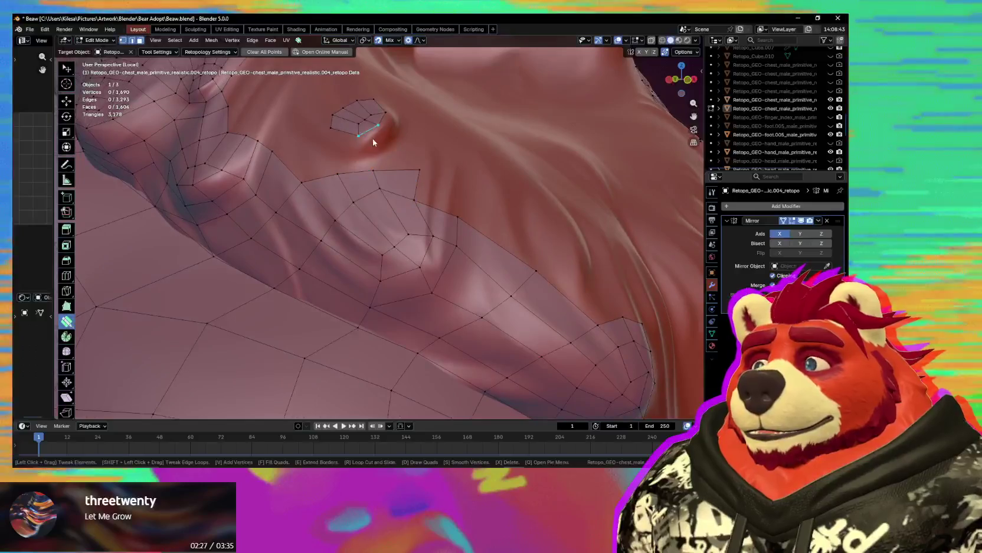
key("e")
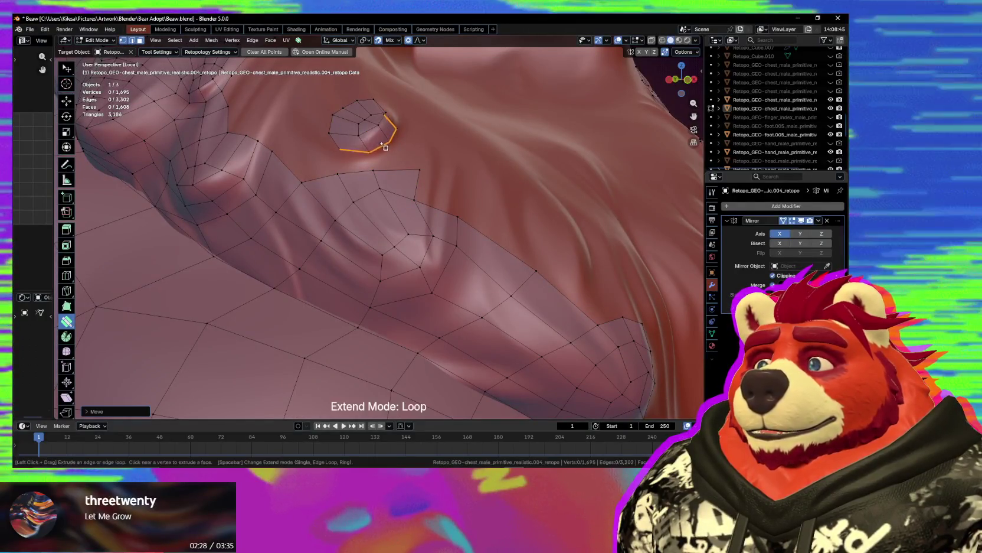
left_click(395, 145)
middle_click_drag(394, 145, 372, 170)
left_click_drag(372, 170, 384, 154)
mouse_move(383, 154)
middle_mouse_down()
mouse_move(395, 195)
mouse_move(349, 208)
mouse_move(341, 184)
middle_mouse_up()
- Bridge the gaps with quads linking the bump ring to the surrounding mesh
left_click(394, 191)
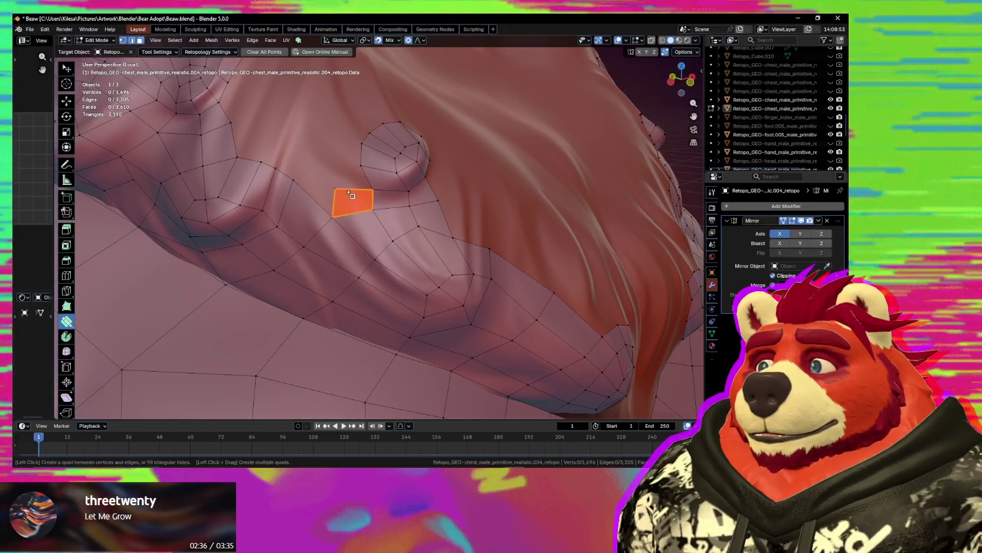
left_click_drag(349, 194, 345, 186)
left_click(340, 165)
middle_click_drag(346, 151, 346, 178)
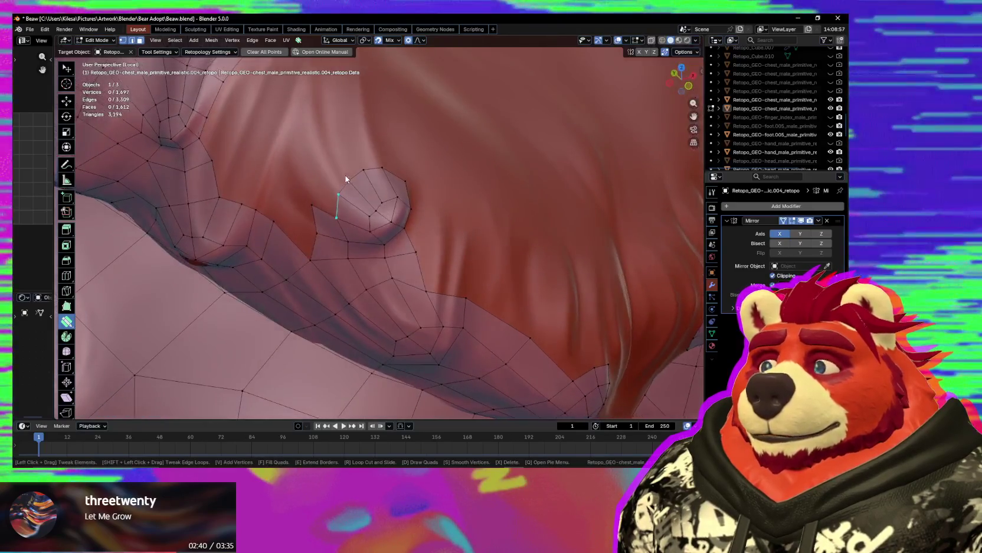
left_click_drag(347, 181, 340, 194)
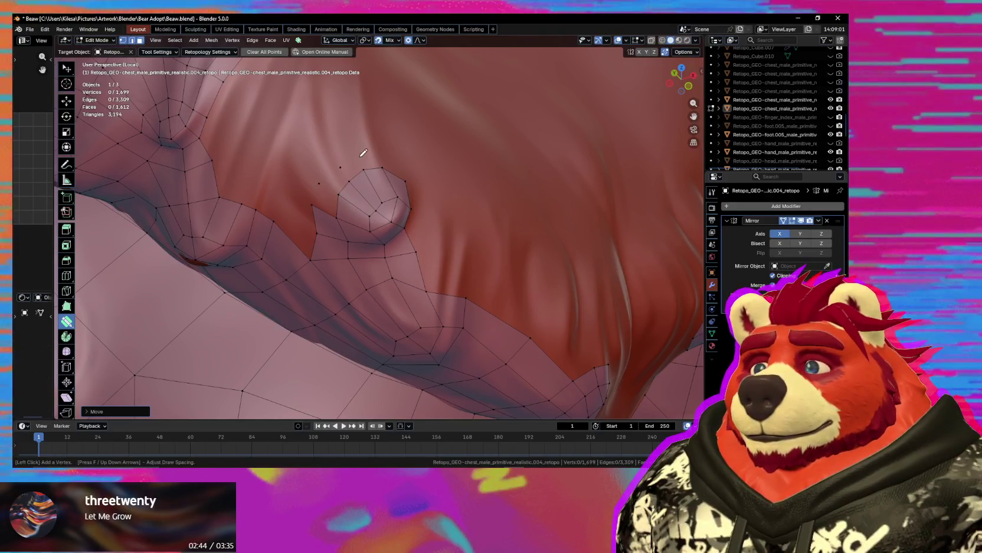
left_click_drag(330, 196, 382, 172)
mouse_move(382, 171)
middle_mouse_down()
mouse_move(372, 176)
mouse_move(418, 185)
mouse_move(347, 202)
middle_mouse_up()
- Place new vertices above the chest bump to build additional quads
left_click(368, 168)
left_click(391, 173)
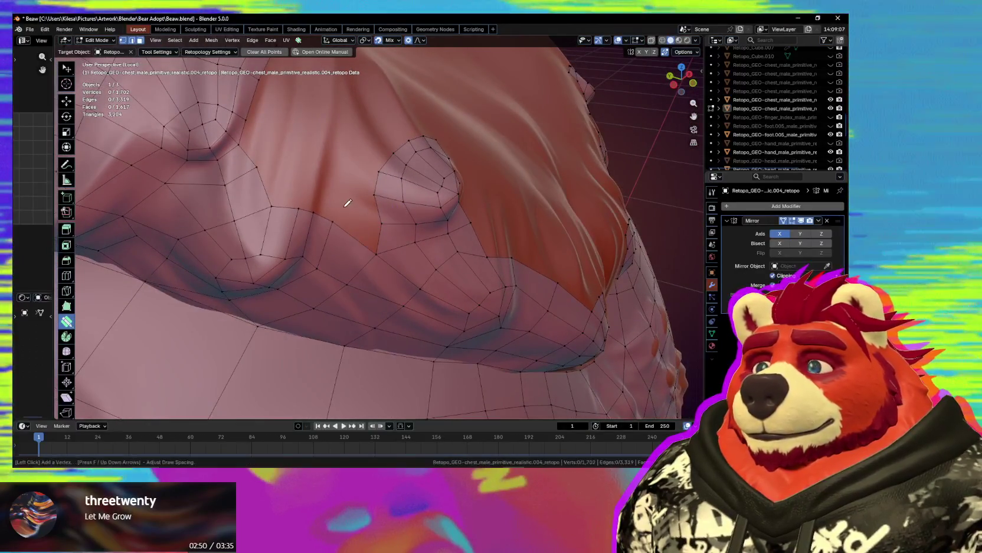
left_click(343, 206)
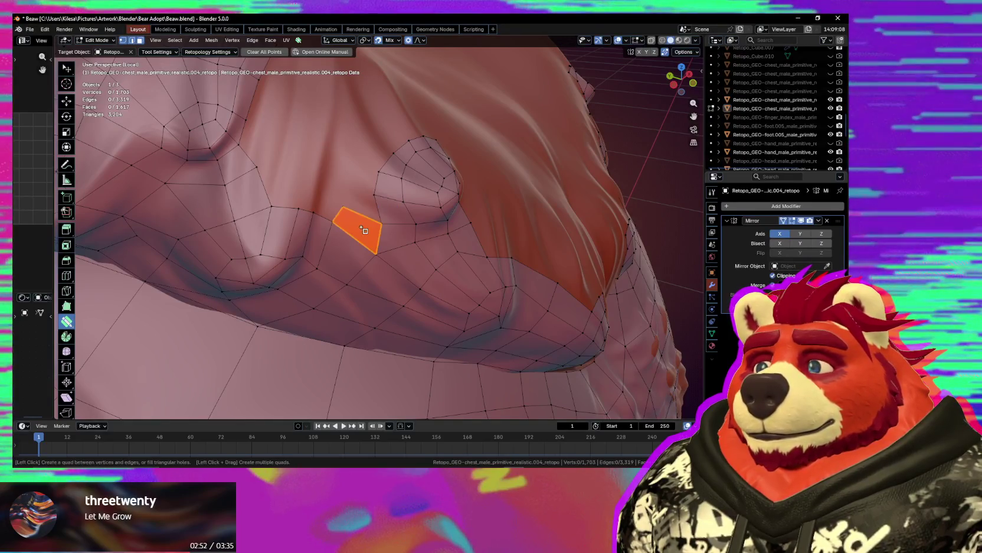
left_click(321, 193)
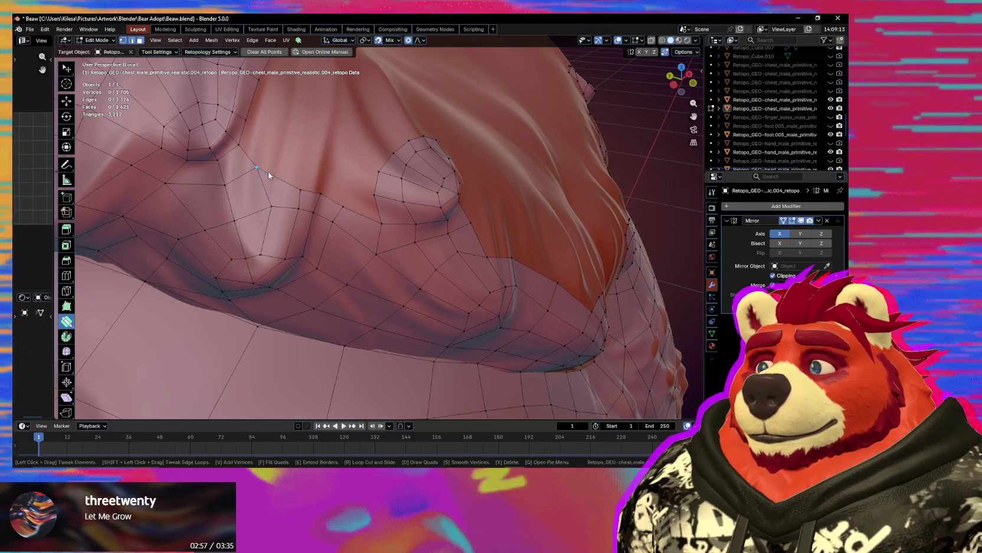
mouse_move(299, 190)
left_mouse_down()
mouse_move(293, 179)
mouse_move(298, 215)
left_mouse_up()
middle_click_drag(298, 214, 324, 221)
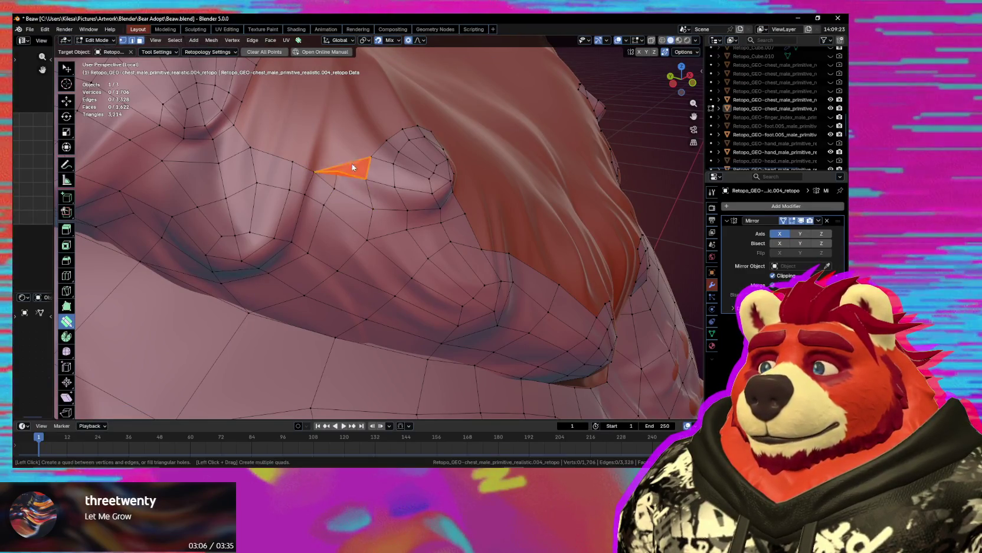
- Fill the remaining holes beside the chest bump with faces
middle_click_drag(365, 174, 346, 175)
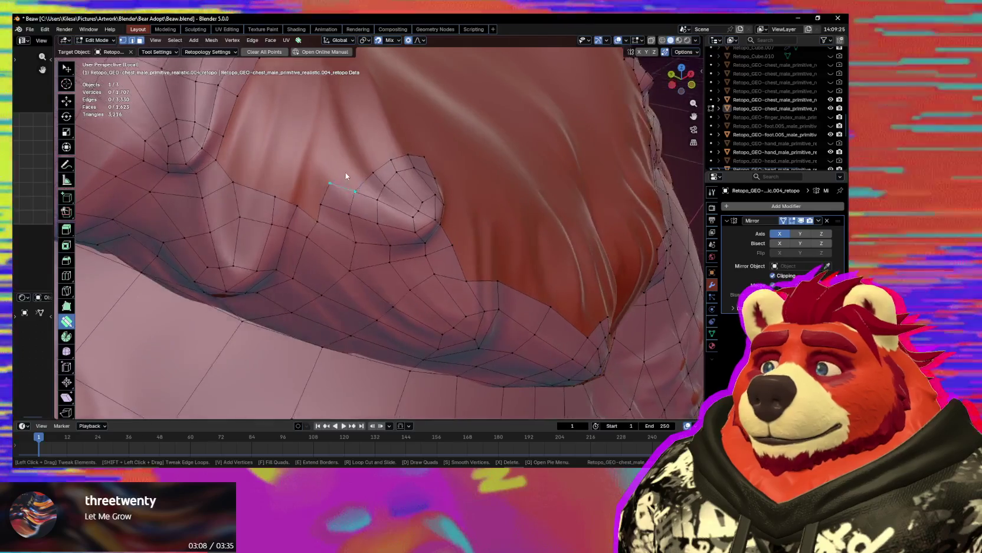
left_click(353, 172)
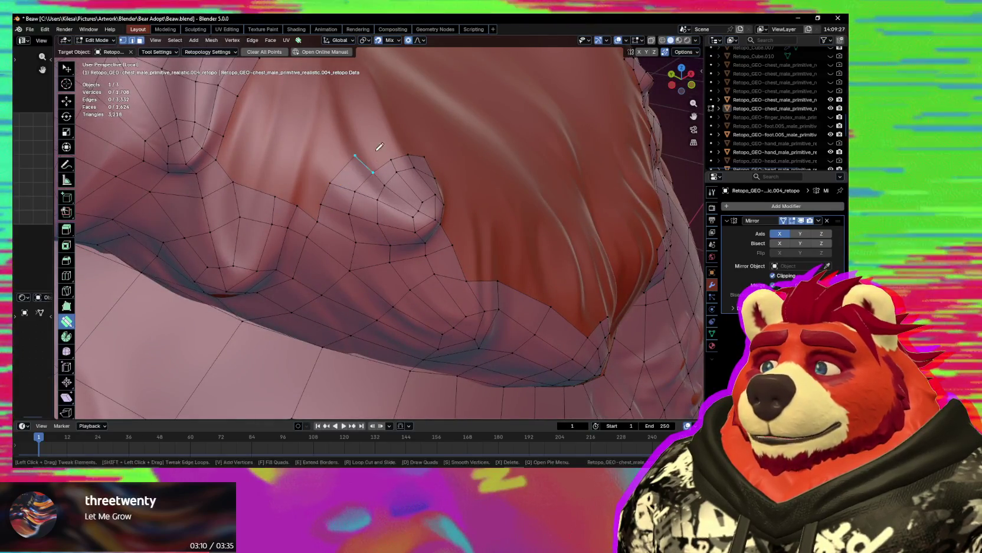
left_click(374, 161)
middle_click_drag(374, 161, 370, 181)
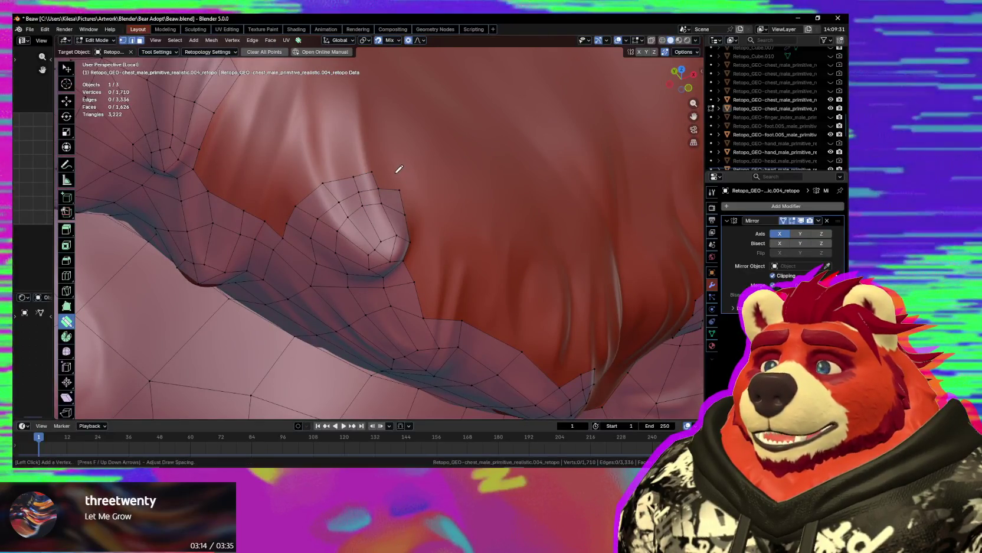
mouse_move(381, 177)
middle_mouse_down()
mouse_move(376, 196)
mouse_move(399, 182)
mouse_move(399, 213)
middle_mouse_up()
left_click(375, 217)
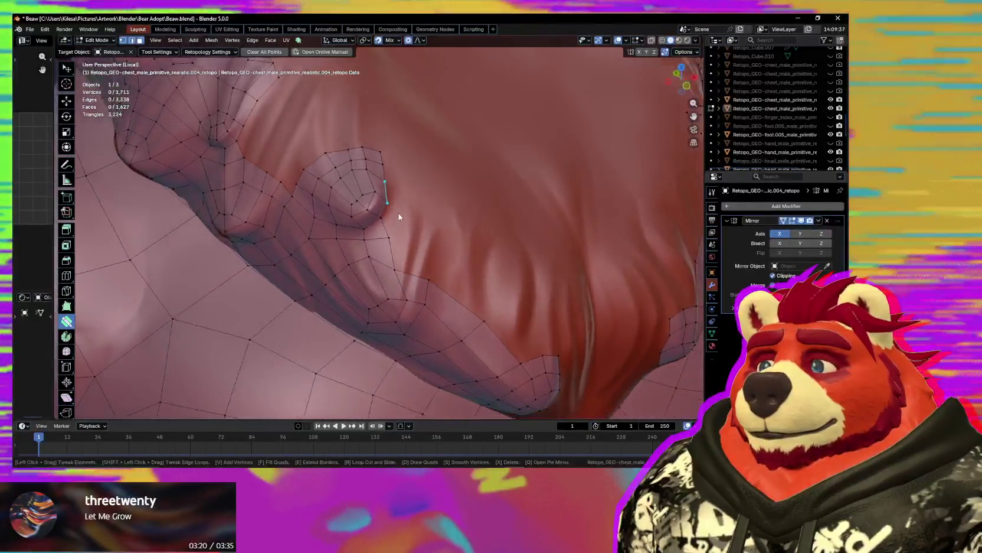
- Smooth the vertices around the chest bump and nudge a nearby edge
key("s")
left_click_drag(364, 183, 389, 202)
mouse_move(384, 225)
middle_mouse_down()
mouse_move(355, 203)
mouse_move(338, 167)
middle_mouse_up()
left_click_drag(338, 166, 336, 167)
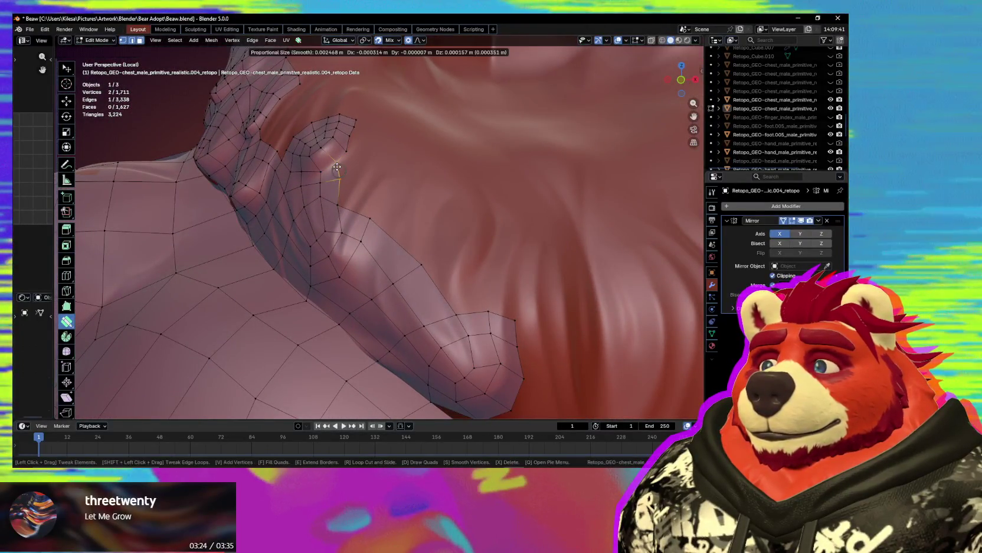
middle_click_drag(336, 167, 386, 173)
- Tweak edges and vertices on the chest bump ring, then smooth the area again
mouse_move(377, 149)
left_mouse_down()
mouse_move(379, 157)
mouse_move(361, 155)
left_mouse_up()
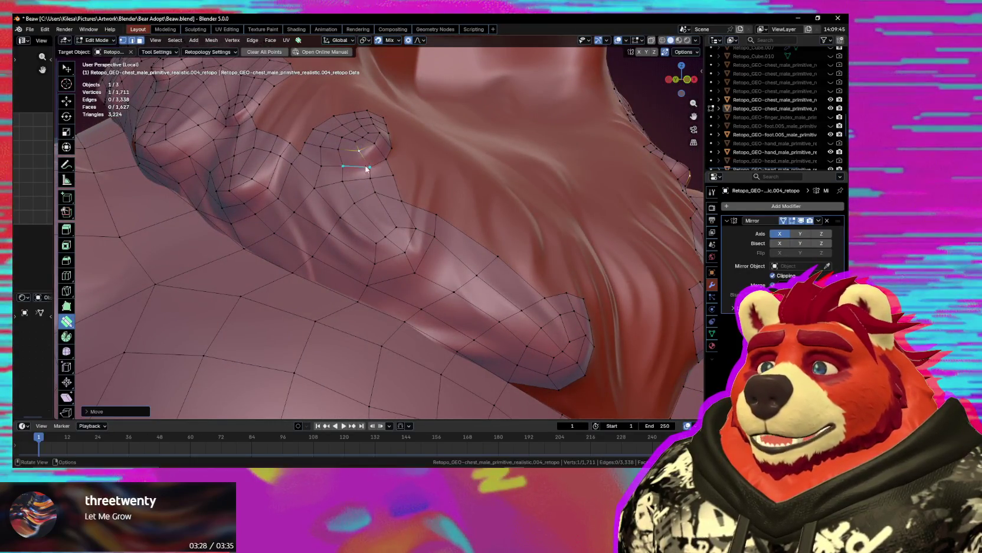
middle_click_drag(361, 155, 377, 164)
left_click_drag(377, 164, 366, 165)
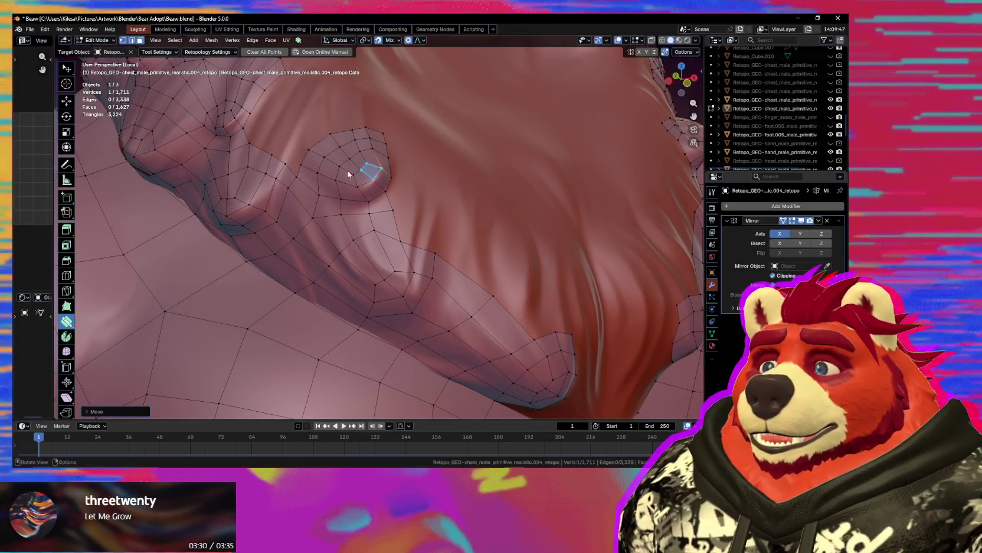
left_click_drag(298, 165, 317, 154)
key("s")
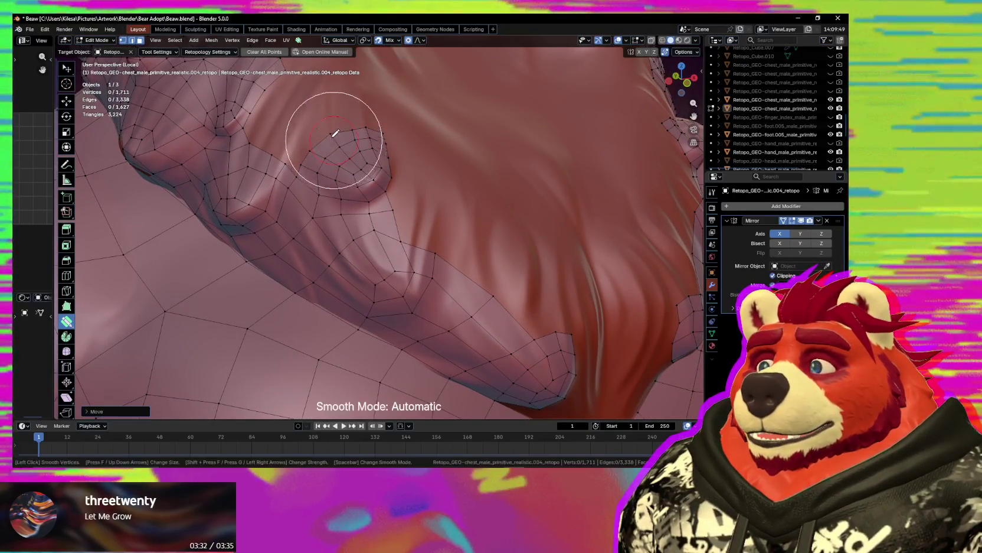
mouse_move(357, 150)
left_mouse_down()
mouse_move(358, 174)
mouse_move(382, 174)
left_mouse_up()
mouse_move(382, 174)
middle_mouse_down()
mouse_move(340, 230)
mouse_move(401, 202)
mouse_move(374, 209)
middle_mouse_up()
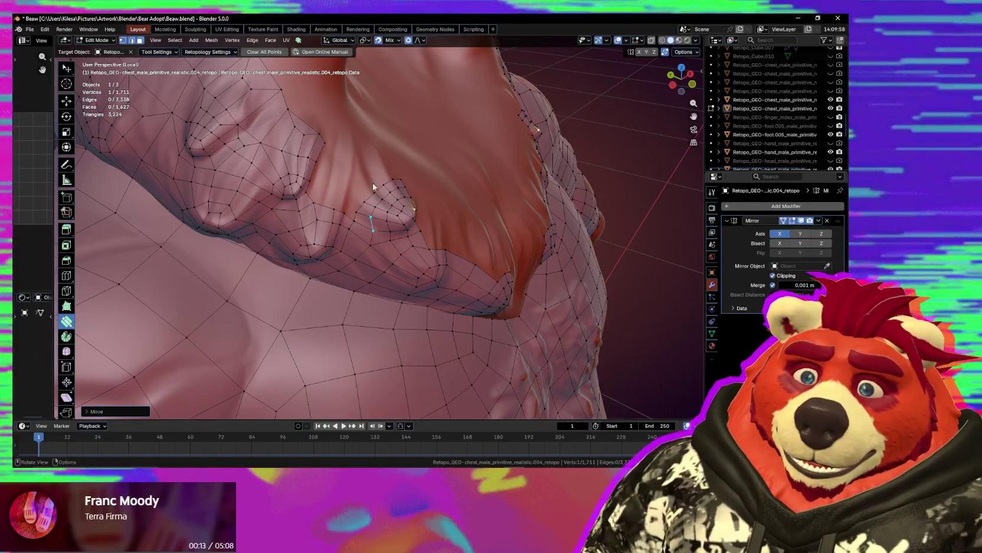
- Extend an edge loop on the chest into a new strip of faces
middle_click_drag(382, 196, 383, 212)
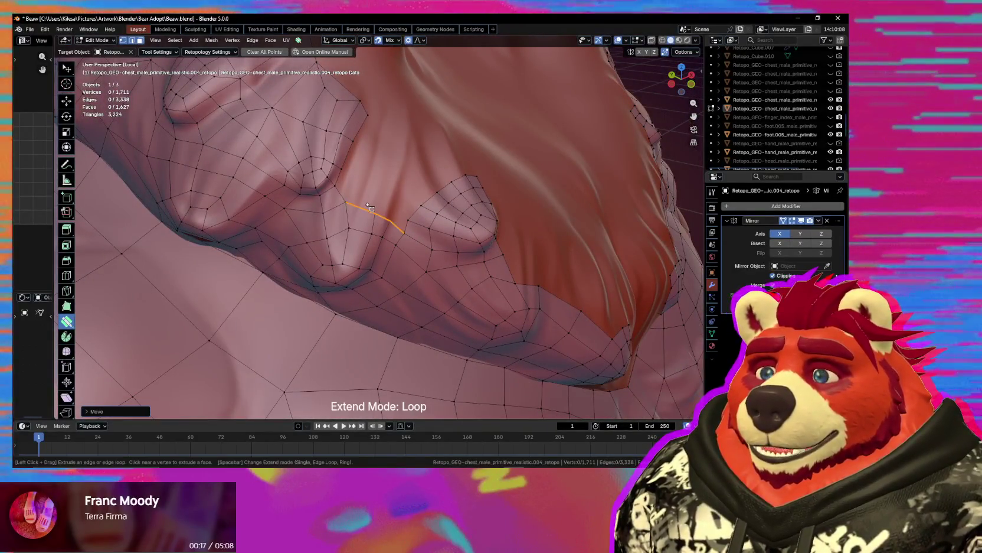
key("ctrl+z")
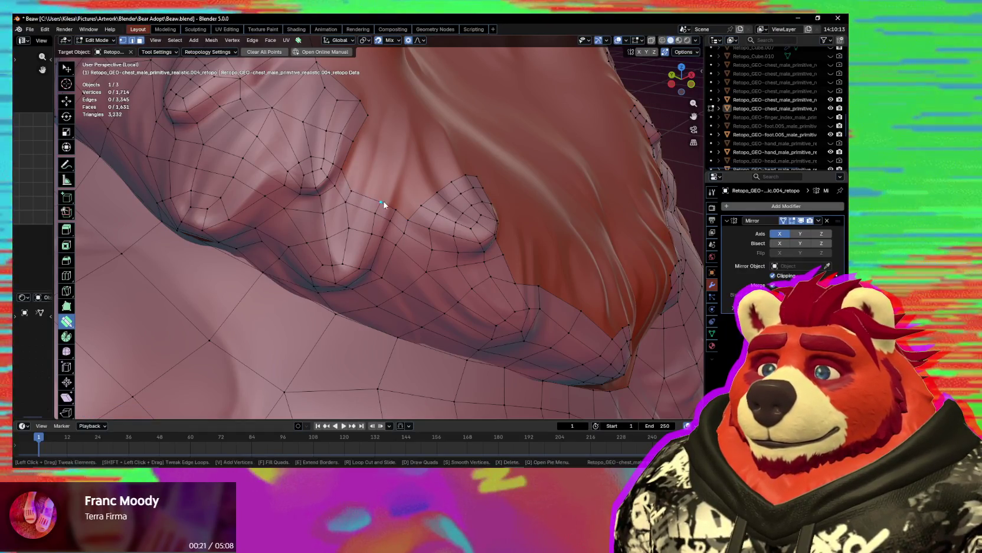
mouse_move(391, 190)
left_mouse_down()
mouse_move(401, 178)
mouse_move(429, 208)
left_mouse_up()
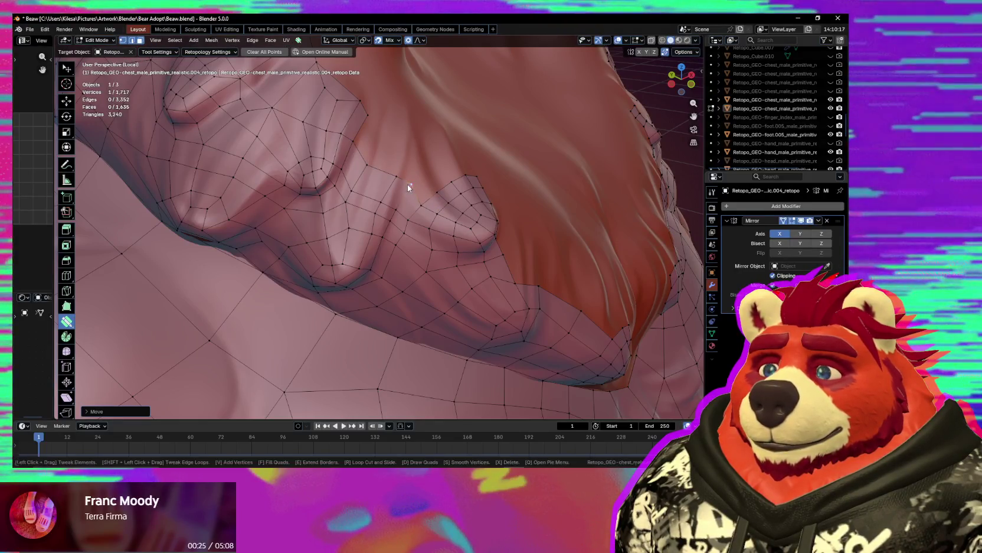
mouse_move(384, 179)
middle_mouse_down()
mouse_move(372, 203)
mouse_move(351, 211)
middle_mouse_up()
- Collapse a stray edge into a single vertex and relax the new faces
key("e")
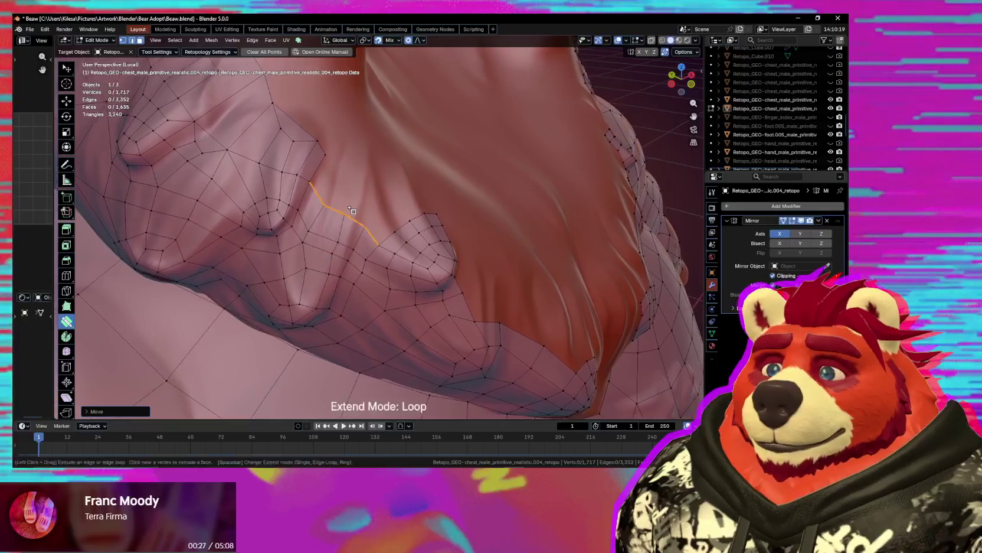
mouse_move(333, 175)
left_mouse_down()
mouse_move(313, 143)
mouse_move(319, 153)
left_mouse_up()
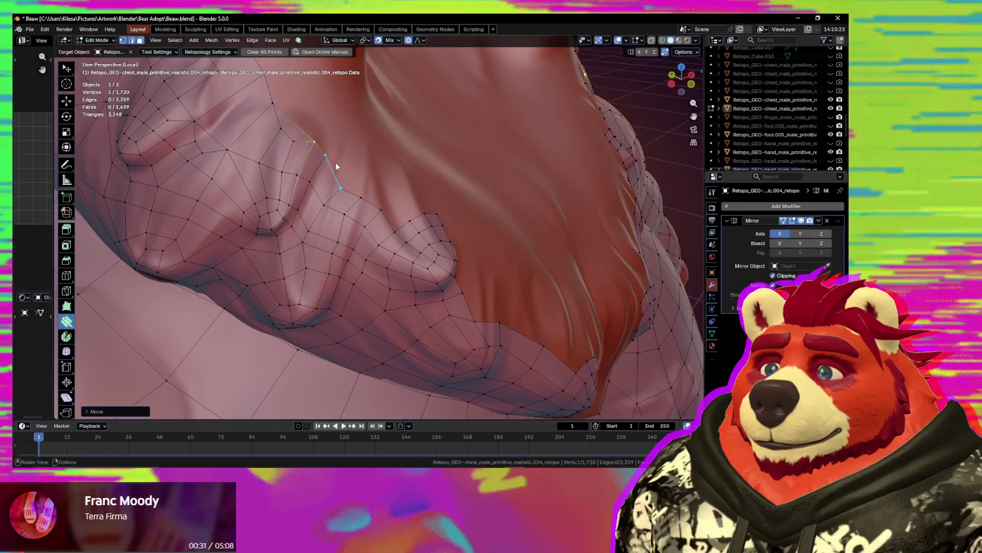
middle_click_drag(351, 164, 336, 194)
key("s")
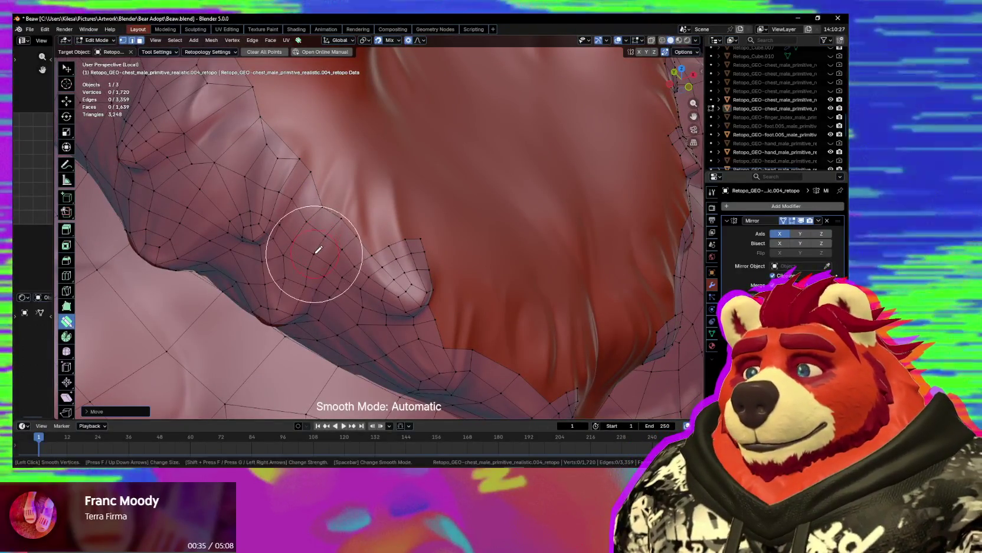
mouse_move(359, 233)
left_mouse_down()
mouse_move(365, 207)
mouse_move(336, 203)
left_mouse_up()
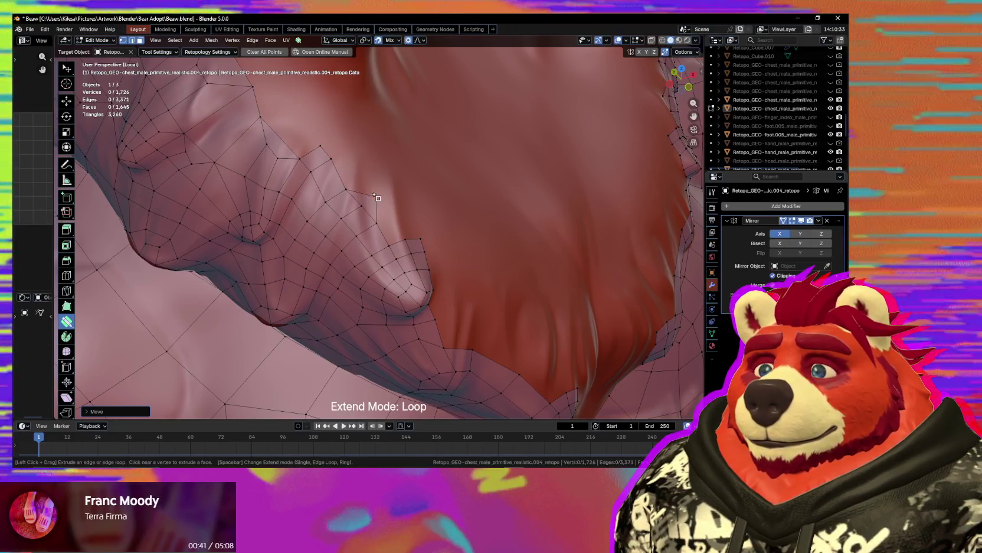
- Extend two more strips of faces up the chest beside the bump
left_click_drag(371, 185, 378, 190)
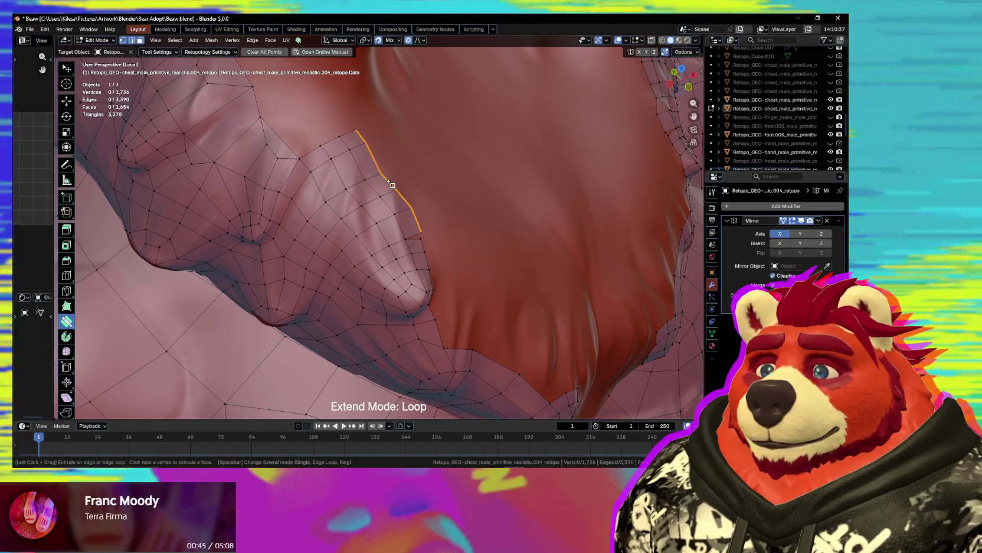
left_click_drag(379, 186, 397, 193)
middle_click_drag(397, 193, 403, 259)
key("s")
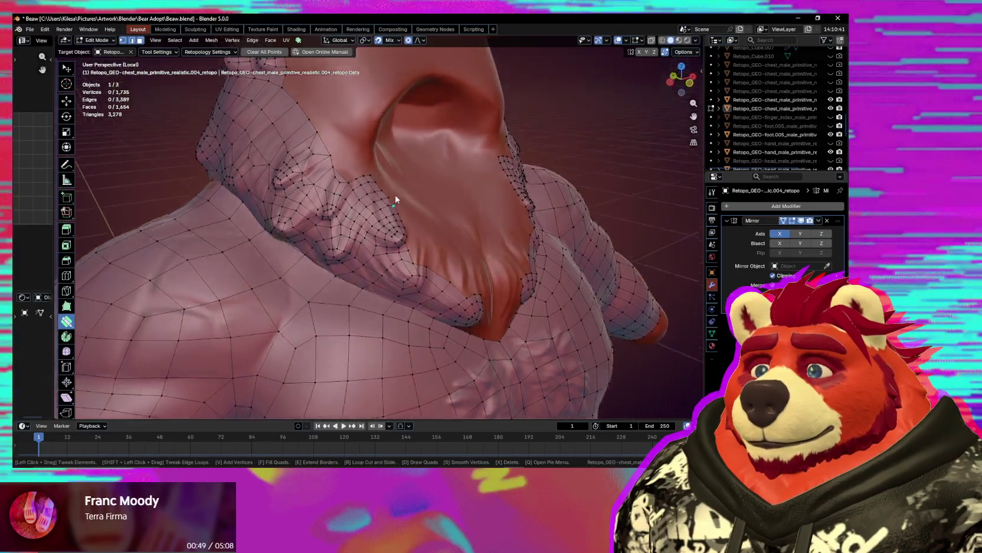
- Select the outer face strip along the chest fur edge and remove it
scroll(402, 258, "up", 5)
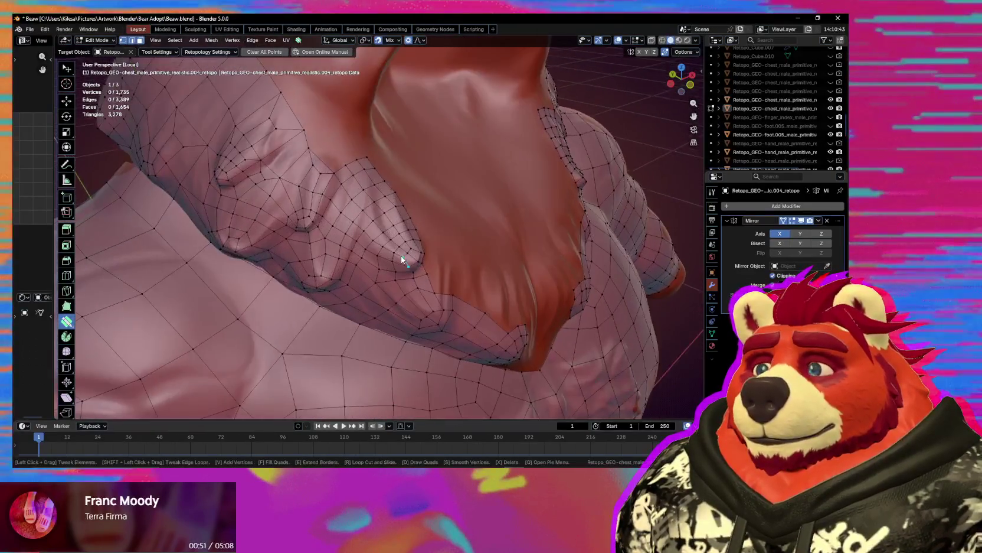
scroll(401, 256, "up", 1)
scroll(402, 251, "up", 1)
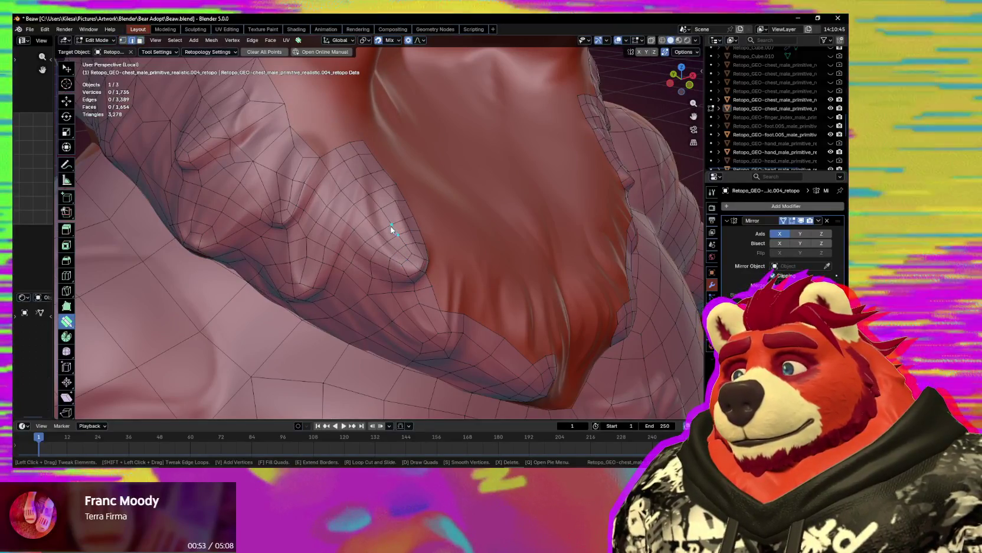
mouse_move(383, 235)
middle_mouse_down()
mouse_move(339, 225)
mouse_move(376, 178)
mouse_move(376, 233)
middle_mouse_up()
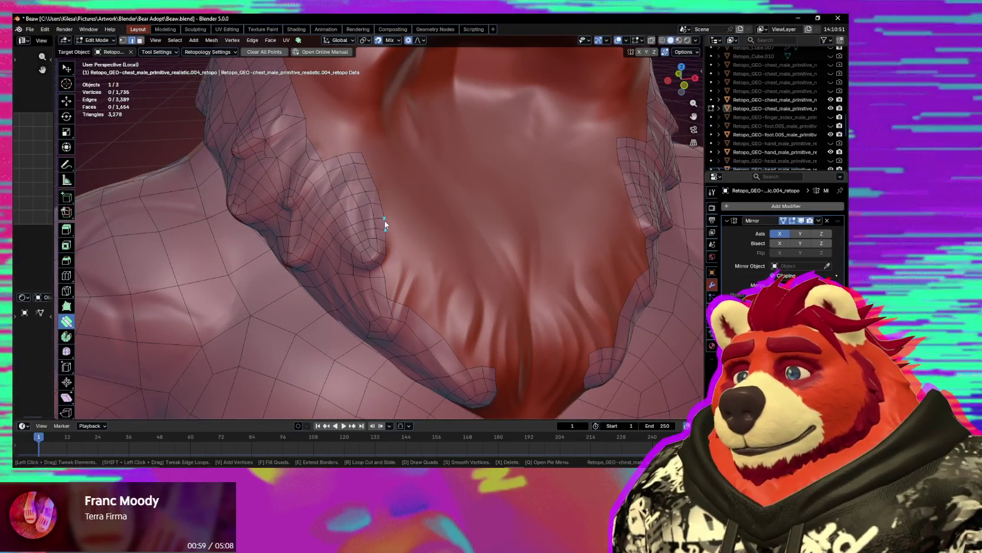
key("w")
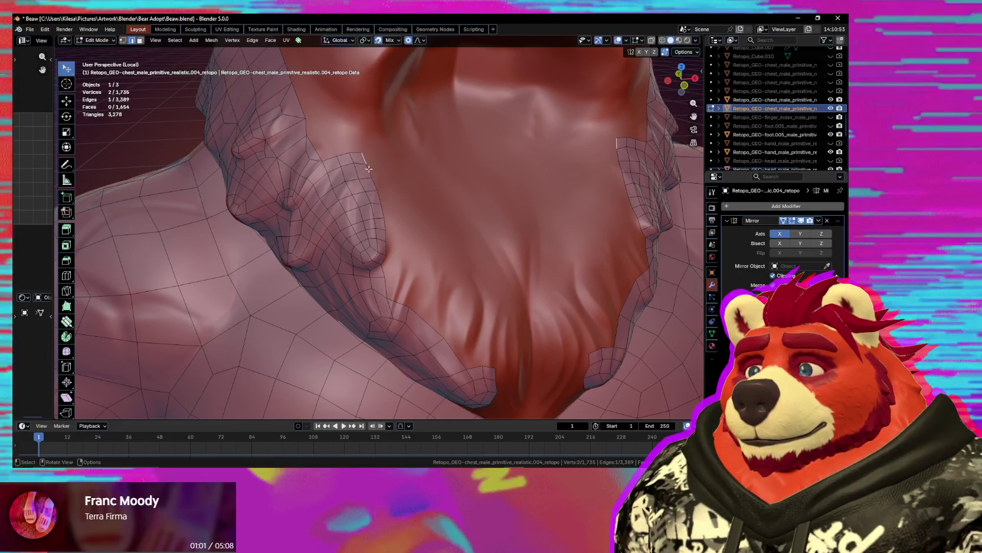
left_click(370, 209, "ctrl")
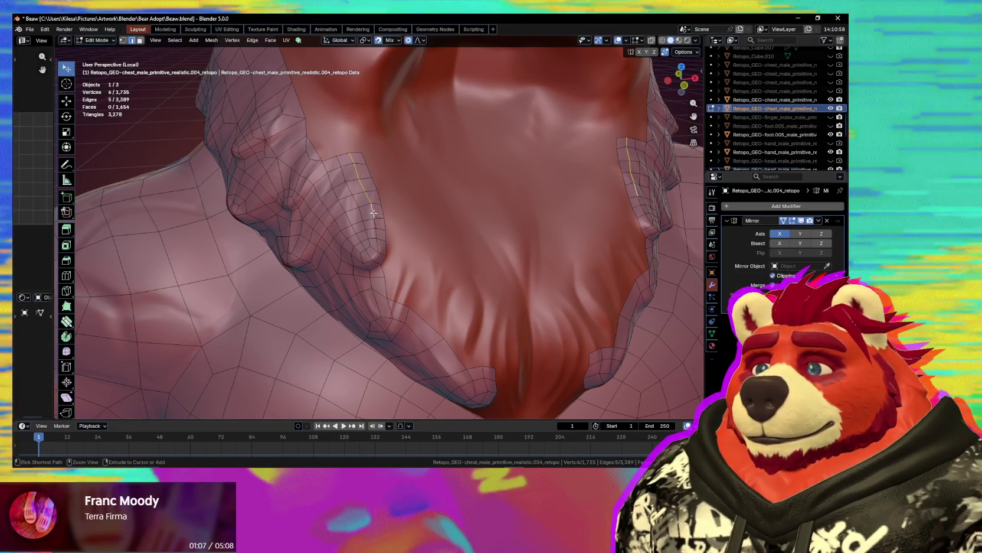
key("ctrl+z")
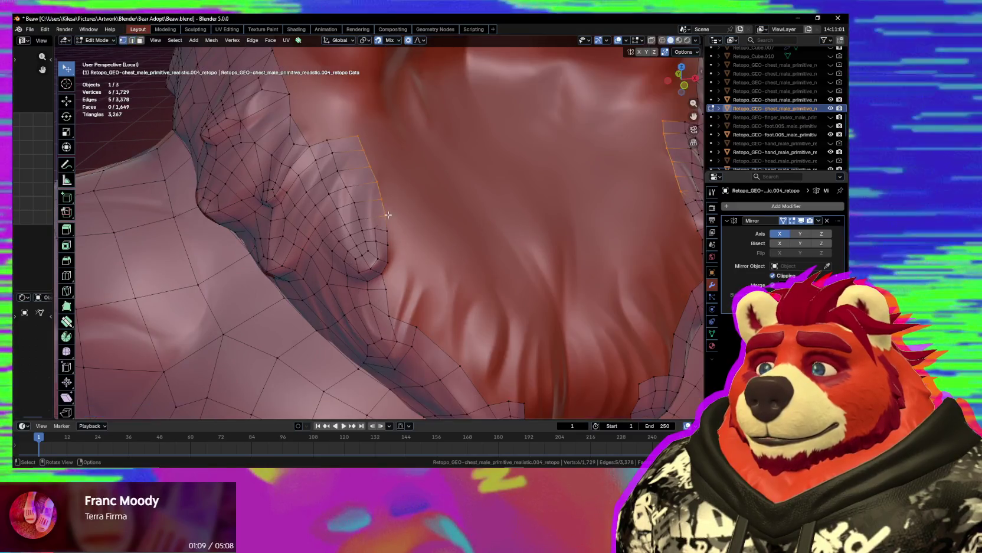
- Edge-slide the fur-edge edges over so they merge
key("g")
key("g")
left_click(384, 210)
middle_click_drag(384, 210, 364, 229)
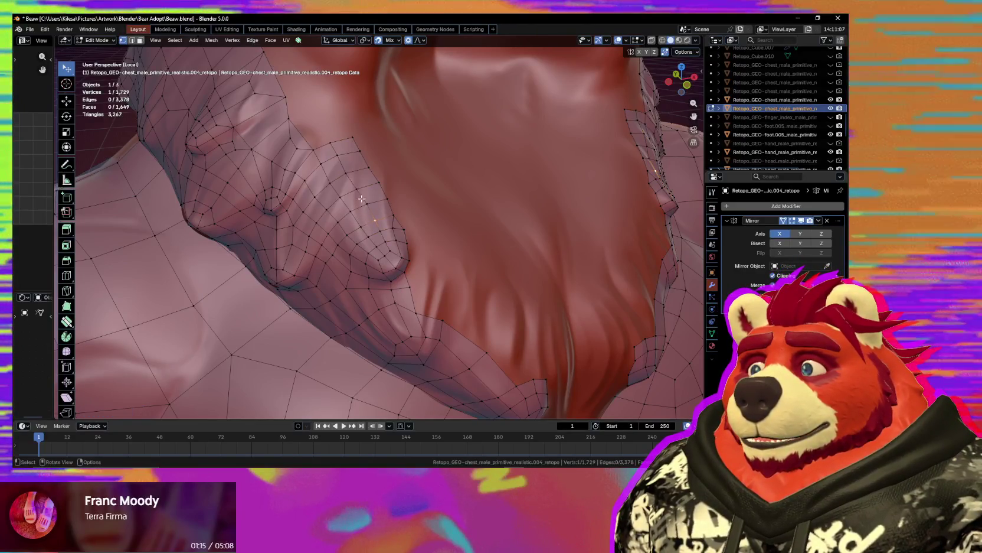
key("2")
left_click(363, 202)
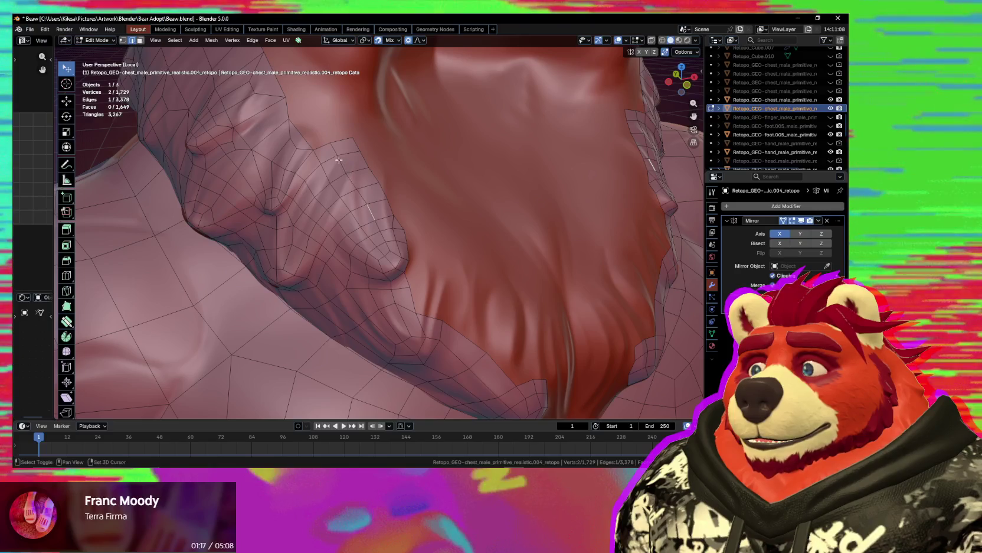
key("g")
key("g")
left_click(383, 231)
- Add a scaled loop cut across the faces and reposition one vertex
key("ctrl+r")
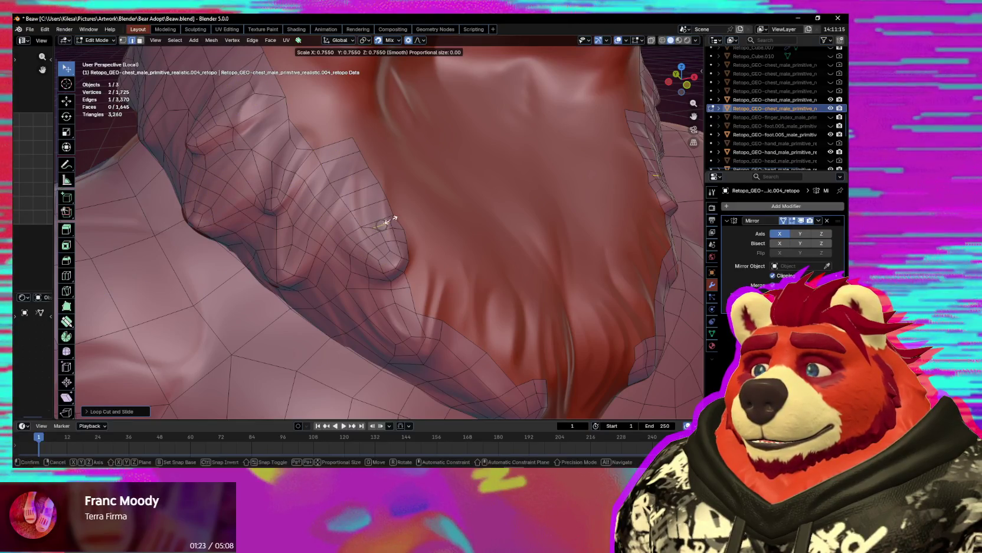
left_click(387, 221)
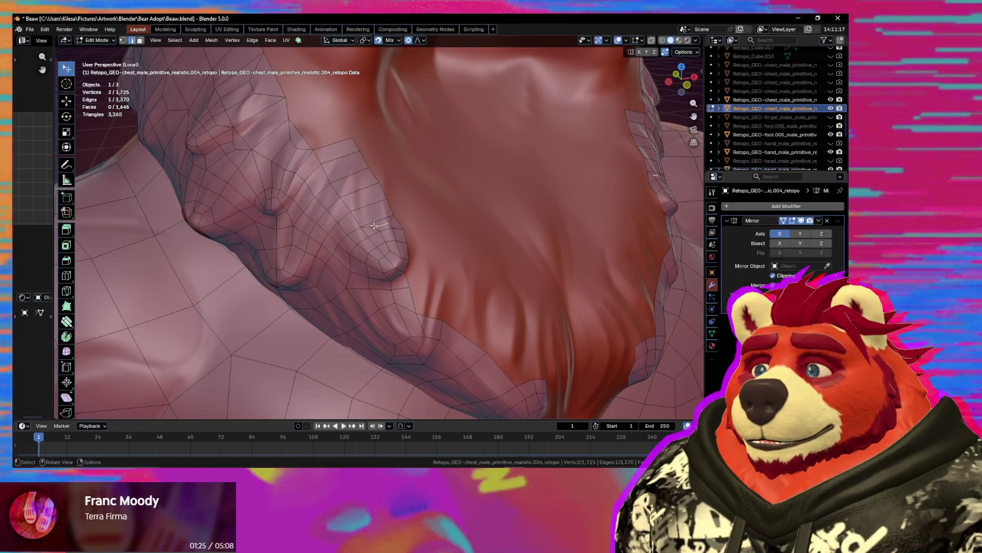
left_click(393, 211)
key("g")
left_click(394, 209)
key("shift+space")
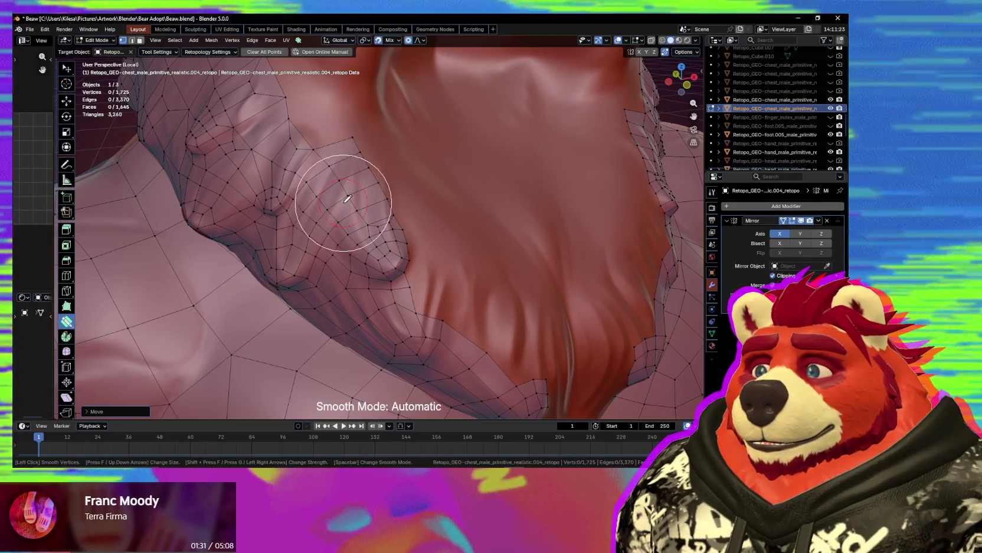
- Slide an edge on the fur lobe so its vertices merge
mouse_move(347, 171)
middle_mouse_down()
mouse_move(387, 249)
mouse_move(403, 227)
mouse_move(383, 253)
mouse_move(404, 297)
mouse_move(397, 304)
mouse_move(479, 257)
mouse_move(411, 255)
mouse_move(405, 270)
middle_mouse_up()
scroll(456, 252, "up", 5)
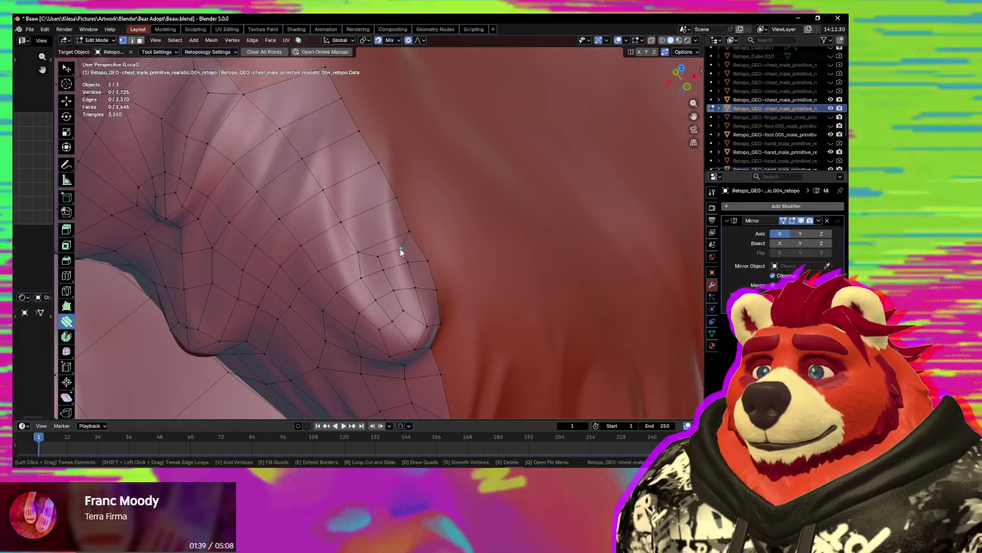
left_click_drag(392, 253, 412, 263, "shift")
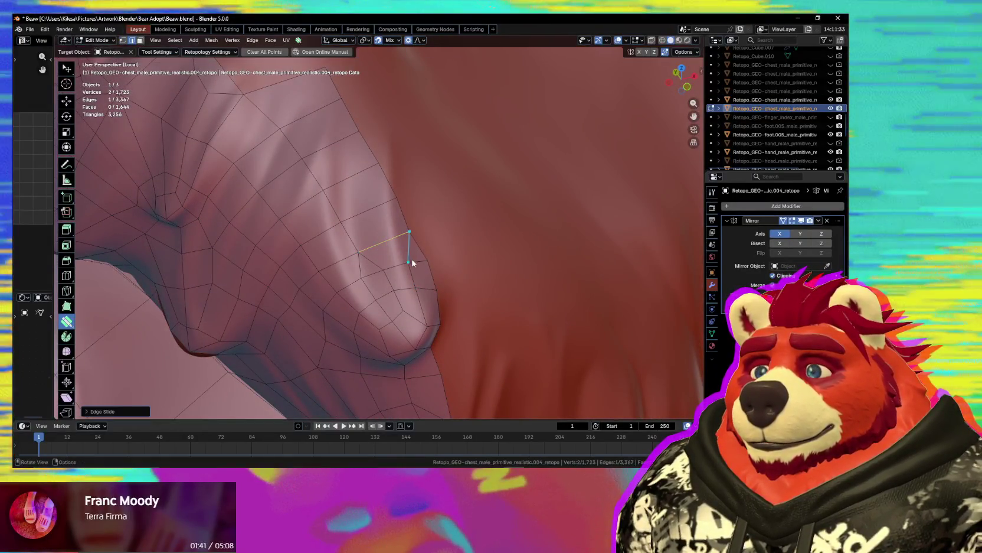
- Knife-cut new edges across the lobe faces and join two vertices
key("k")
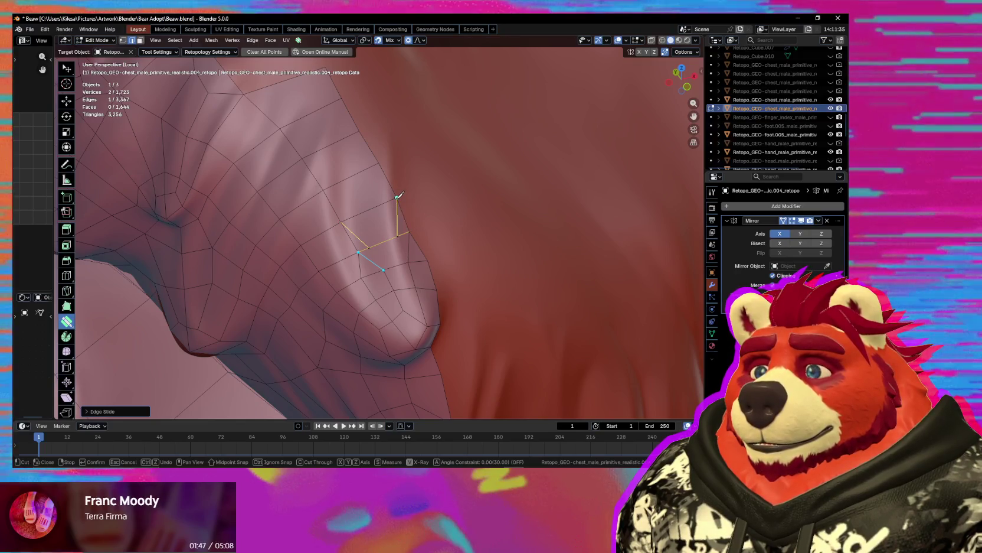
key("Return")
key("Return")
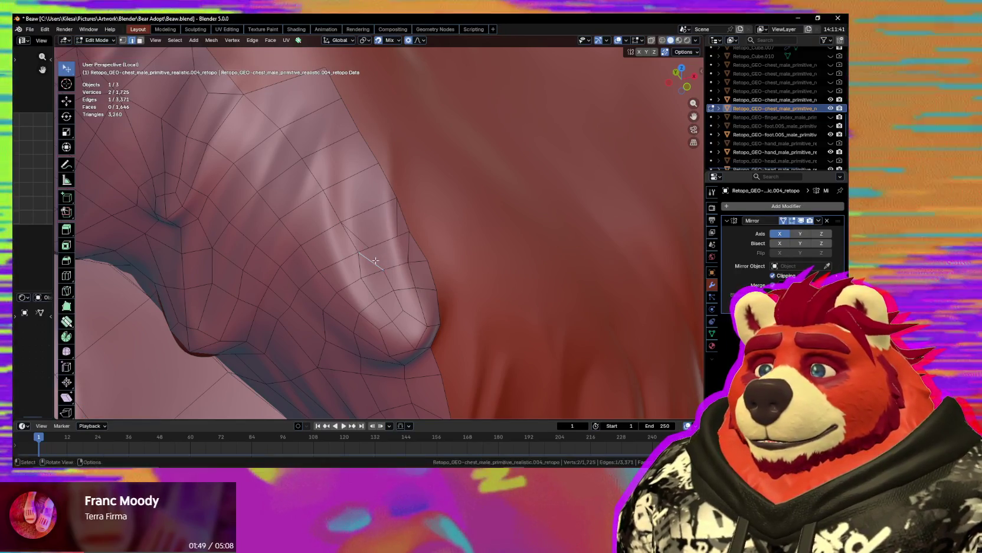
key("1")
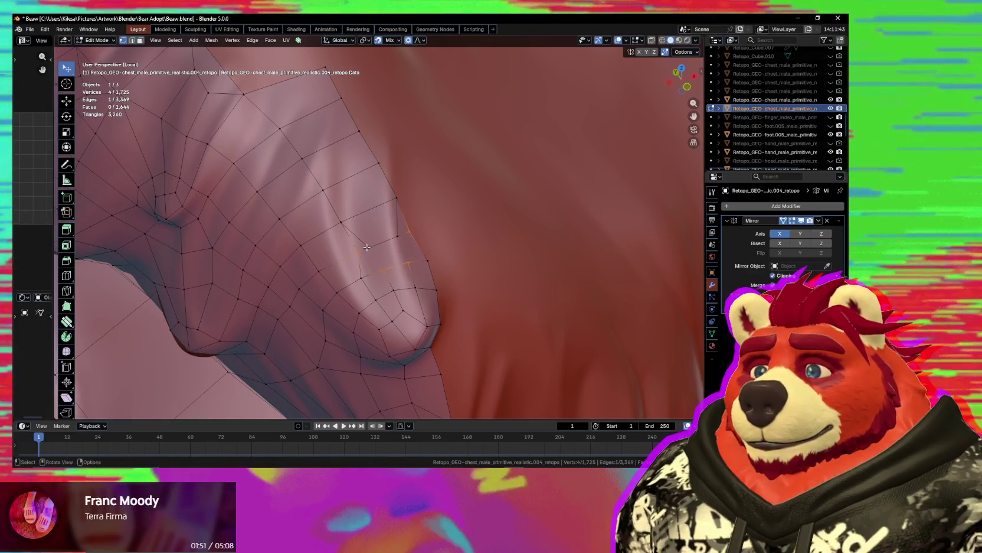
left_click(398, 236, "shift")
key("j")
- Add a scaled loop cut through the tip of the chest fold
key("ctrl+r")
left_click(368, 229)
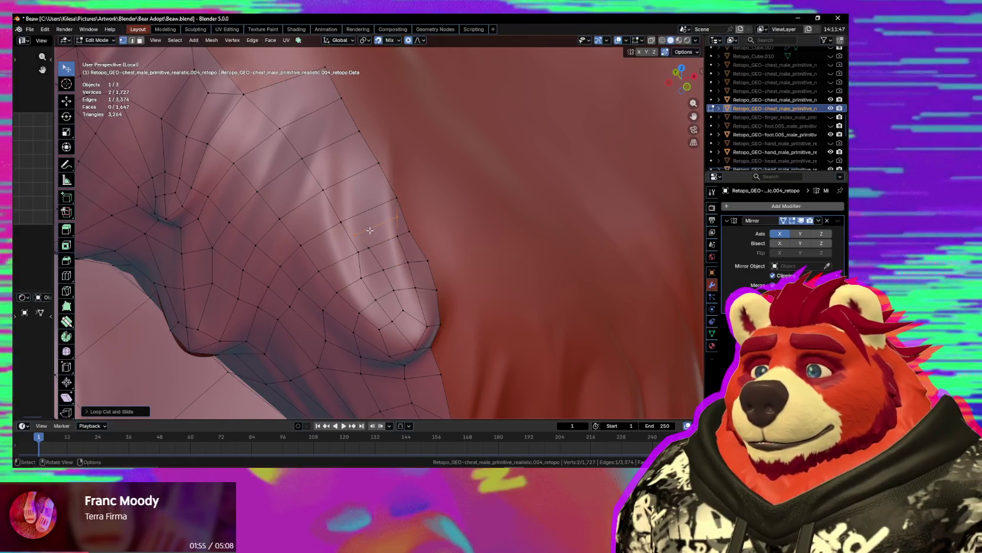
key("s")
left_click(390, 226)
mouse_move(390, 226)
middle_mouse_down()
mouse_move(412, 222)
mouse_move(315, 251)
mouse_move(331, 236)
middle_mouse_up()
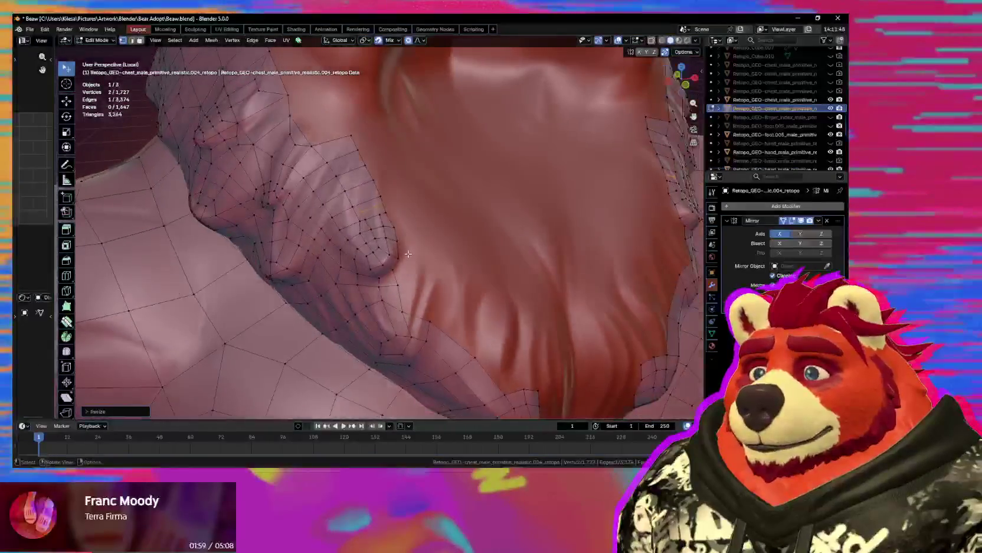
- Switch to vertex smoothing and bring the neck and chest into view
left_click(66, 321)
key("space")
mouse_move(349, 170)
middle_mouse_down()
mouse_move(398, 272)
mouse_move(413, 250)
mouse_move(402, 237)
middle_mouse_up()
middle_click_drag(399, 229, 372, 258)
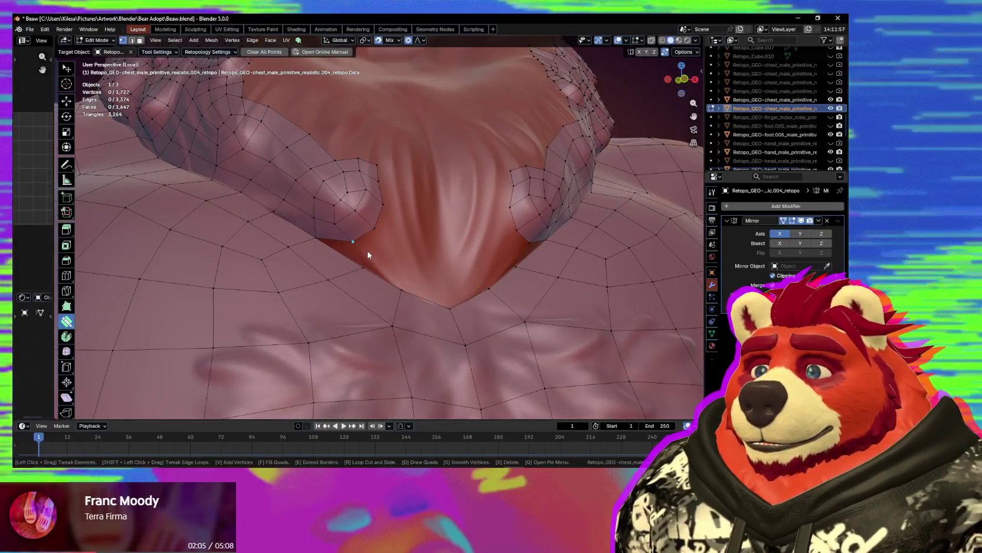
- Extrude the notch's border edges into the gap at the bottom of the chest
middle_click_drag(381, 258, 390, 259)
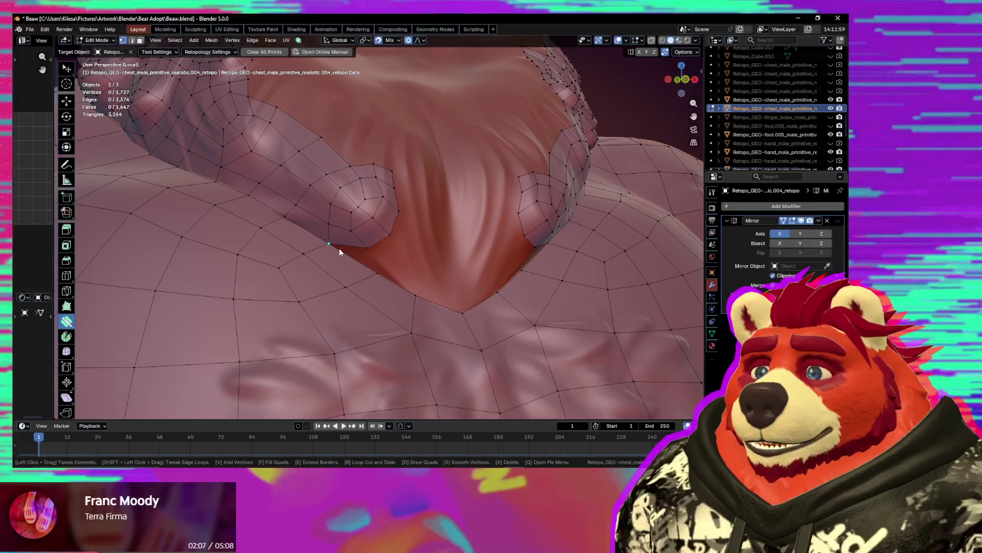
key("e")
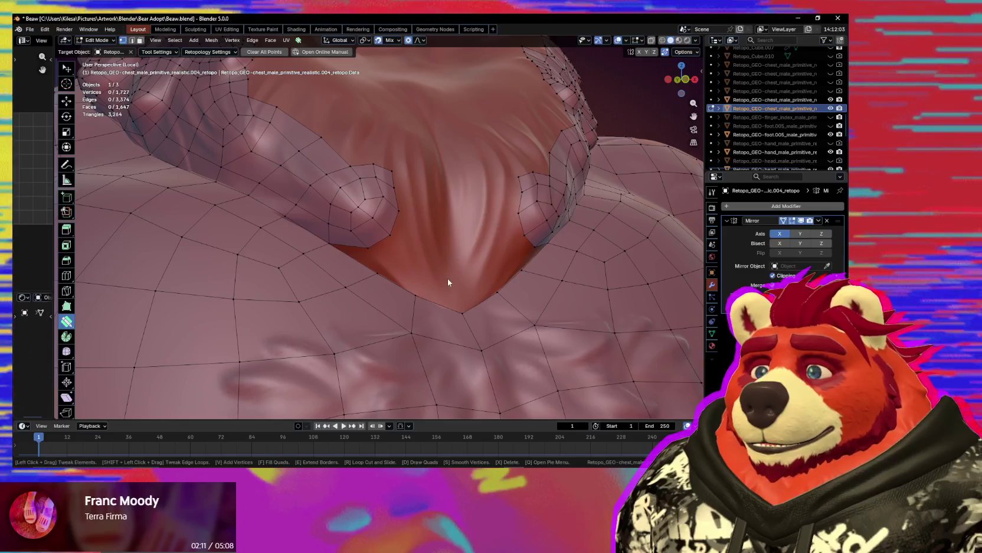
middle_click_drag(448, 278, 421, 277)
left_click(367, 186)
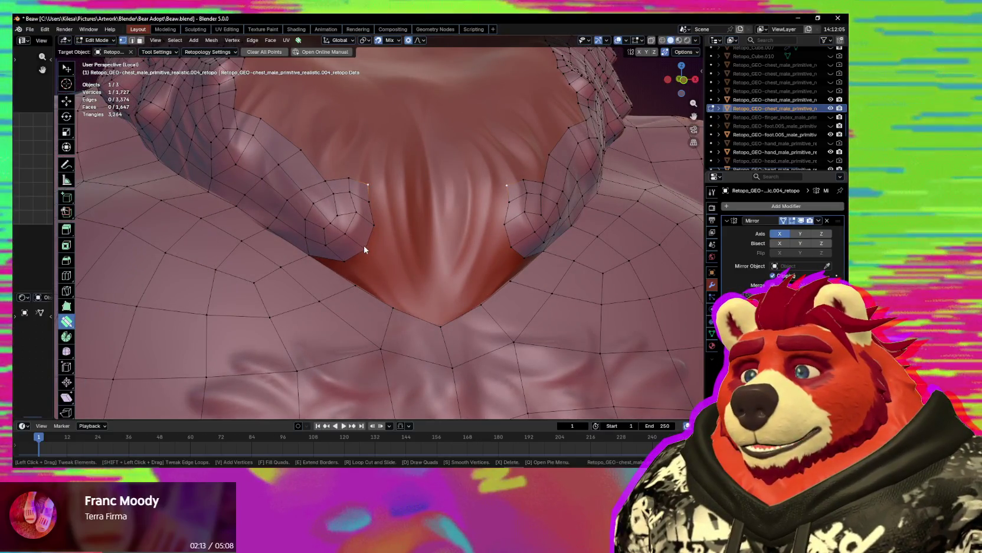
key("e")
left_click(416, 234)
middle_click_drag(416, 236, 377, 256)
- Move a vertex down into the notch, add a face, and join two vertices
left_click(325, 250)
left_click(368, 278, "shift")
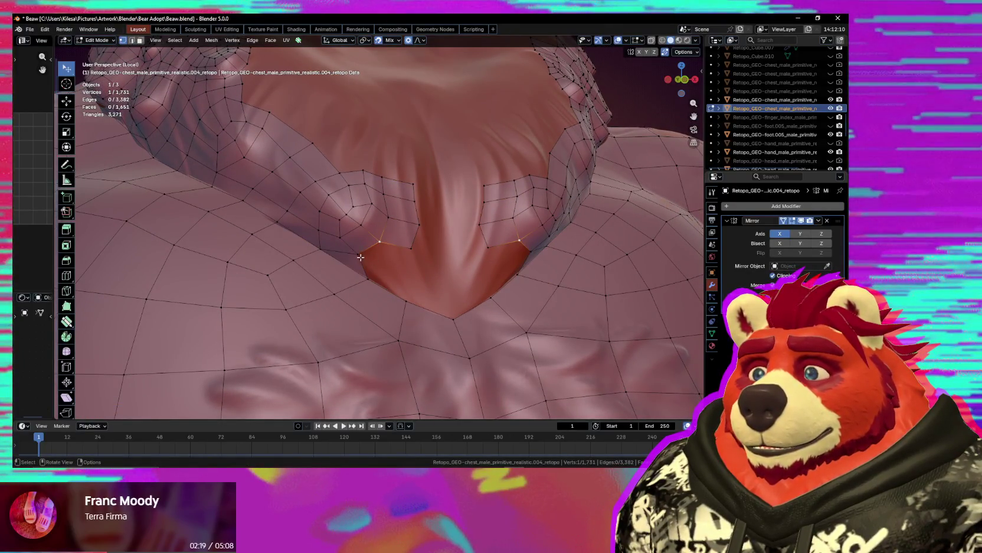
key("g")
left_click(381, 266)
middle_click_drag(381, 266, 394, 237)
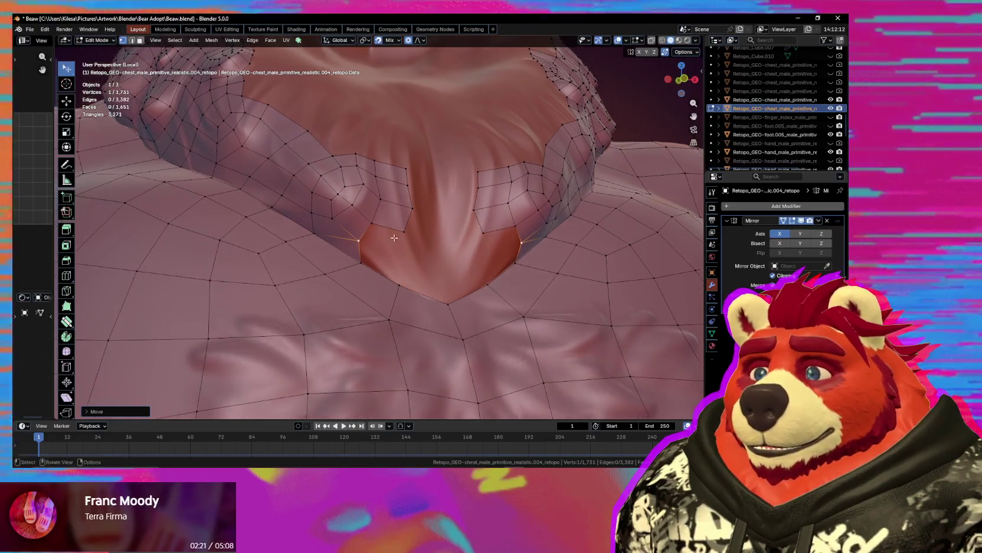
key("e")
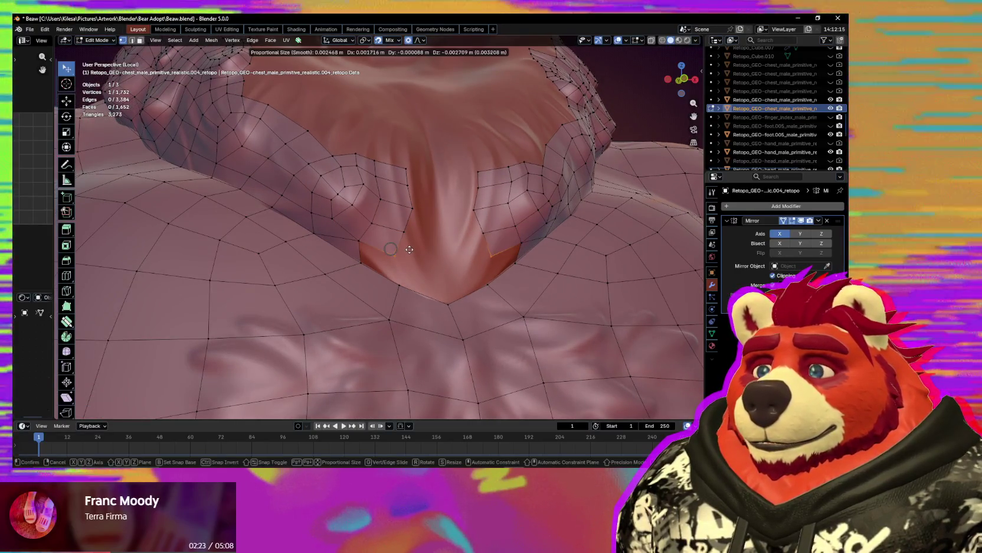
left_click(375, 246)
left_click(400, 256, "shift")
key("j")
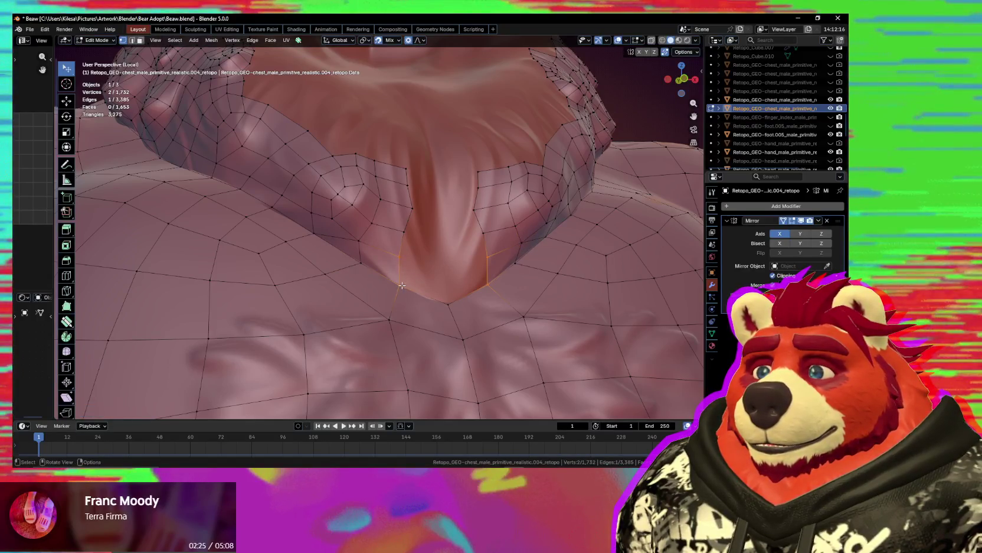
- Extrude the edge chain to the centre line and merge the stray duplicate vertex
left_click(402, 285)
middle_click_drag(402, 285, 384, 284)
left_click(384, 187, "ctrl")
key("e")
left_click(420, 295)
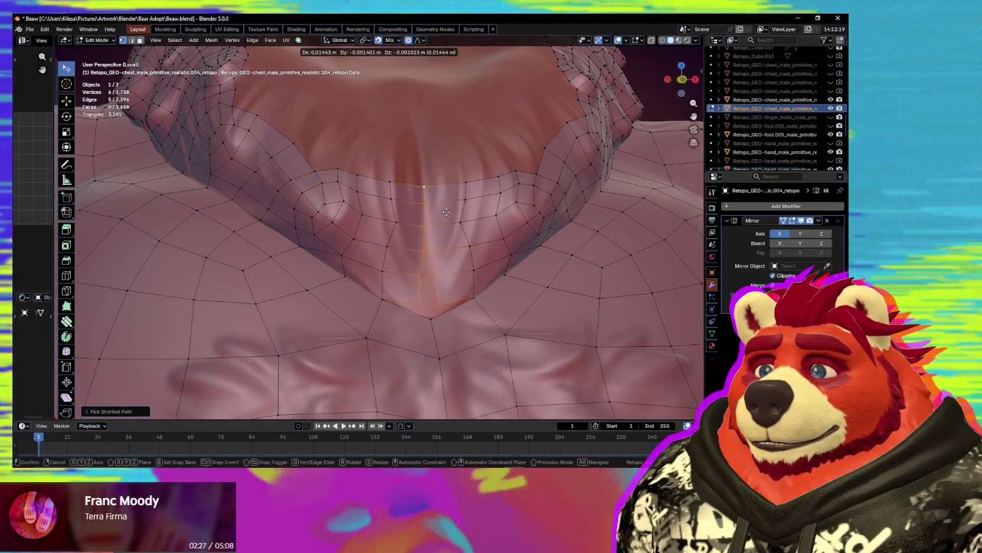
left_click(425, 303)
key("g")
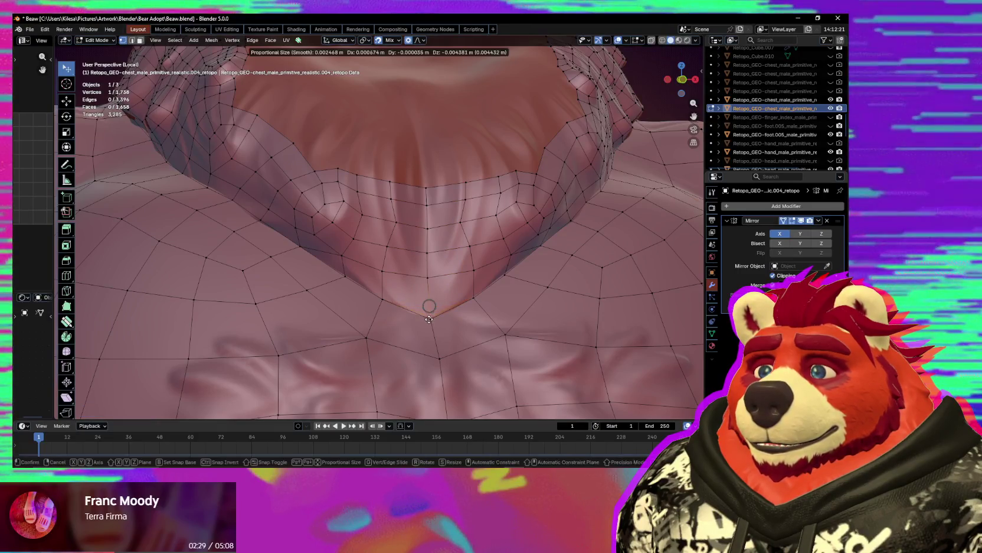
left_click(429, 317)
- Zoom and orbit in on the collar to inspect the filled area
scroll(426, 313, "down", 2)
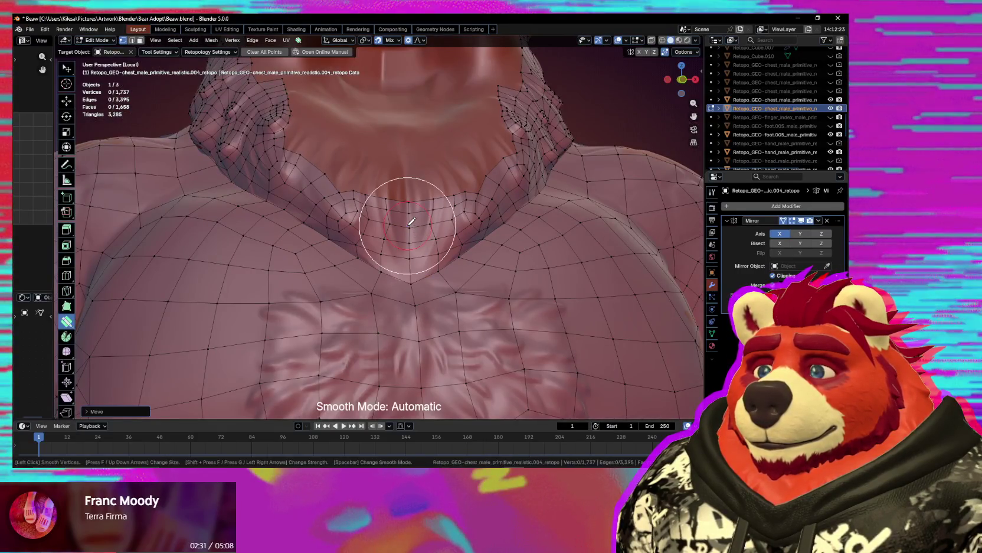
mouse_move(390, 219)
middle_mouse_down()
mouse_move(407, 284)
mouse_move(366, 256)
mouse_move(420, 260)
mouse_move(373, 265)
mouse_move(416, 272)
mouse_move(388, 80)
mouse_move(377, 242)
mouse_move(419, 158)
mouse_move(322, 153)
mouse_move(410, 217)
mouse_move(385, 288)
mouse_move(386, 204)
mouse_move(419, 209)
mouse_move(407, 308)
mouse_move(386, 258)
mouse_move(444, 255)
mouse_move(439, 343)
mouse_move(418, 326)
middle_mouse_up()
scroll(381, 274, "up", 2)
scroll(381, 274, "down", 2)
scroll(376, 254, "down", 2)
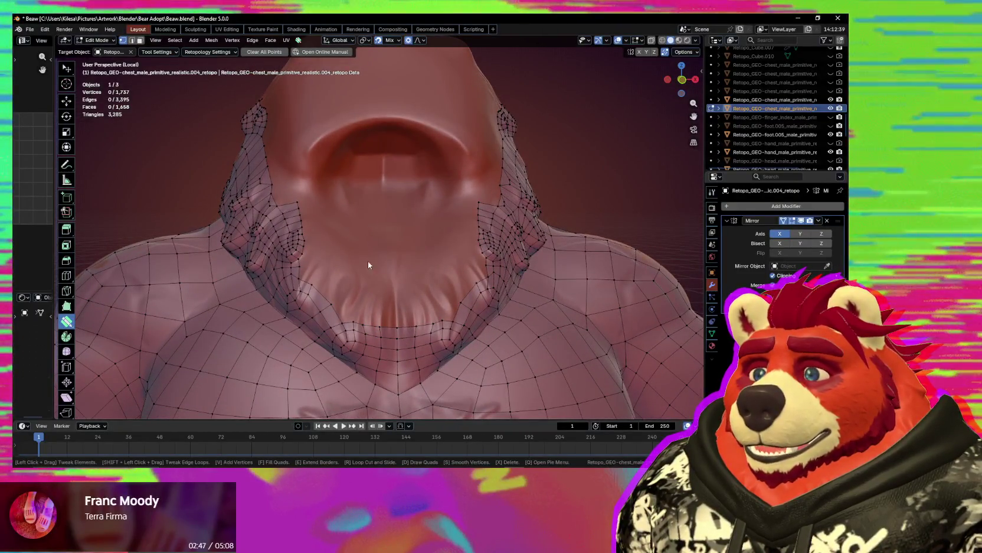
middle_click_drag(372, 238, 395, 291)
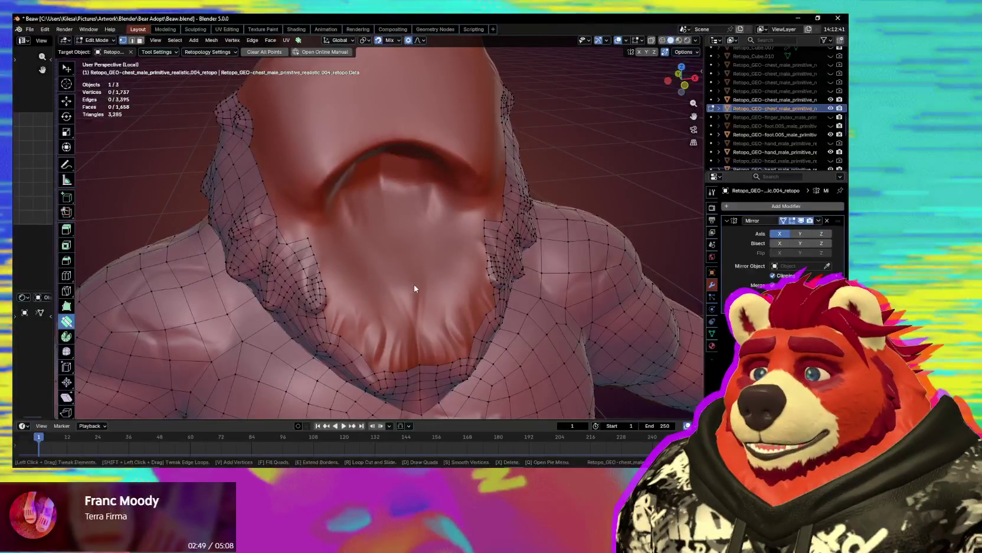
mouse_move(357, 279)
middle_mouse_down()
mouse_move(412, 298)
mouse_move(408, 264)
mouse_move(330, 297)
middle_mouse_up()
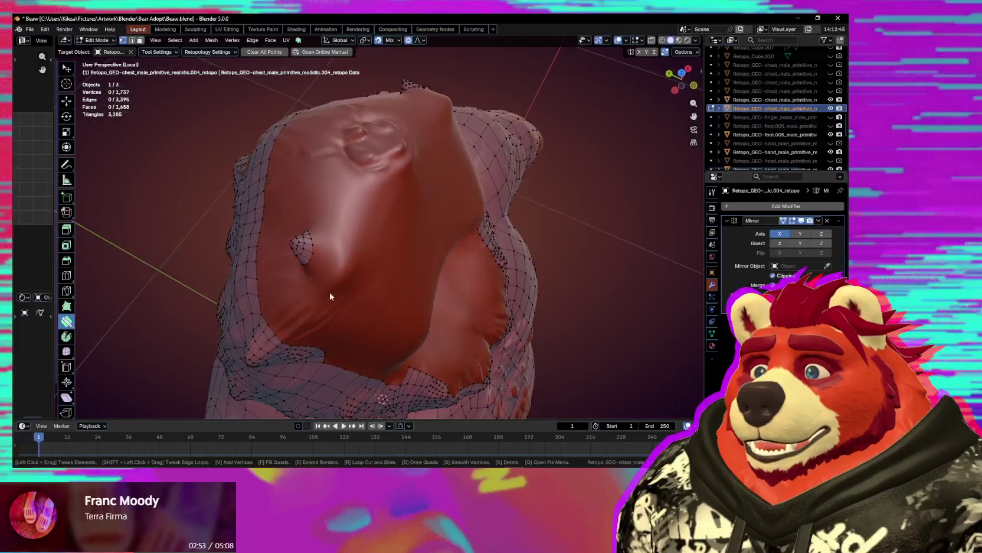
middle_click_drag(375, 323, 350, 302)
mouse_move(393, 84)
middle_mouse_down()
mouse_move(414, 83)
mouse_move(403, 166)
mouse_move(368, 156)
mouse_move(420, 240)
mouse_move(371, 264)
mouse_move(396, 255)
mouse_move(390, 247)
mouse_move(342, 259)
middle_mouse_up()
left_click(396, 255, "alt")
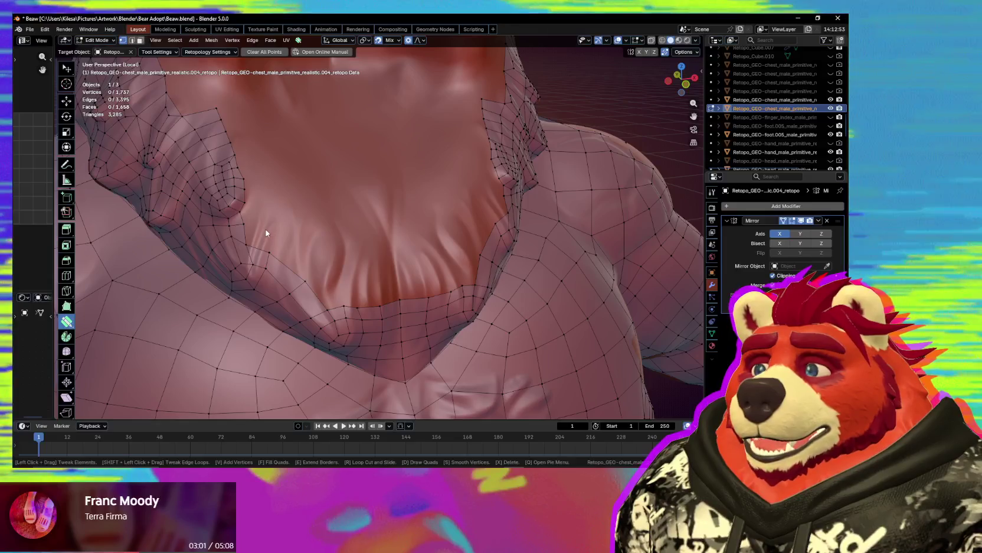
- Add a vertex on the collar and fill a quad between it and the collar edge
left_click(265, 222)
left_click(254, 218)
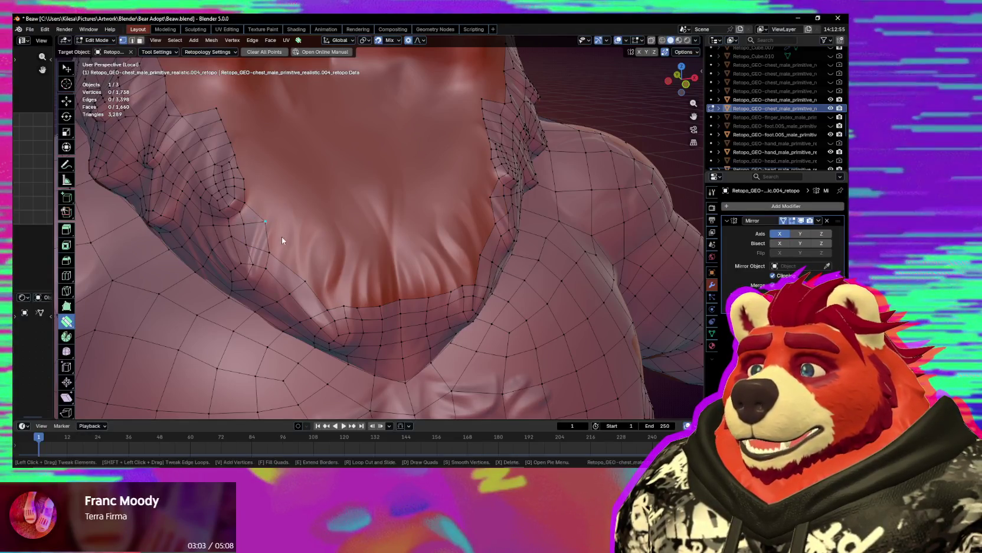
left_click_drag(267, 227, 263, 232)
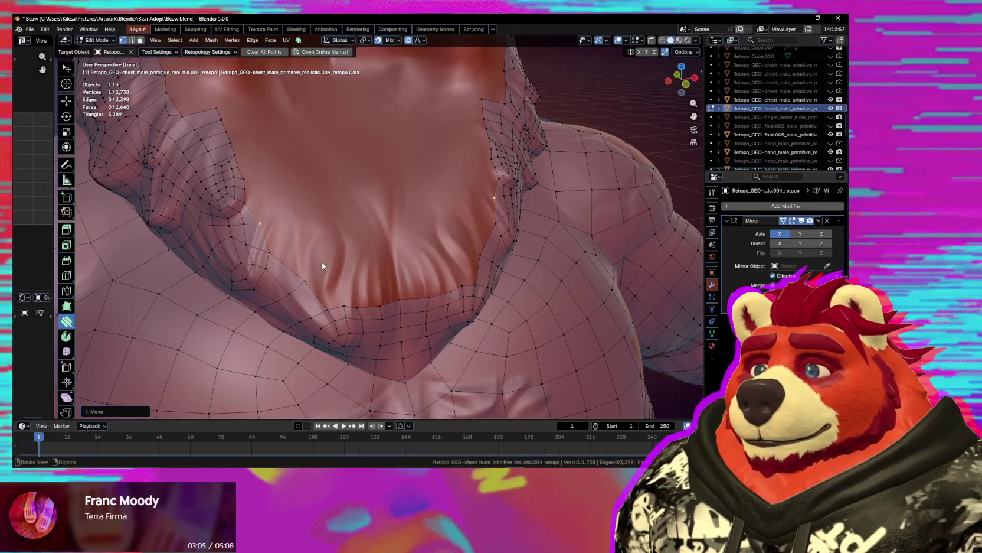
middle_click_drag(321, 264, 317, 254)
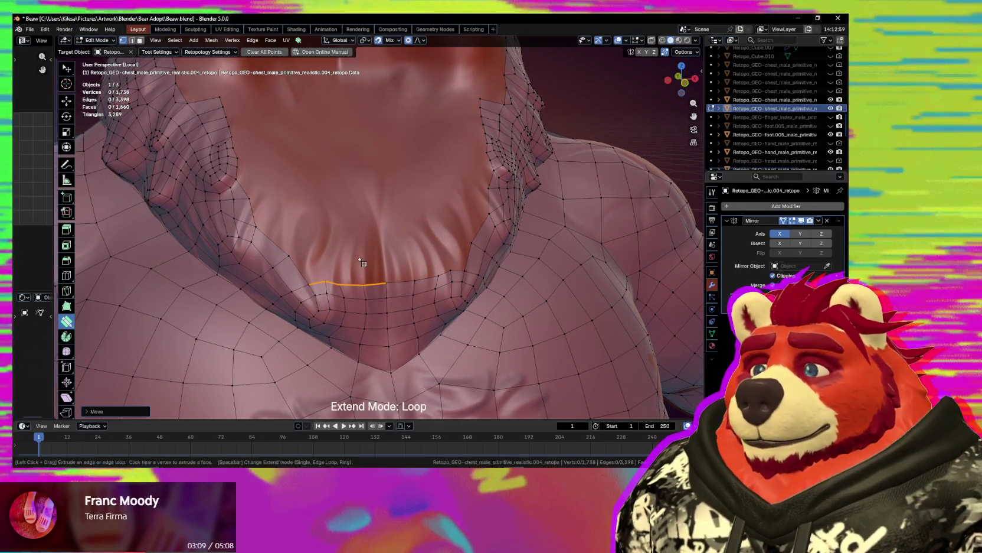
- Extend the chest edge loop with new faces and pull the new vertices into place
left_click(373, 286)
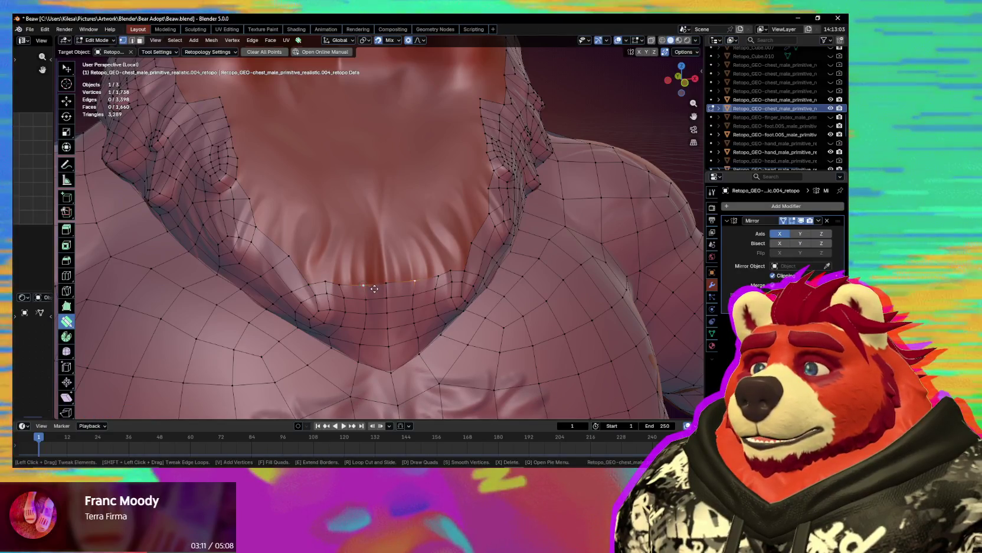
left_click(374, 292)
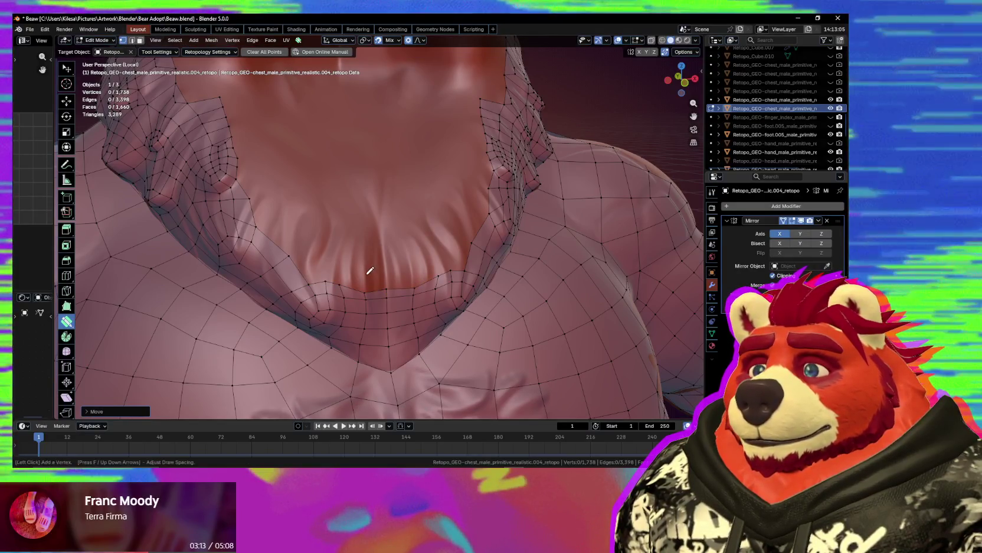
mouse_move(397, 270)
left_mouse_down()
mouse_move(371, 284)
mouse_move(326, 278)
mouse_move(334, 266)
left_mouse_up()
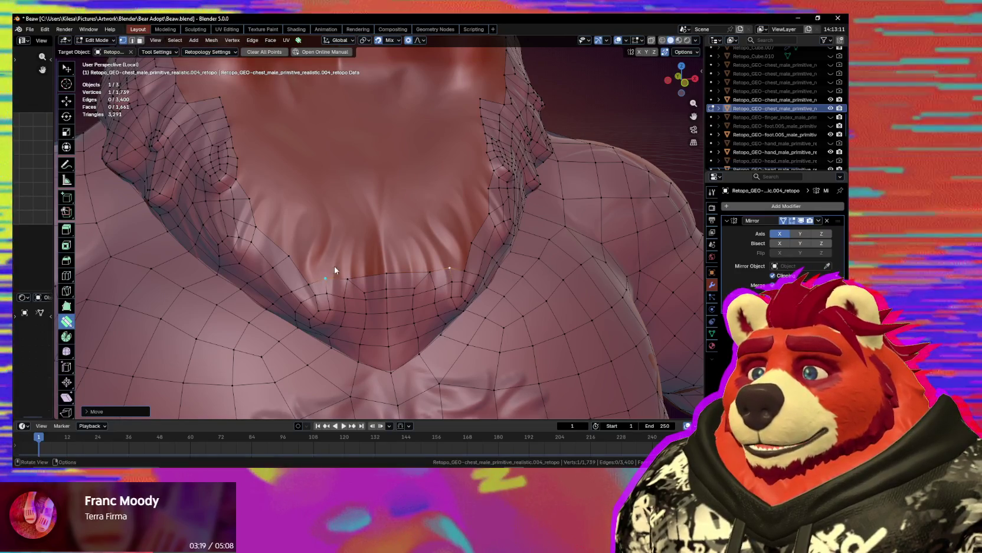
key("space")
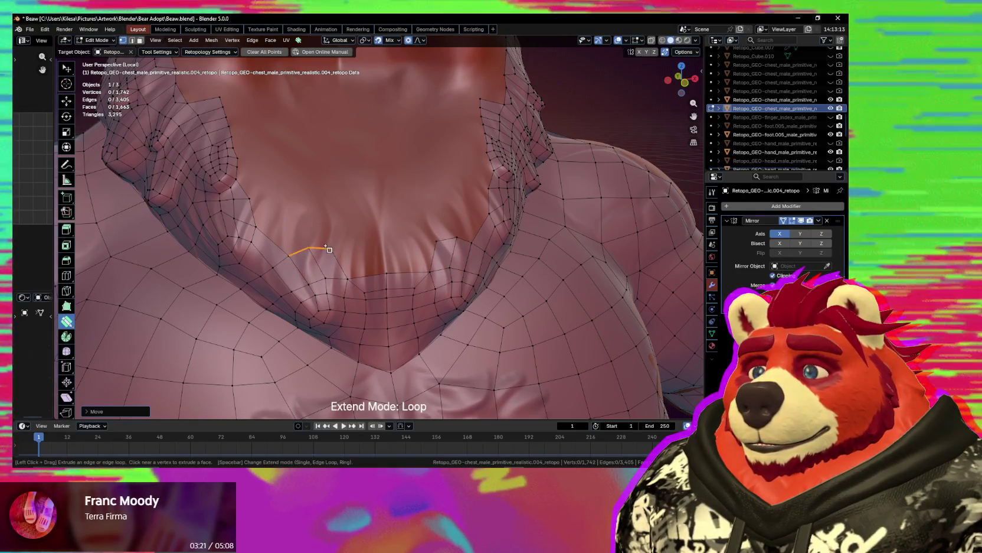
left_click_drag(336, 251, 311, 248)
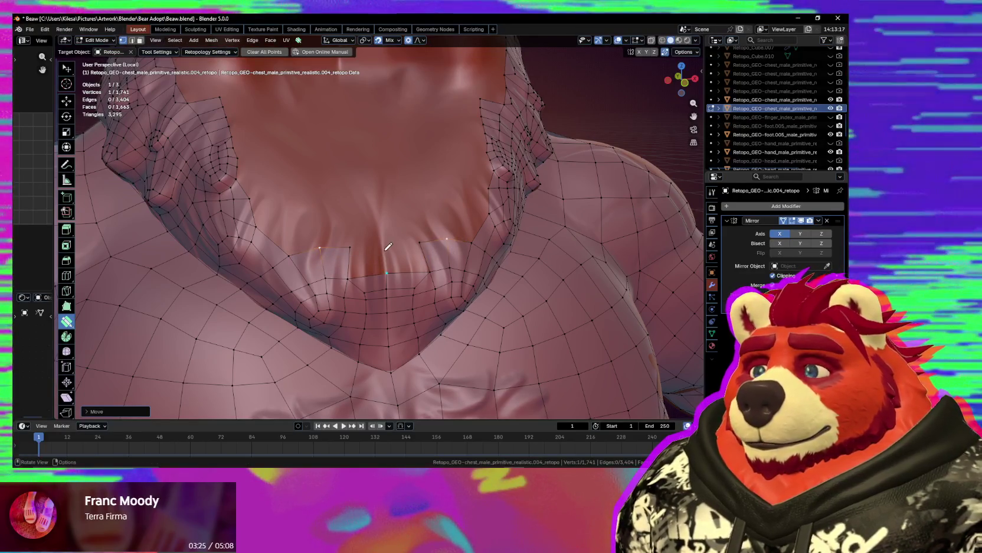
- Place a chest vertex and tweak the chest loop vertices with proportional falloff
left_click(381, 251)
mouse_move(364, 260)
middle_mouse_down()
mouse_move(324, 279)
mouse_move(355, 246)
middle_mouse_up()
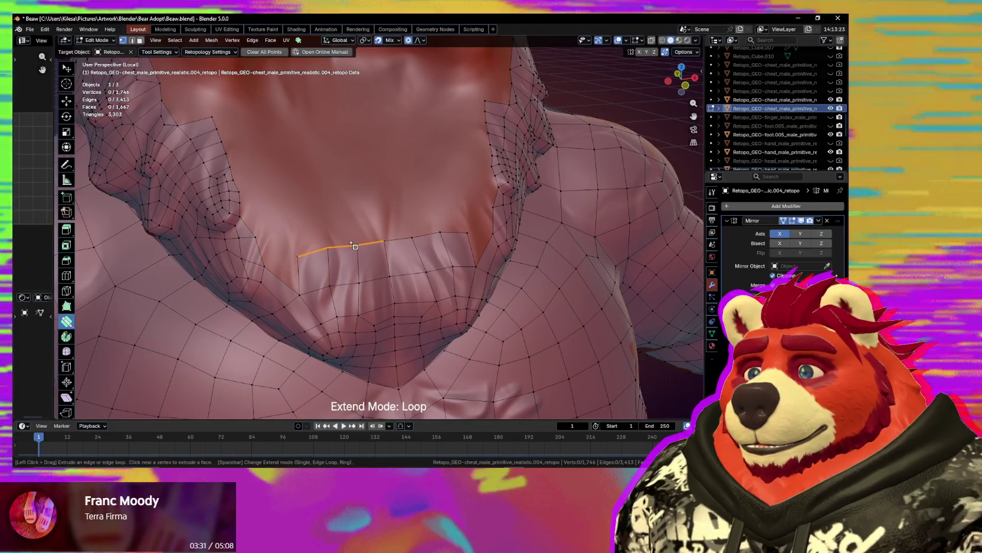
left_click_drag(371, 249, 347, 258)
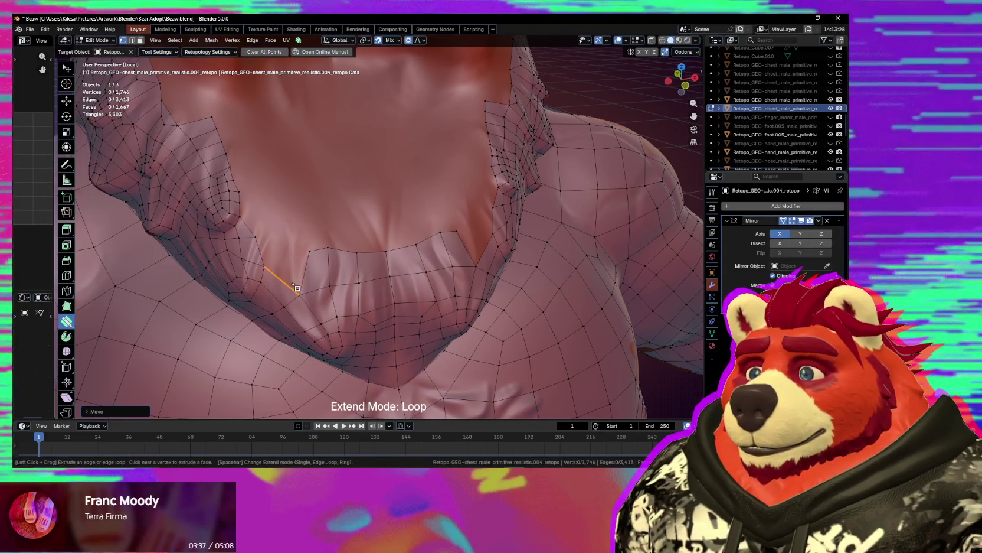
left_click_drag(282, 235, 259, 245)
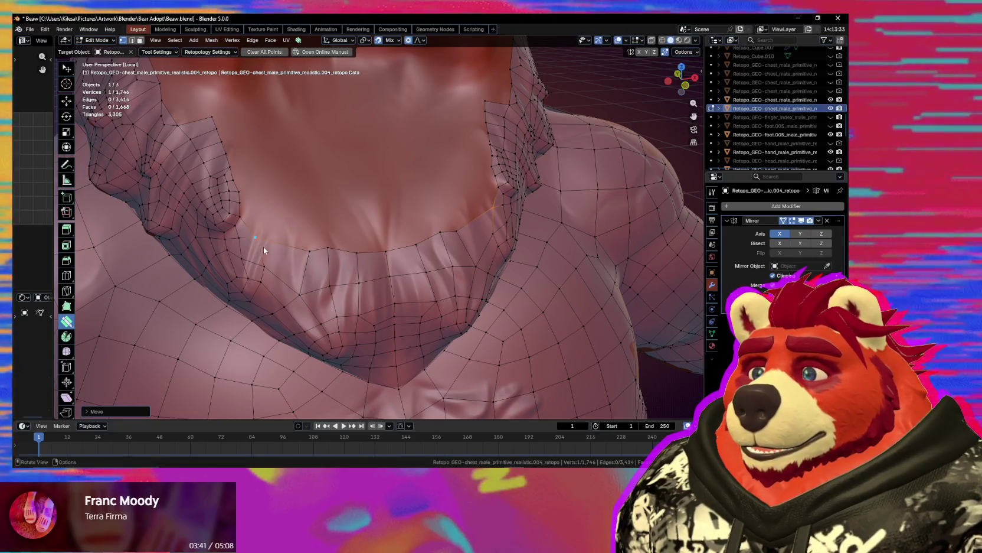
mouse_move(263, 246)
middle_mouse_down()
mouse_move(368, 251)
mouse_move(299, 265)
middle_mouse_up()
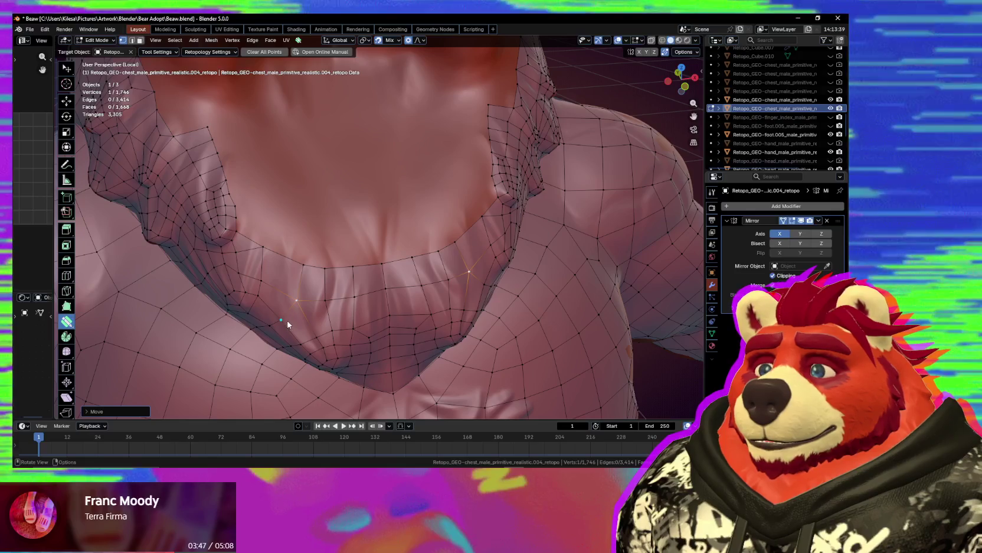
middle_click_drag(287, 318, 318, 286)
left_click_drag(347, 270, 282, 243)
mouse_move(283, 243)
middle_mouse_down()
mouse_move(302, 278)
mouse_move(297, 259)
middle_mouse_up()
- Fill the face at the loose vertex and extrude the chest edge across the remaining gap
key("space")
key("ctrl+z")
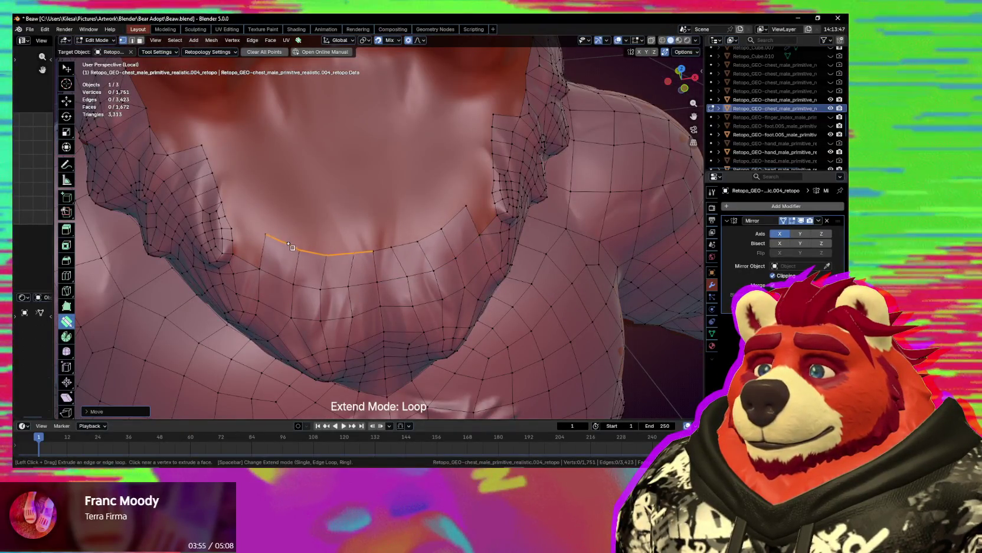
left_click(245, 253)
left_click_drag(268, 253, 330, 261)
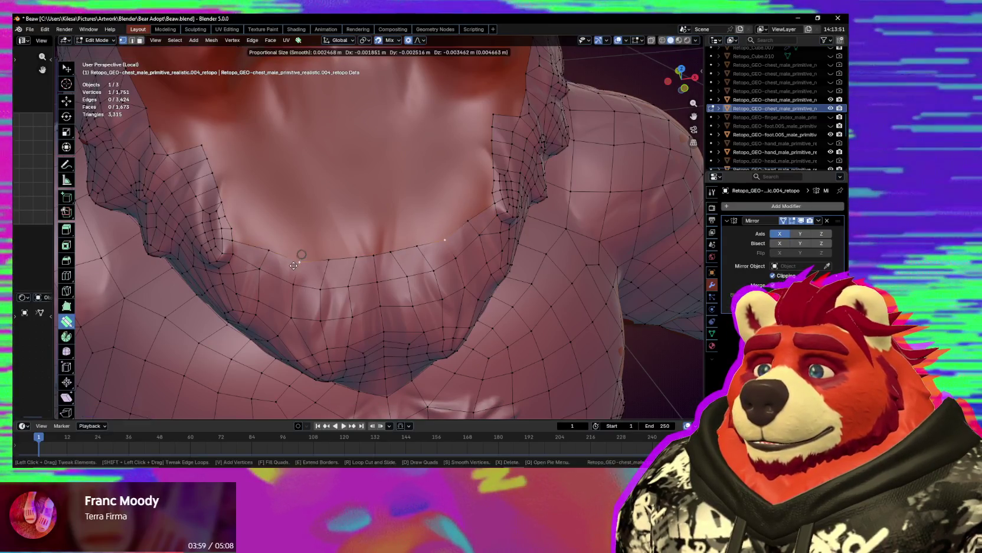
mouse_move(330, 261)
middle_mouse_down()
mouse_move(323, 230)
mouse_move(345, 263)
mouse_move(306, 238)
middle_mouse_up()
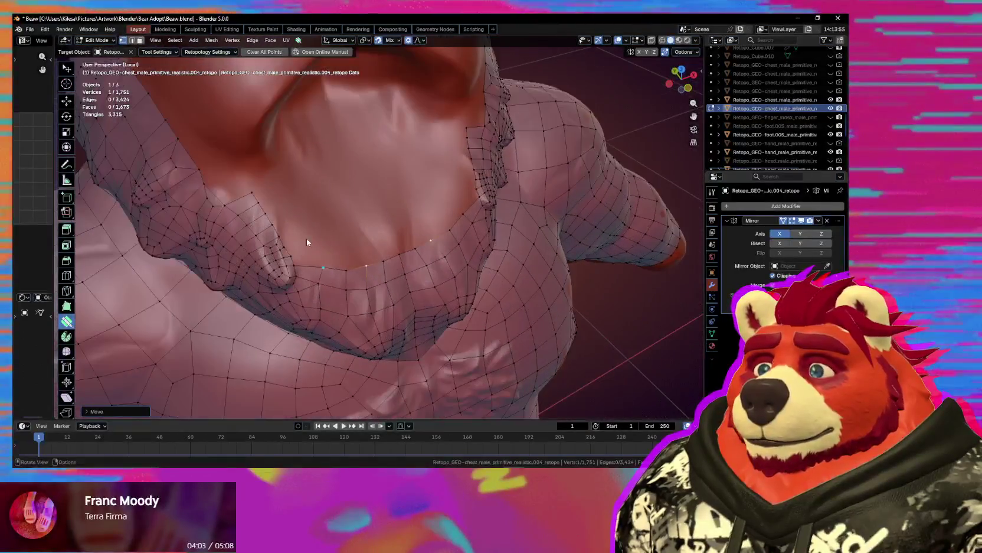
left_click_drag(288, 219, 309, 248)
mouse_move(310, 248)
middle_mouse_down()
mouse_move(303, 259)
mouse_move(289, 230)
middle_mouse_up()
left_click_drag(289, 230, 317, 239)
mouse_move(317, 239)
middle_mouse_down()
mouse_move(284, 228)
mouse_move(317, 249)
middle_mouse_up()
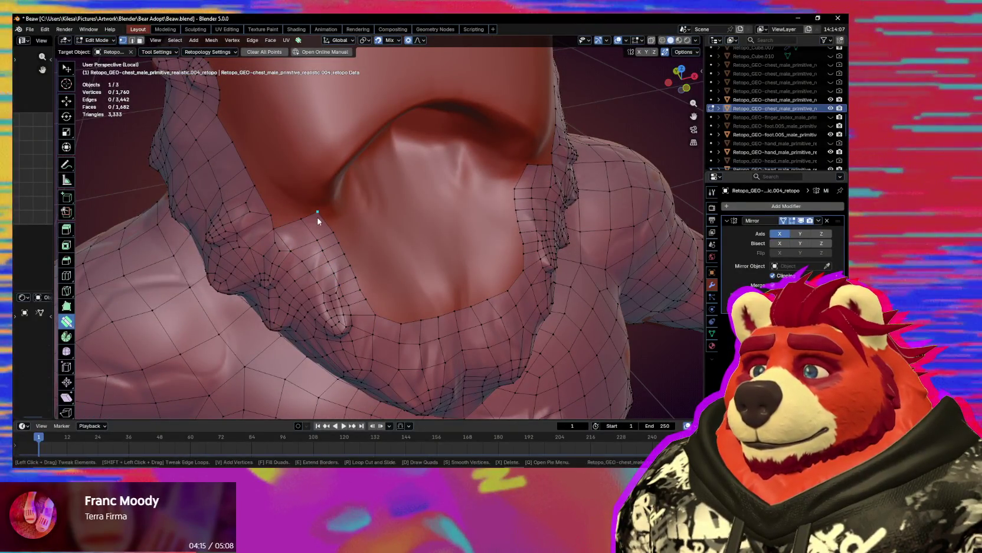
- Extrude a row of faces up toward the jaw and tweak its vertices
key("s")
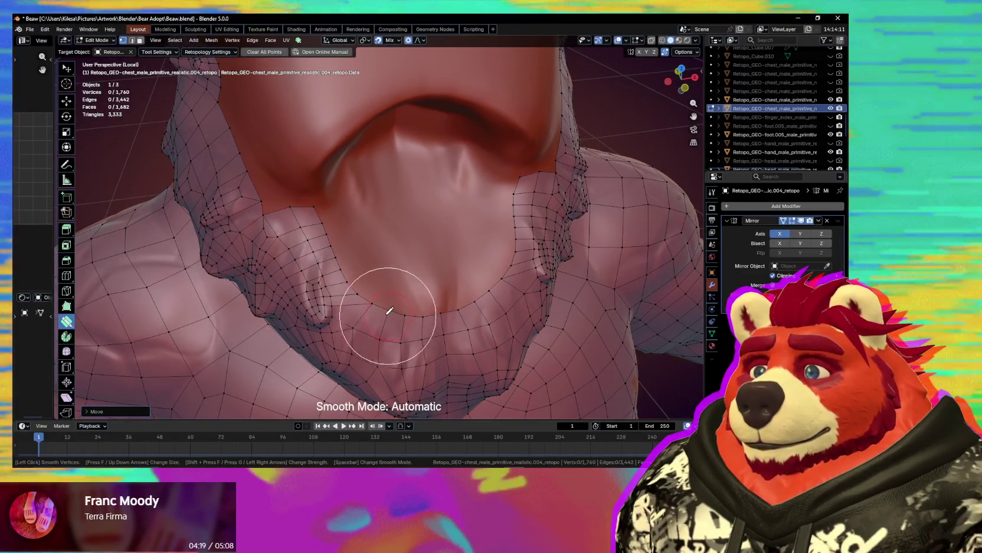
middle_click_drag(390, 310, 346, 288)
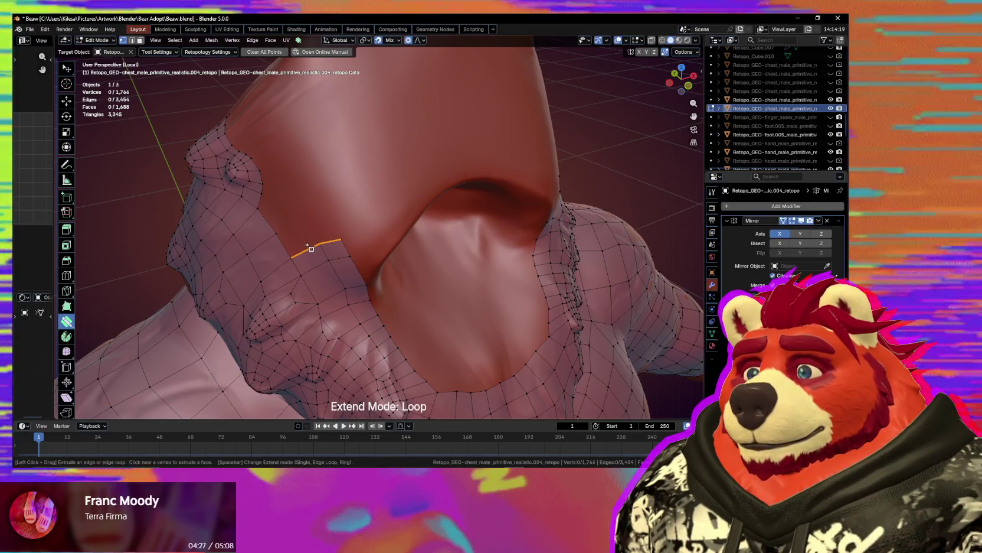
left_click_drag(309, 247, 295, 222)
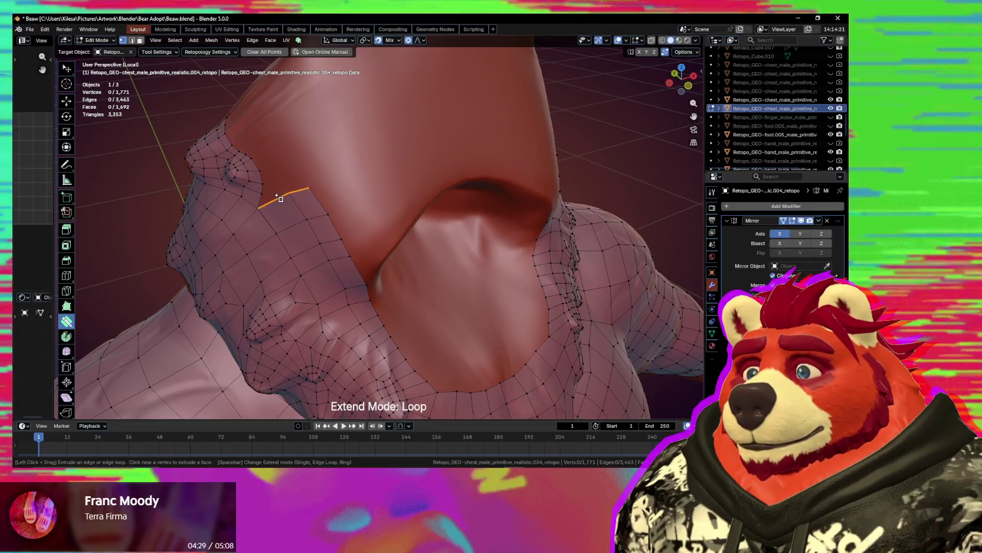
middle_click_drag(299, 208, 351, 226)
left_click_drag(350, 227, 379, 234)
middle_click_drag(381, 234, 370, 227)
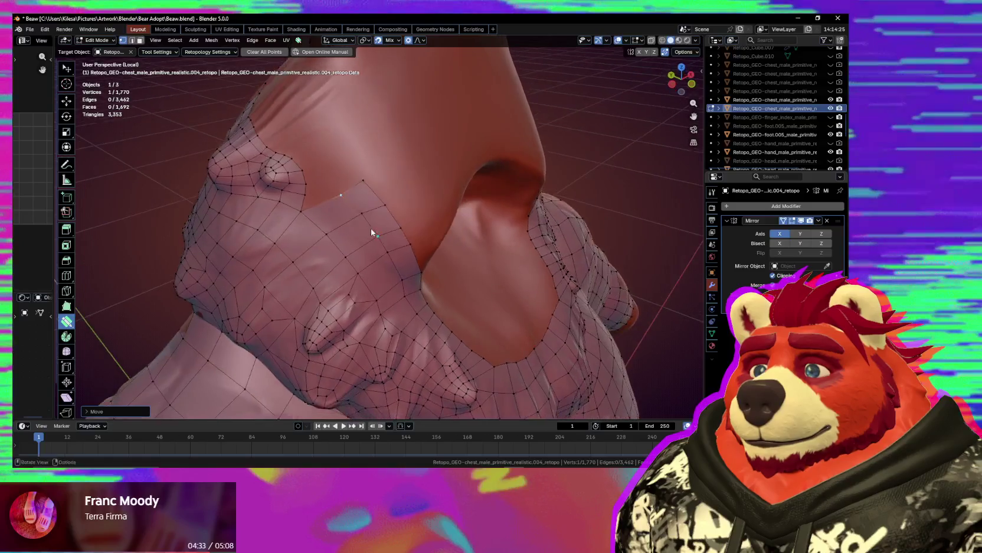
- Fill a quad beside the upper chest edge and adjust its vertices along the neck
left_click_drag(334, 201, 361, 193)
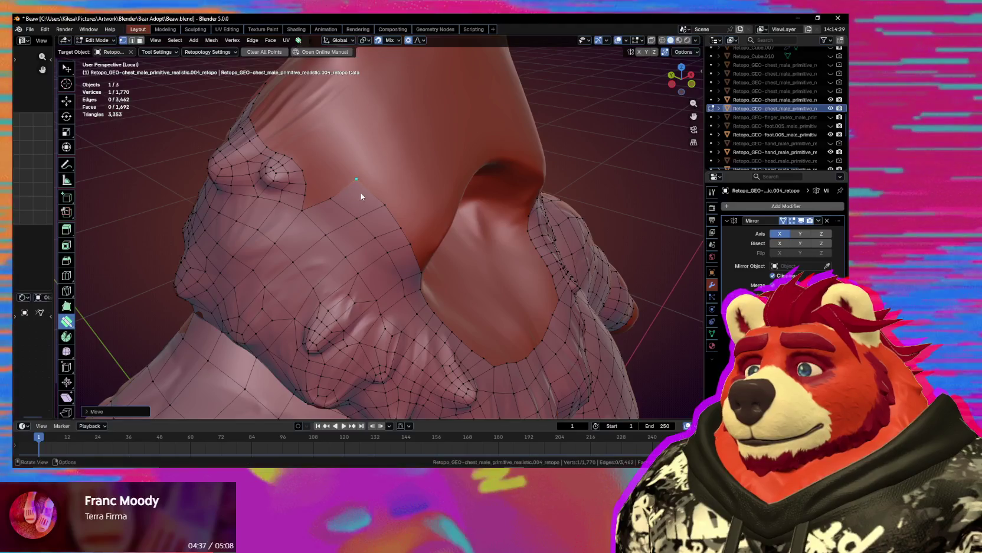
middle_click_drag(361, 192, 381, 189)
left_click_drag(414, 163, 401, 169)
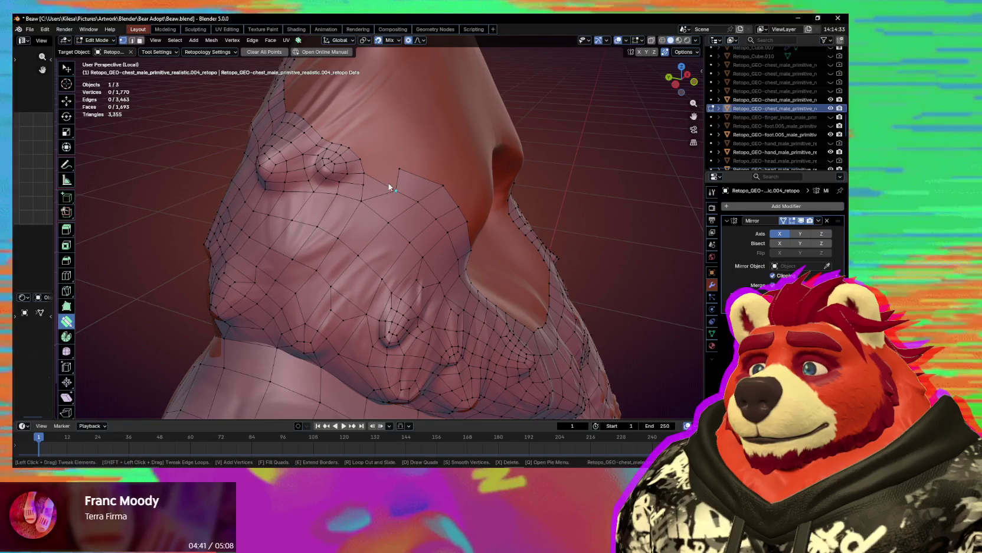
left_click(388, 188)
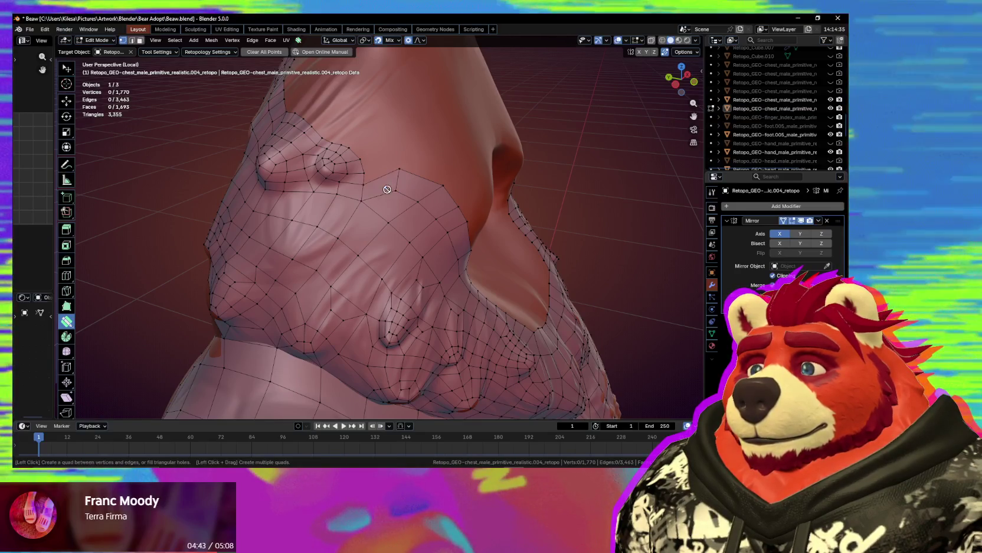
left_click_drag(388, 190, 394, 192)
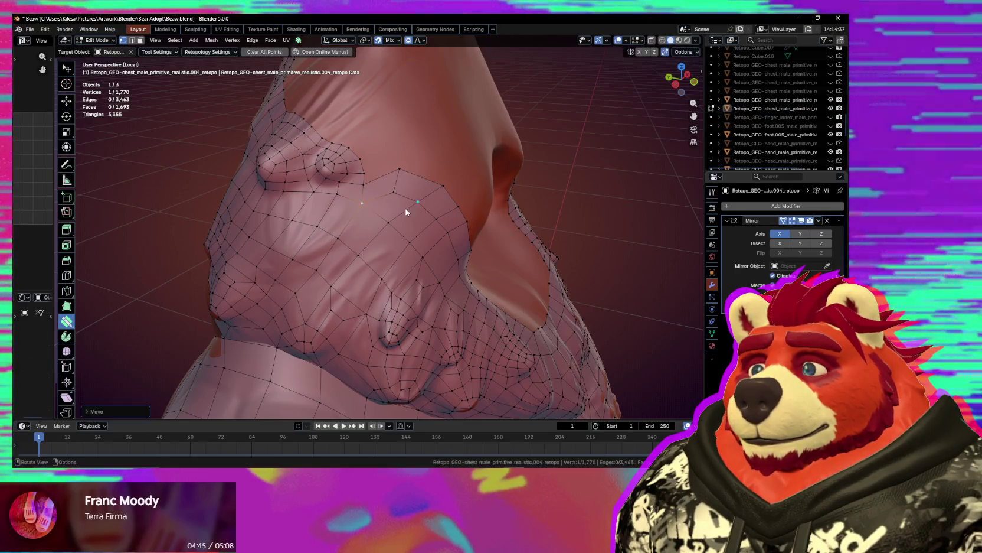
middle_click_drag(402, 213, 374, 216)
left_click_drag(376, 201, 376, 201)
- Extend a loop near the neck, merge the stray vertex, smooth, and connect the lone vertex
key("space")
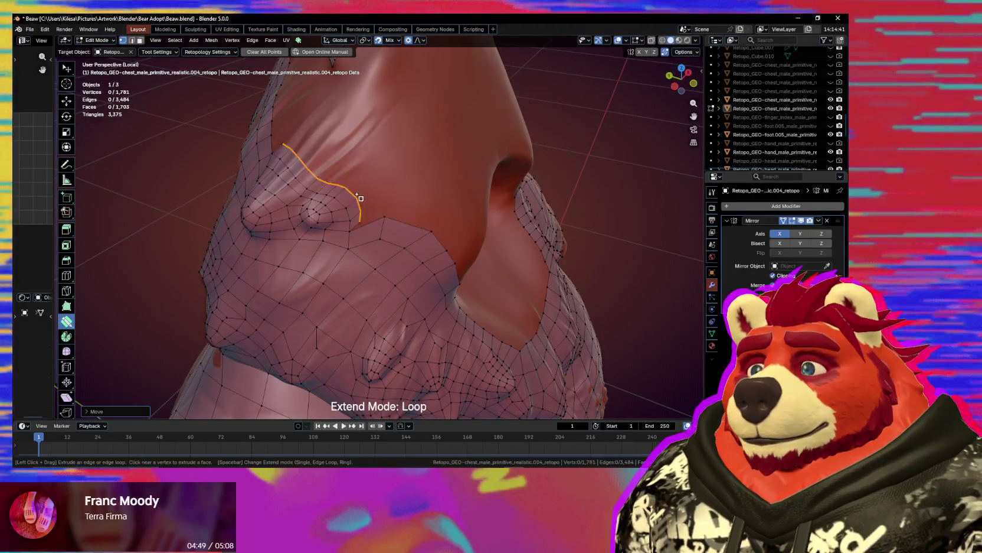
mouse_move(380, 206)
left_mouse_down()
mouse_move(392, 218)
mouse_move(376, 199)
left_mouse_up()
middle_click_drag(377, 197, 384, 208)
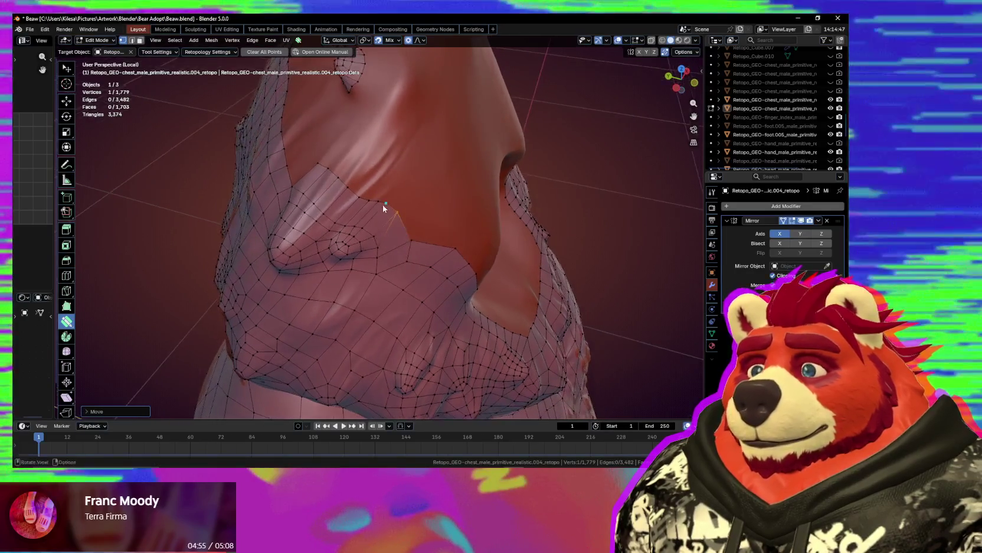
left_click_drag(362, 199, 369, 201)
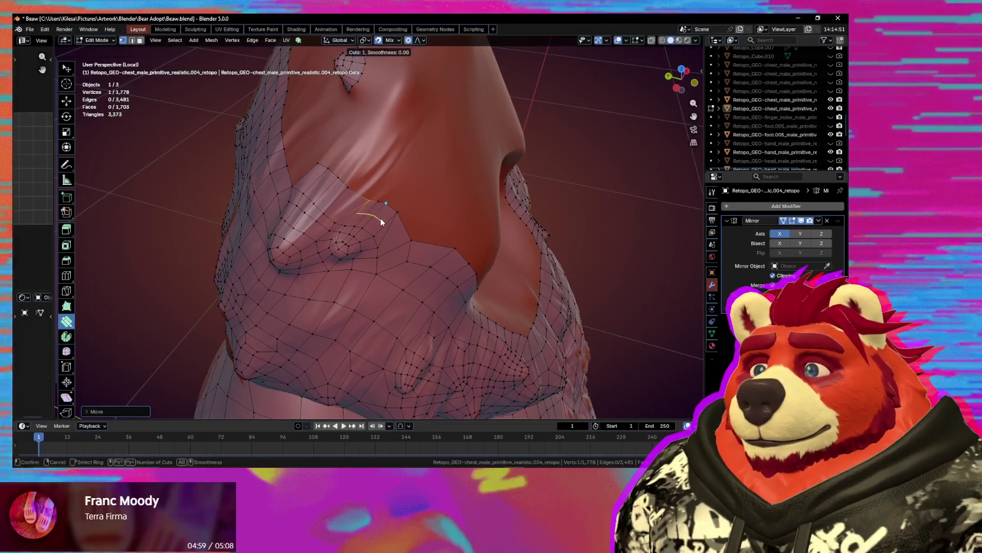
middle_click_drag(390, 217, 394, 242)
key("s")
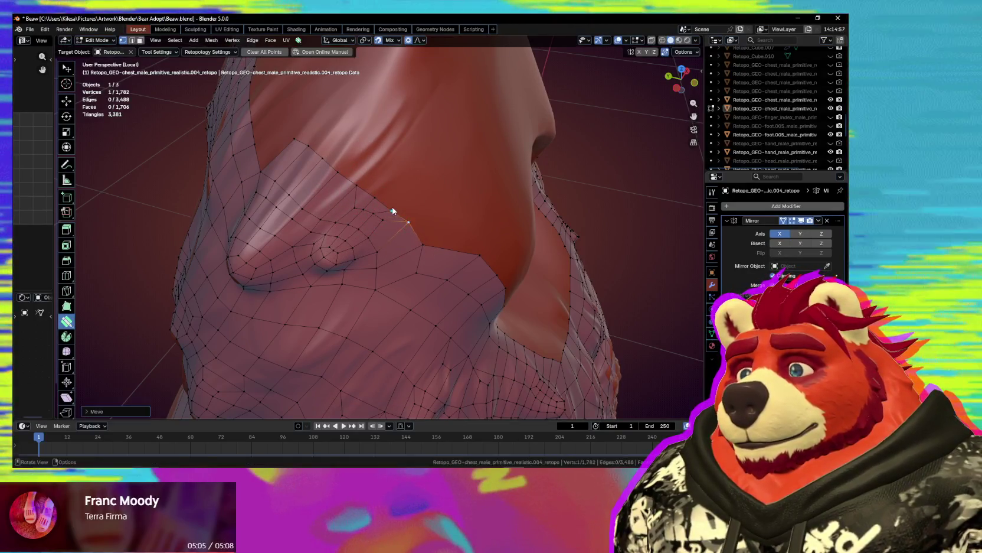
left_click_drag(395, 202, 379, 198)
mouse_move(373, 202)
middle_mouse_down()
mouse_move(377, 233)
mouse_move(420, 240)
mouse_move(390, 259)
mouse_move(370, 233)
mouse_move(390, 257)
mouse_move(402, 246)
mouse_move(445, 258)
mouse_move(400, 250)
mouse_move(409, 215)
mouse_move(399, 214)
mouse_move(408, 223)
middle_mouse_up()
left_click(409, 210, "ctrl")
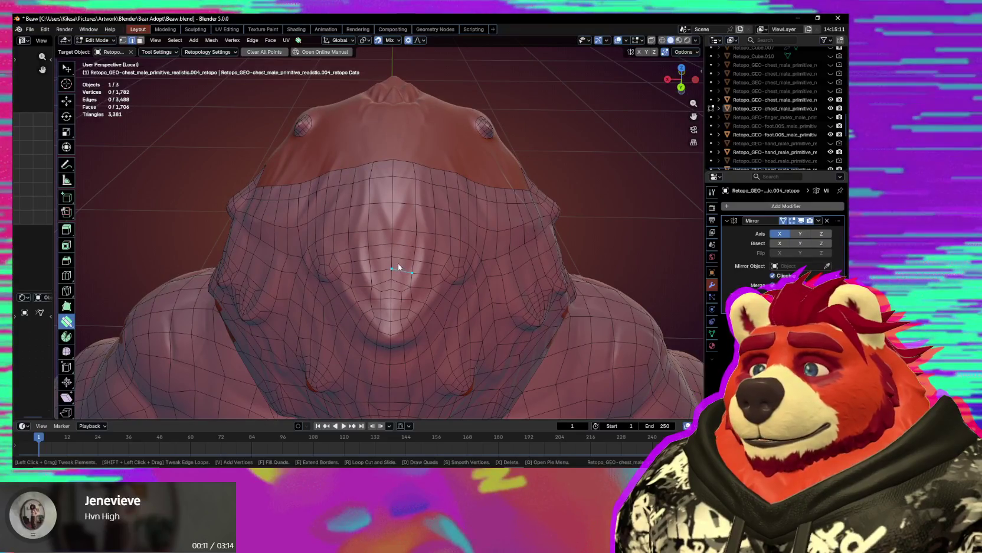
- Knife-cut a short vertical edge through the centre of the chest
left_click_drag(401, 238, 417, 234)
middle_click_drag(417, 234, 407, 235)
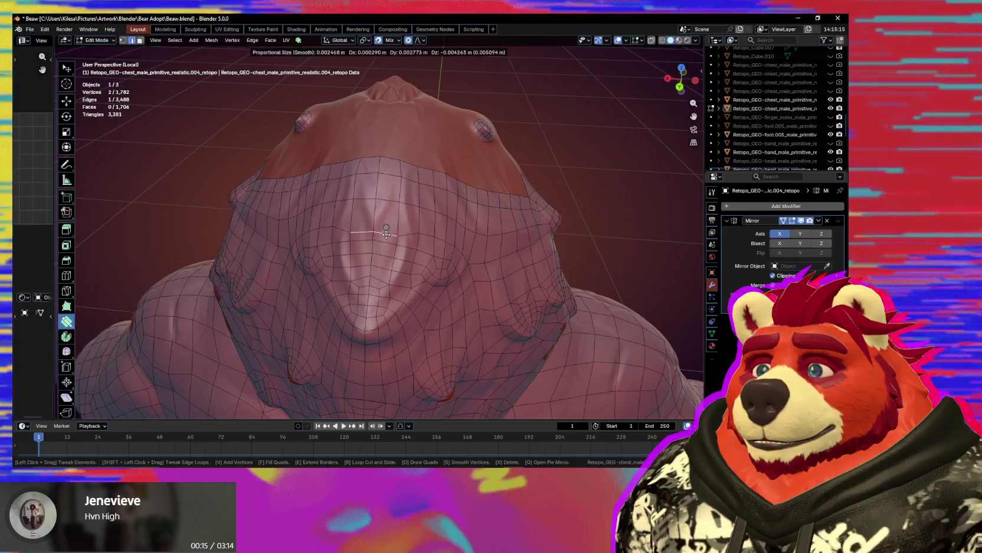
left_click_drag(388, 228, 411, 233)
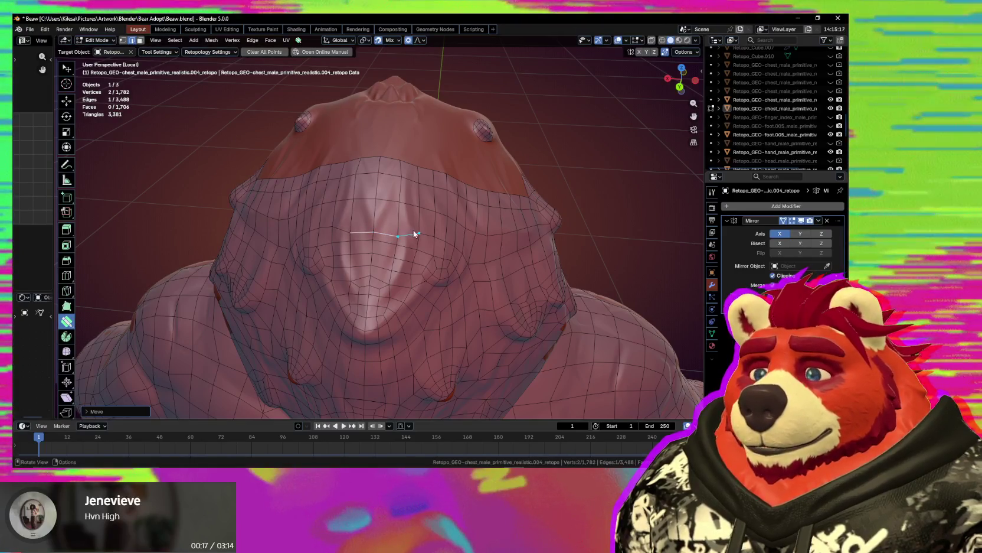
key("k")
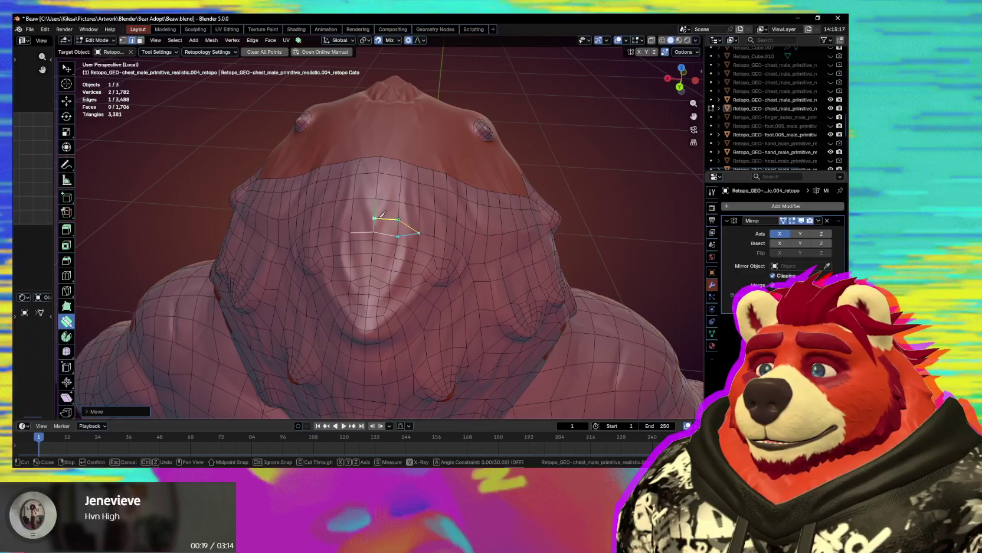
left_click(399, 220)
left_click(399, 233)
key("Return")
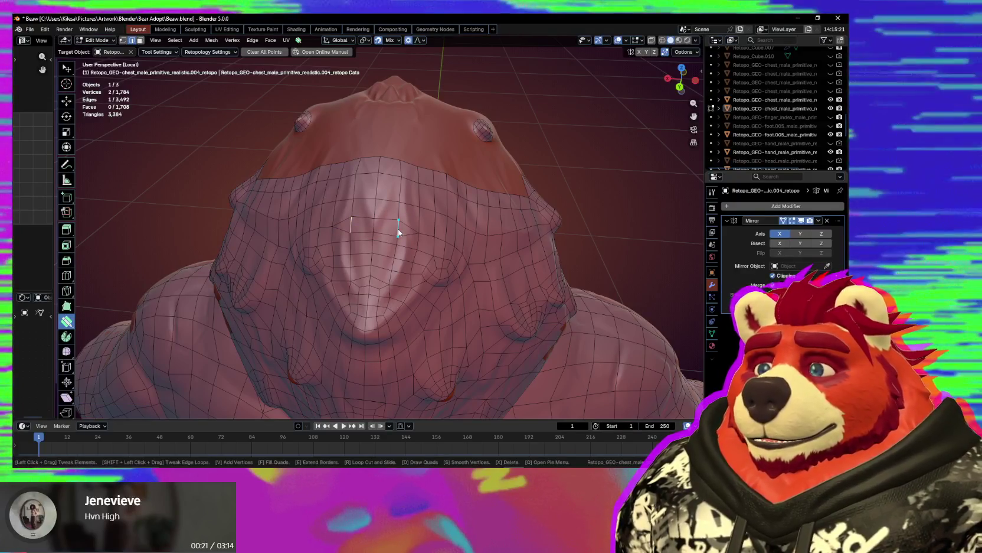
- Select the stray edge path up the chest and dissolve it
key("w")
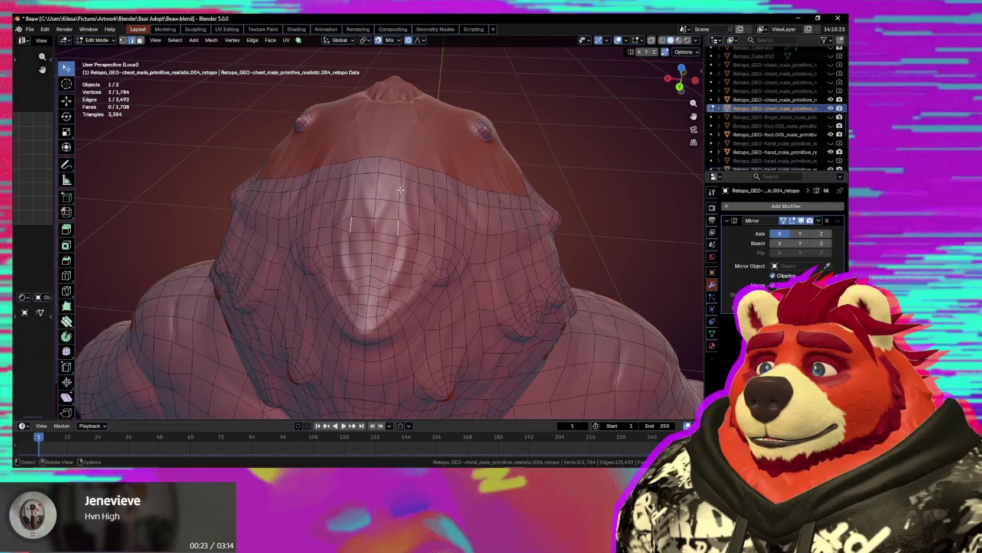
left_click(401, 170, "ctrl")
key("e")
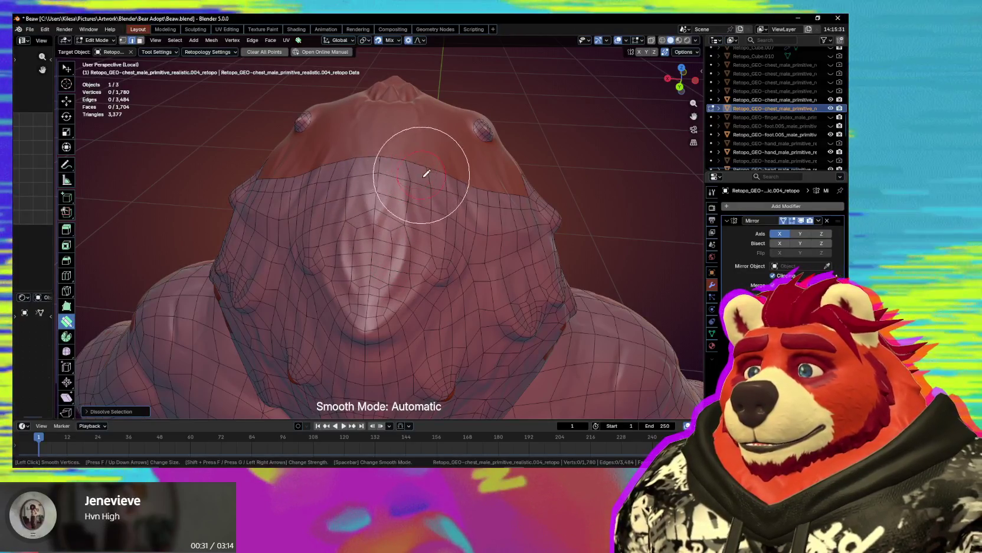
- Extend an upper chest border edge loop into a strip of quads toward the neck
key("Escape")
middle_click_drag(450, 218, 409, 200)
key("s")
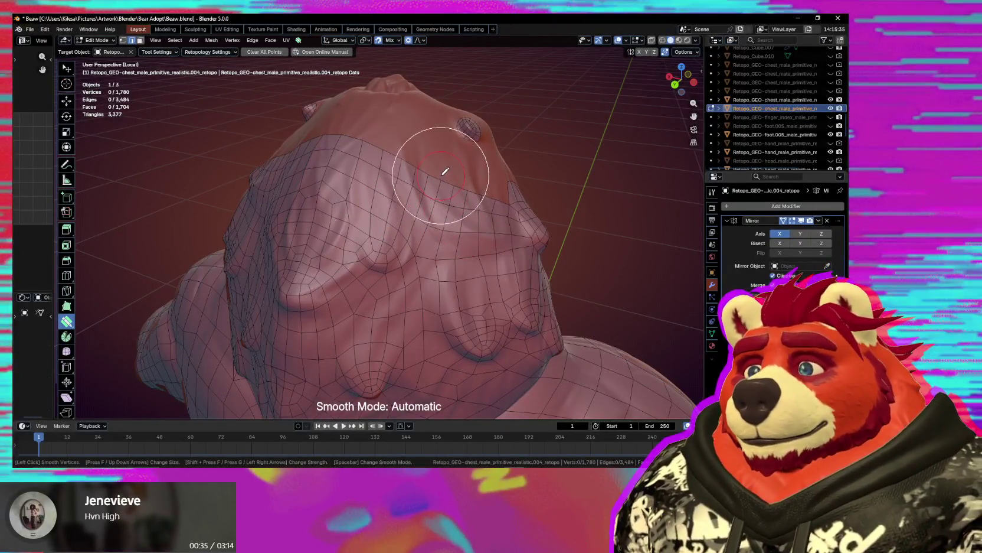
key("Escape")
mouse_move(423, 207)
middle_mouse_down()
mouse_move(369, 225)
mouse_move(464, 306)
mouse_move(391, 286)
mouse_move(410, 246)
mouse_move(486, 241)
mouse_move(410, 178)
middle_mouse_up()
left_click(369, 224)
key("Escape")
scroll(392, 286, "up", 3)
key("space")
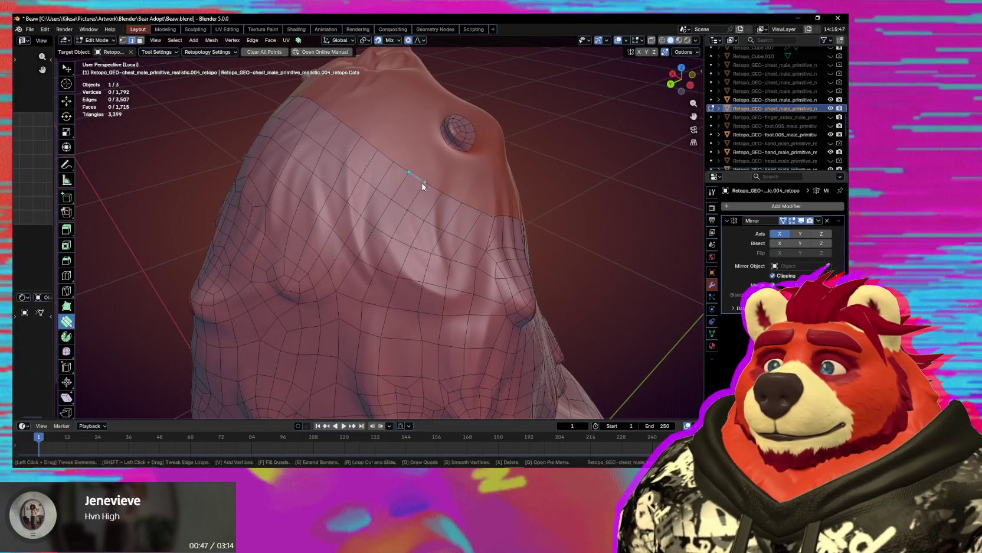
- Merge the doubled chest vertex into its neighbour and reposition an edge on the surface
middle_click_drag(422, 182, 425, 228)
left_click_drag(413, 221, 402, 211)
mouse_move(402, 211)
middle_mouse_down()
mouse_move(445, 234)
mouse_move(416, 236)
middle_mouse_up()
key("2")
left_click_drag(396, 235, 387, 212)
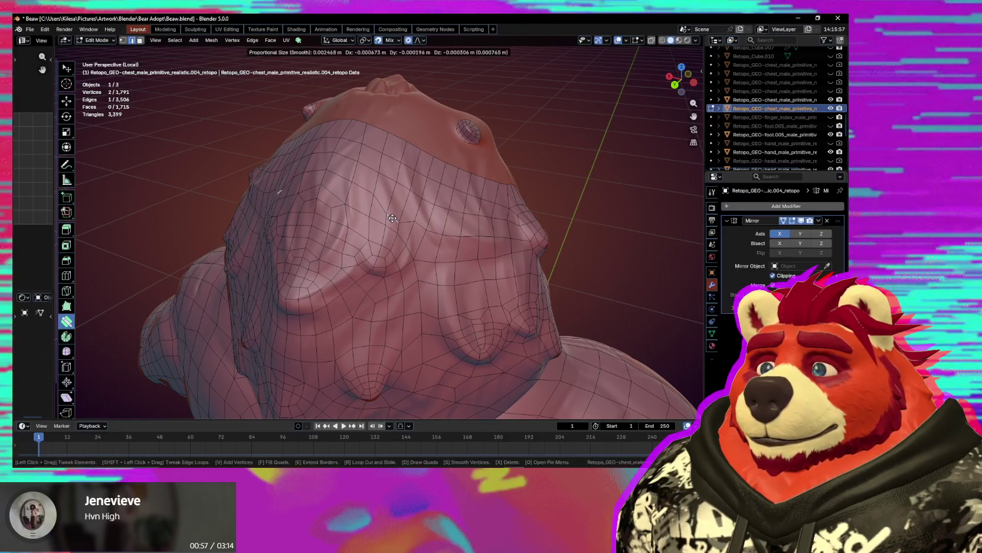
key("1")
- Select the edge loop across the upper chest and dissolve it
left_click(413, 219, "alt")
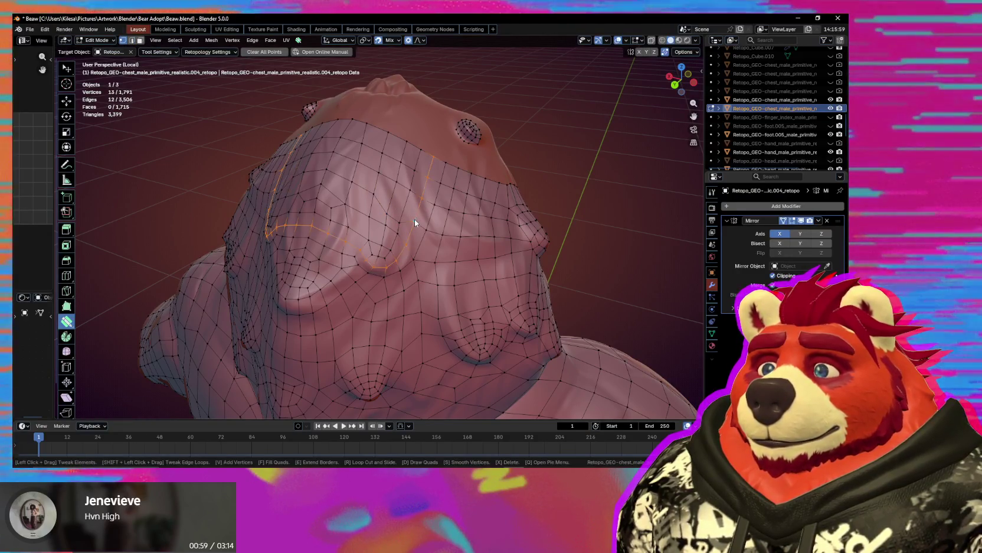
key("w")
key("ctrl+z")
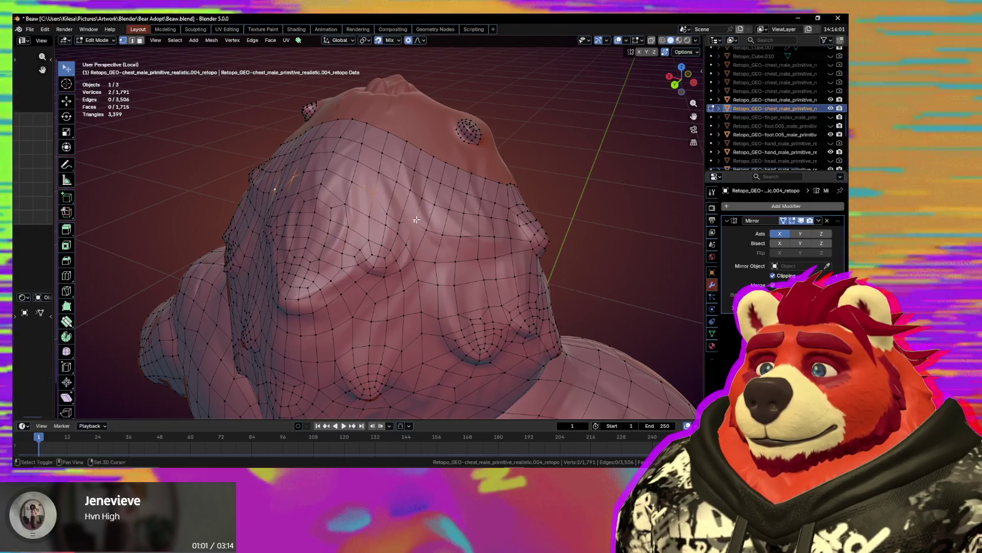
key("ctrl+z")
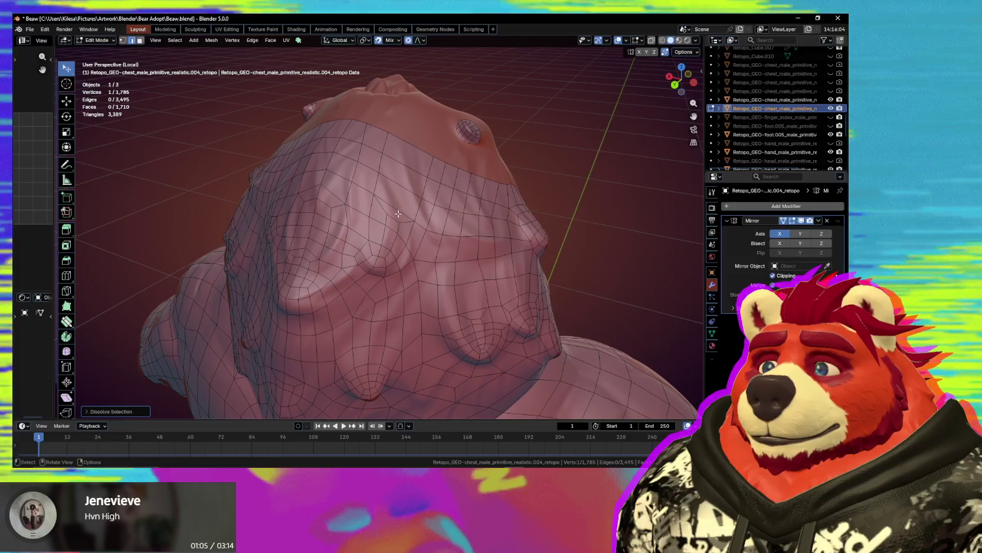
key("s")
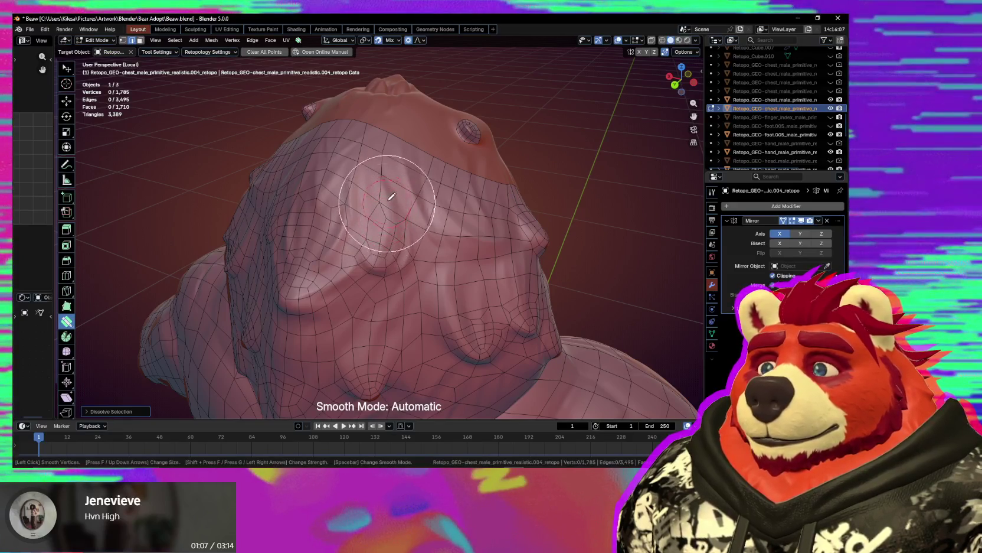
- Try building faces from an edge beside the belly bulge, then undo them
mouse_move(414, 247)
middle_mouse_down()
mouse_move(441, 258)
mouse_move(425, 249)
middle_mouse_up()
scroll(420, 260, "up", 4)
left_click(461, 278)
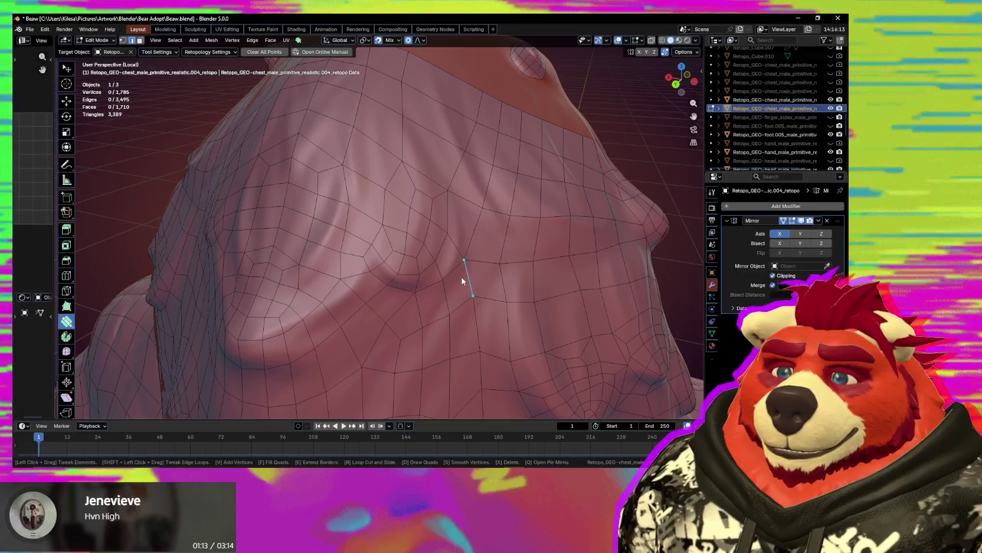
left_click(463, 277)
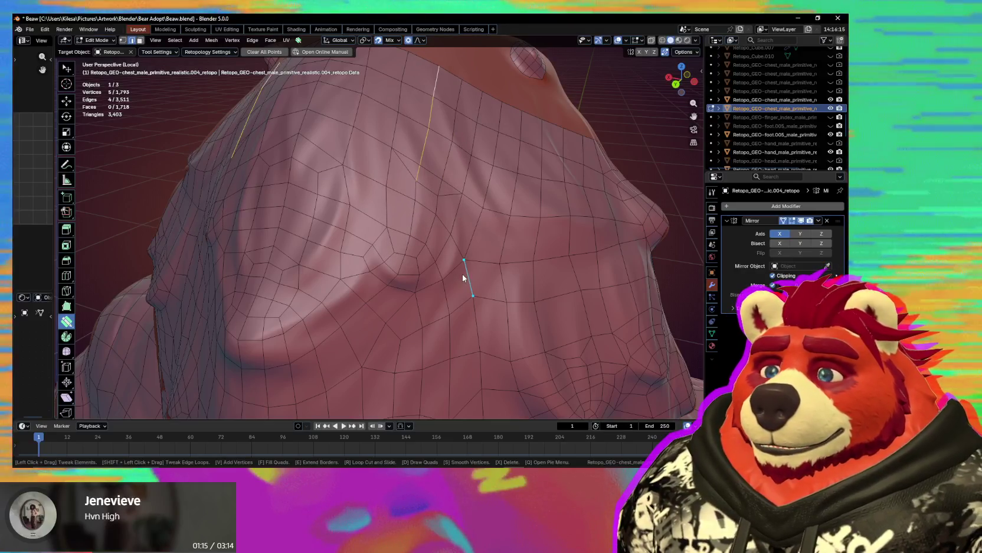
key("ctrl+z")
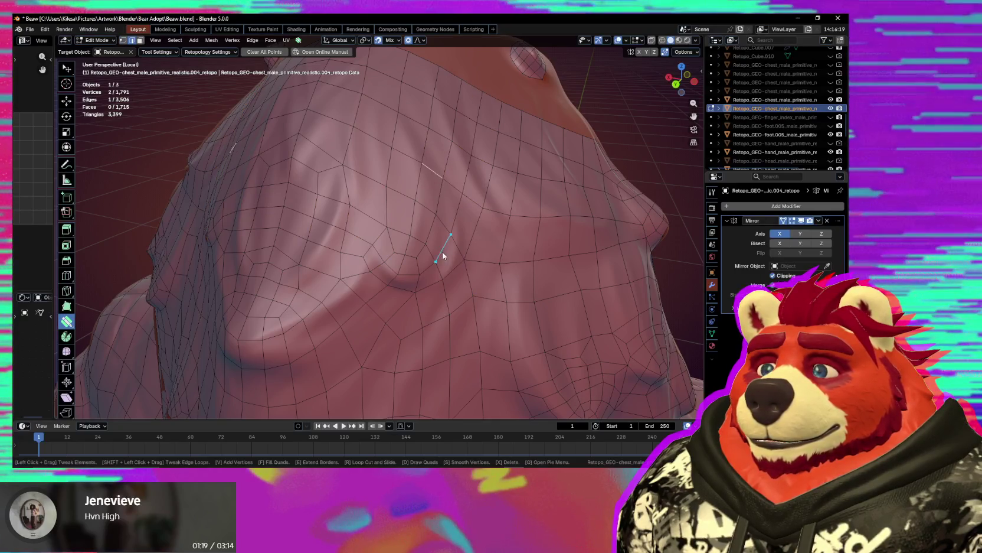
middle_click_drag(429, 241, 432, 258)
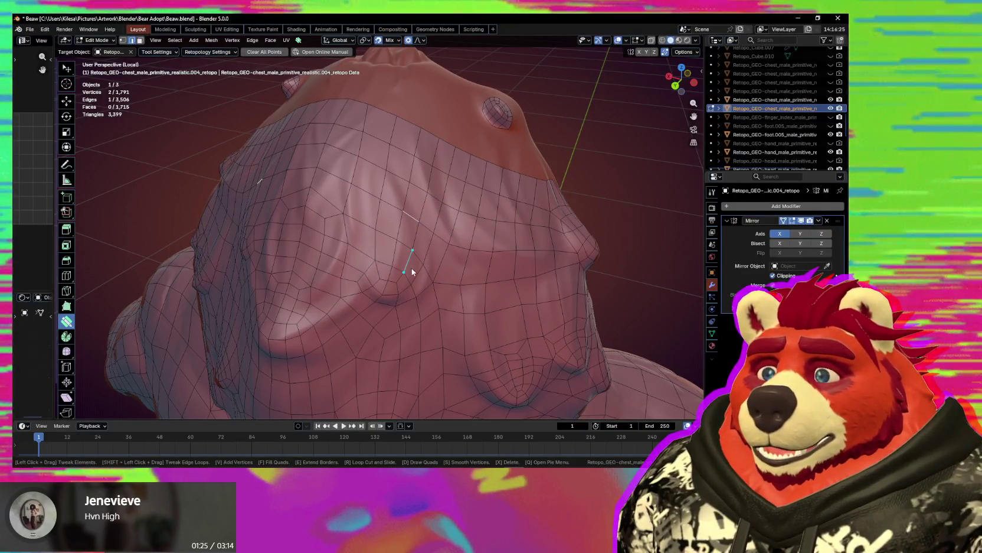
middle_click_drag(411, 269, 413, 265)
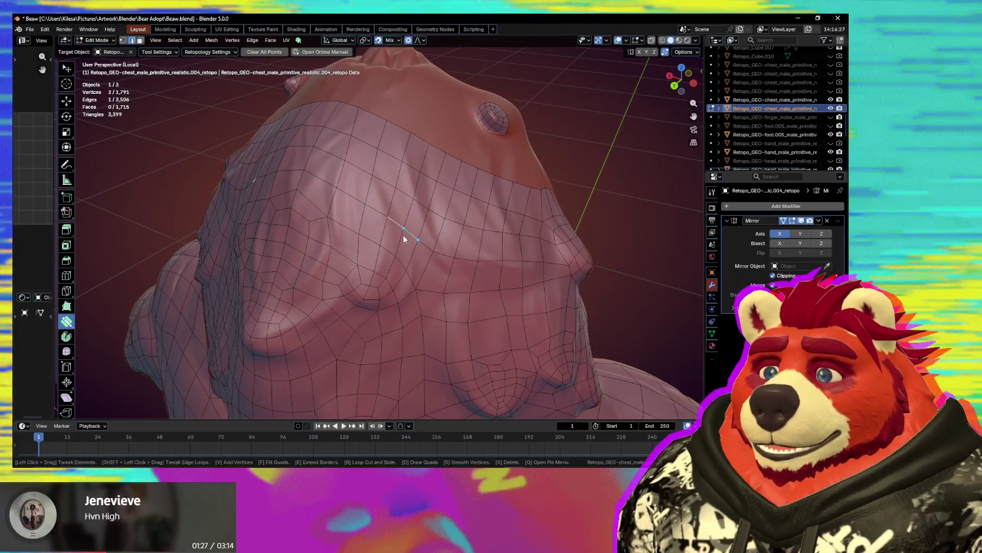
- Edge-slide the selected edge and dissolve the unwanted mid-chest edges around the bulge
key("w")
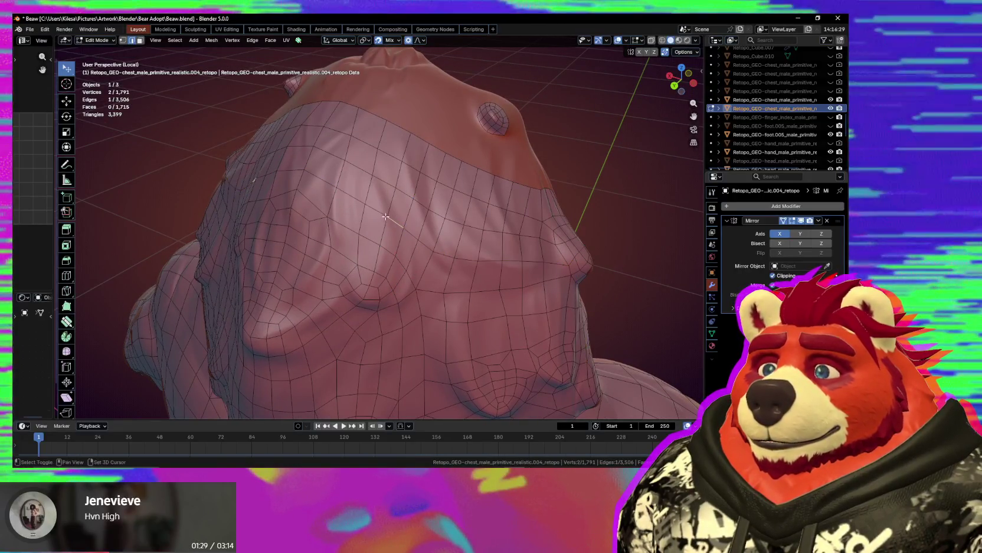
key("g")
key("g")
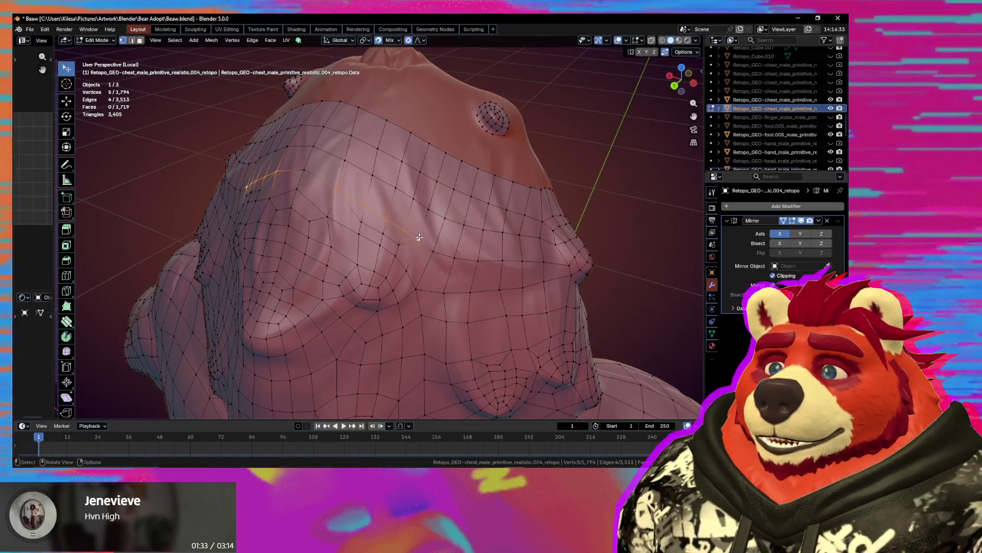
key("ctrl+z")
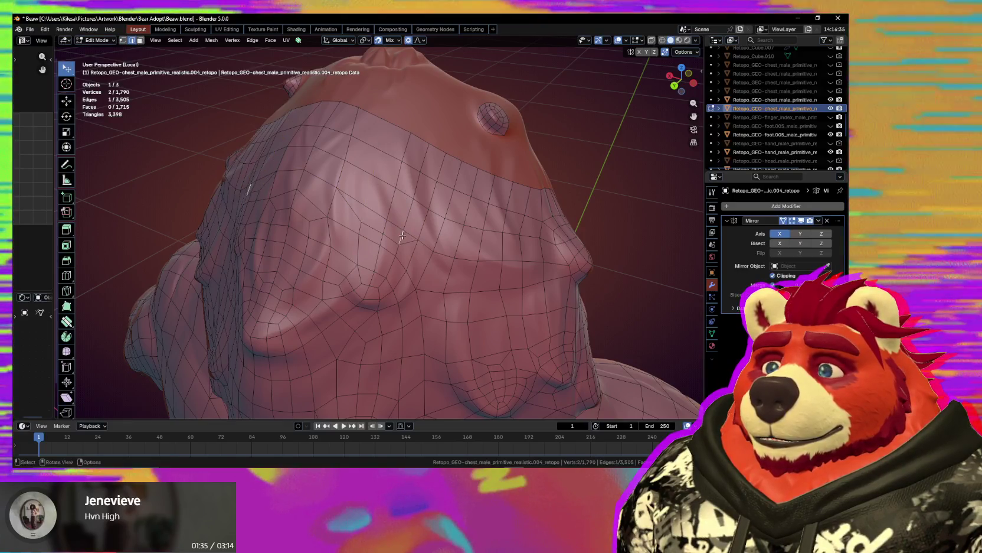
key("ctrl+z")
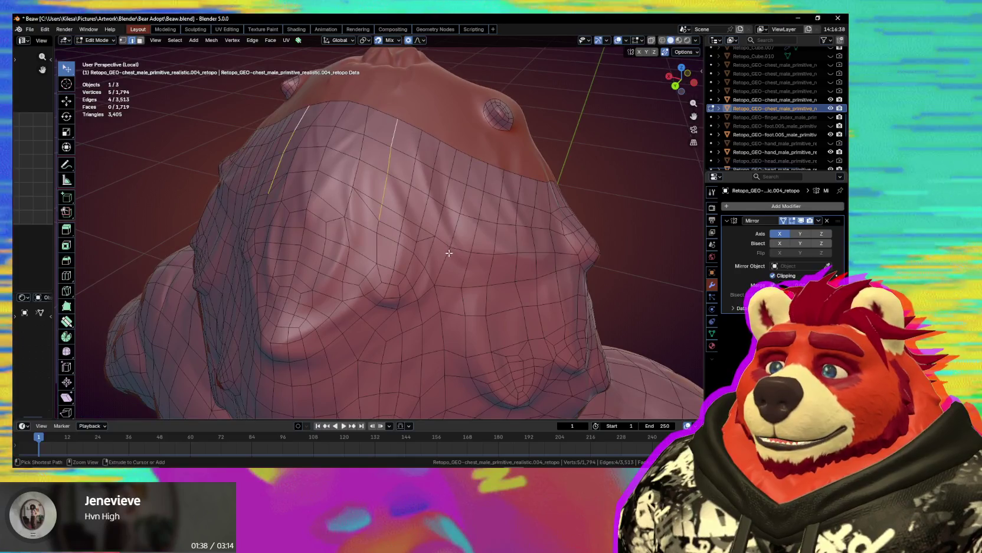
key("ctrl+z")
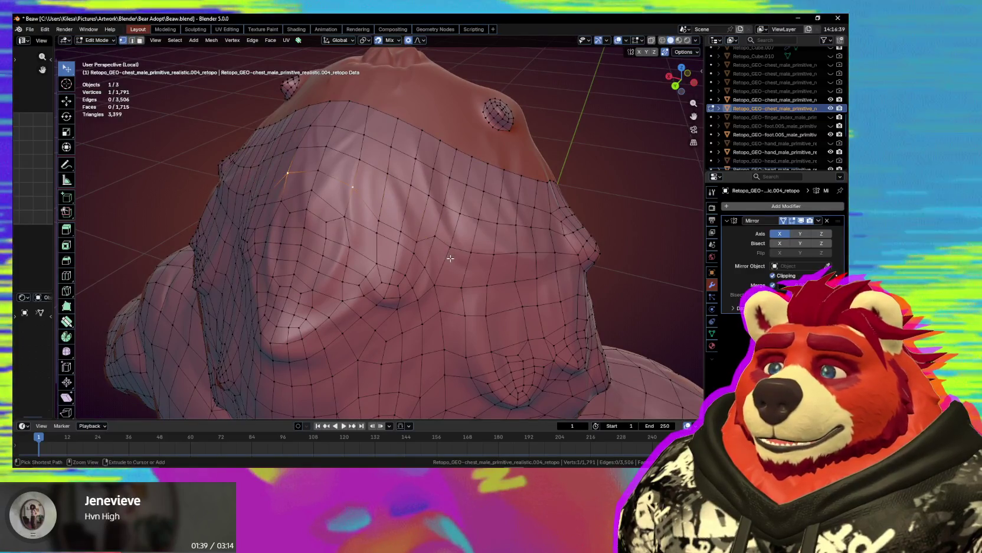
key("ctrl+z")
mouse_move(450, 258)
middle_mouse_down()
mouse_move(440, 250)
mouse_move(473, 256)
mouse_move(376, 260)
middle_mouse_up()
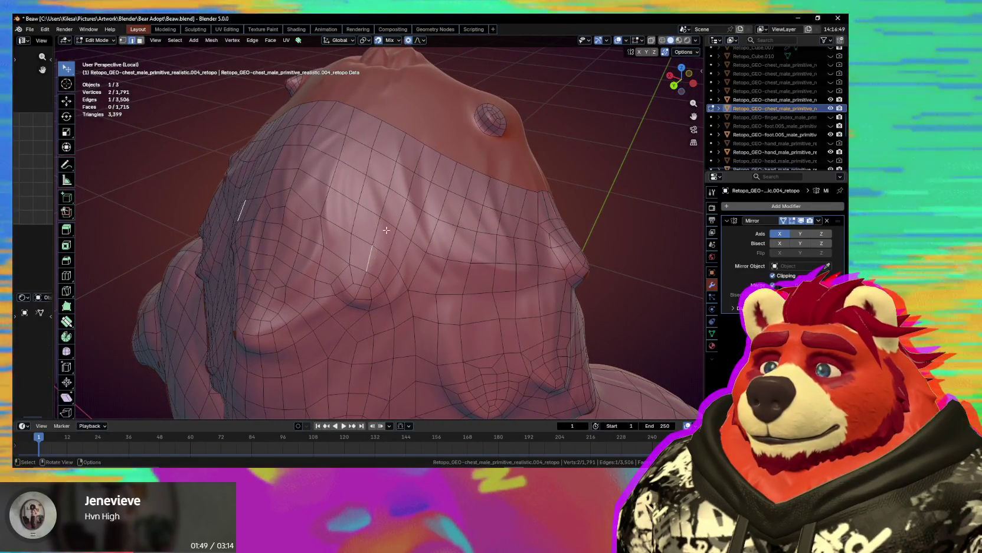
key("ctrl+z")
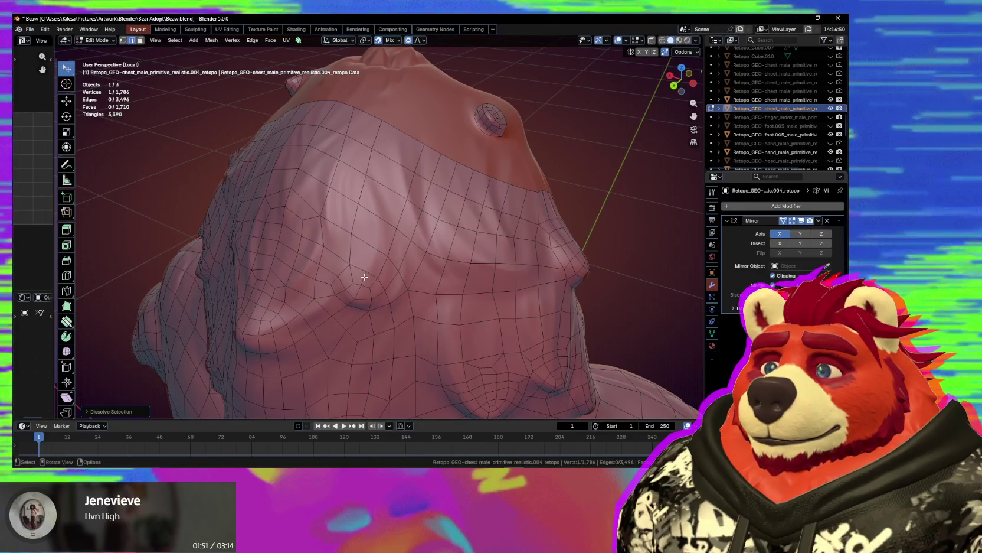
middle_click_drag(364, 275, 370, 268)
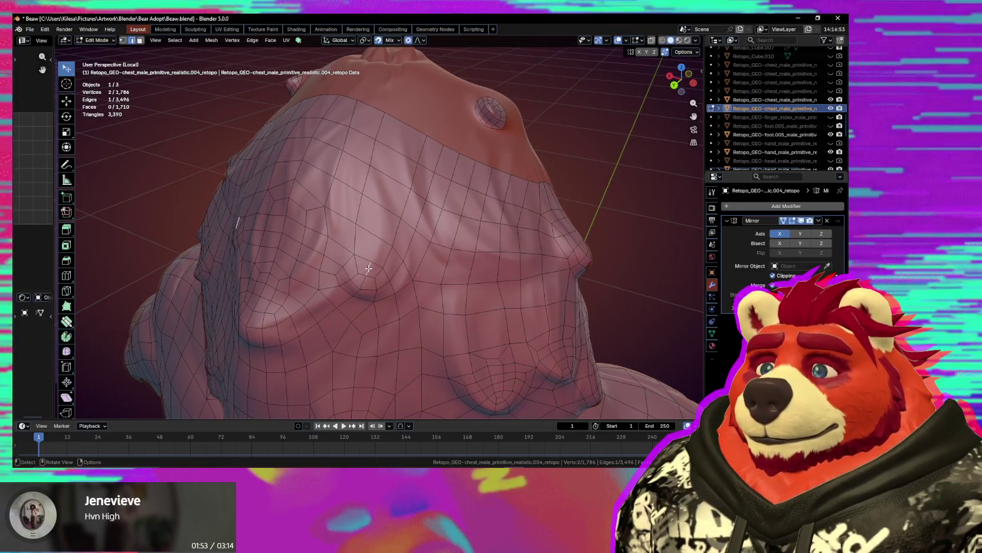
scroll(377, 272, "up", 5)
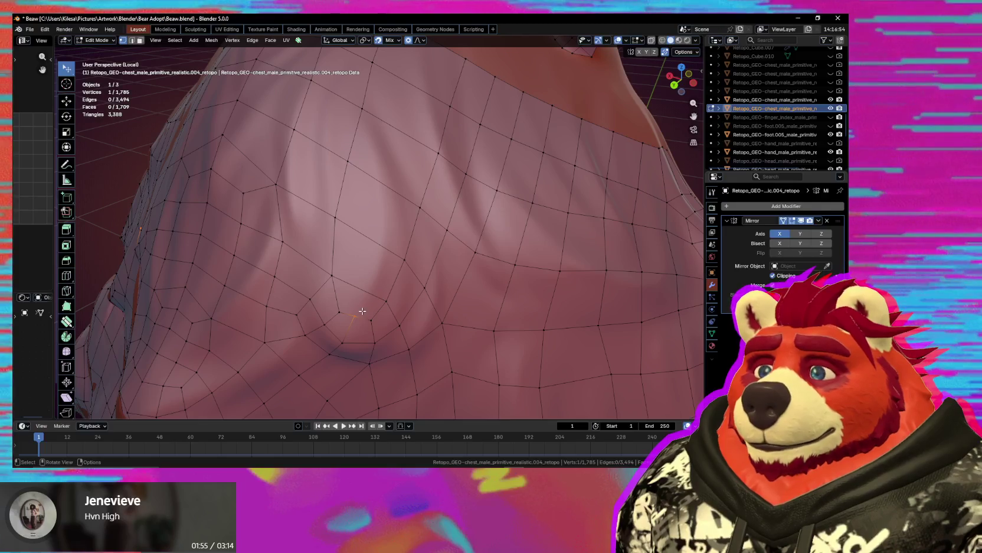
- Knife a new edge from a vertex near the belly bulge across the adjacent faces
key("k")
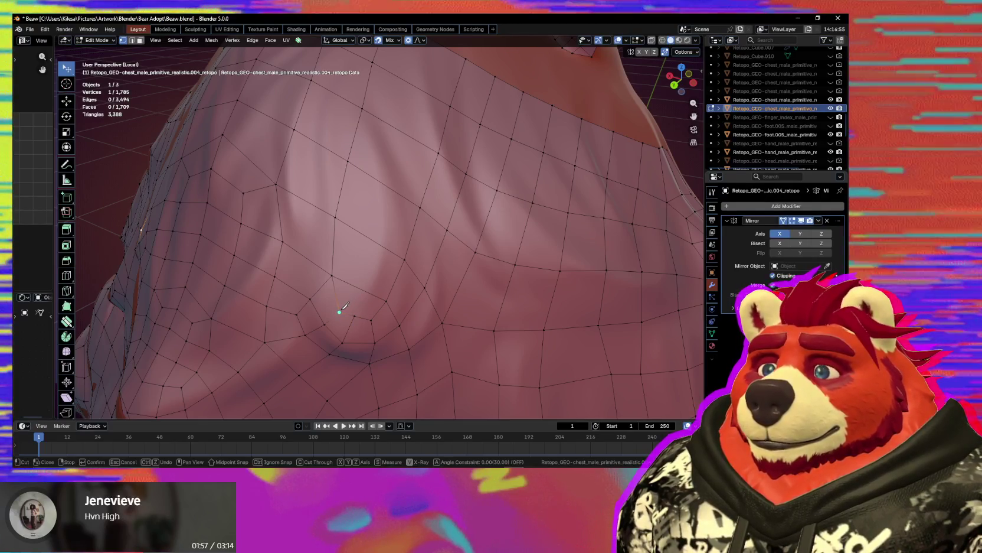
left_click(339, 312)
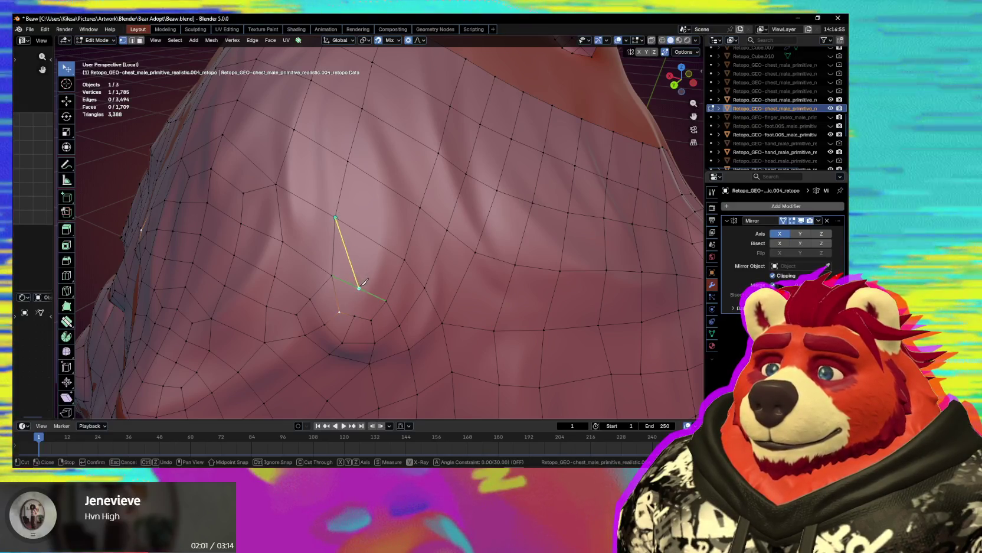
left_click(360, 288)
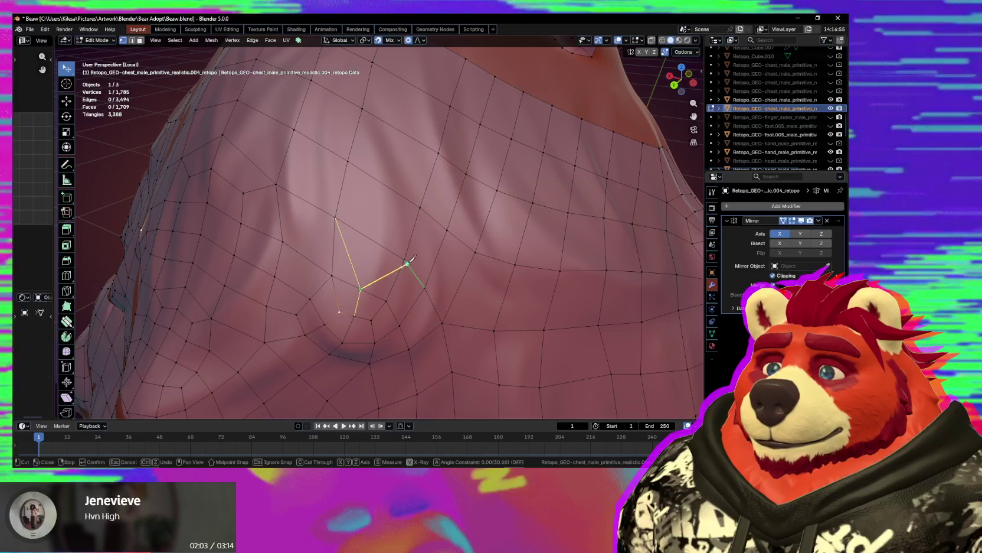
scroll(406, 259, "down", 4)
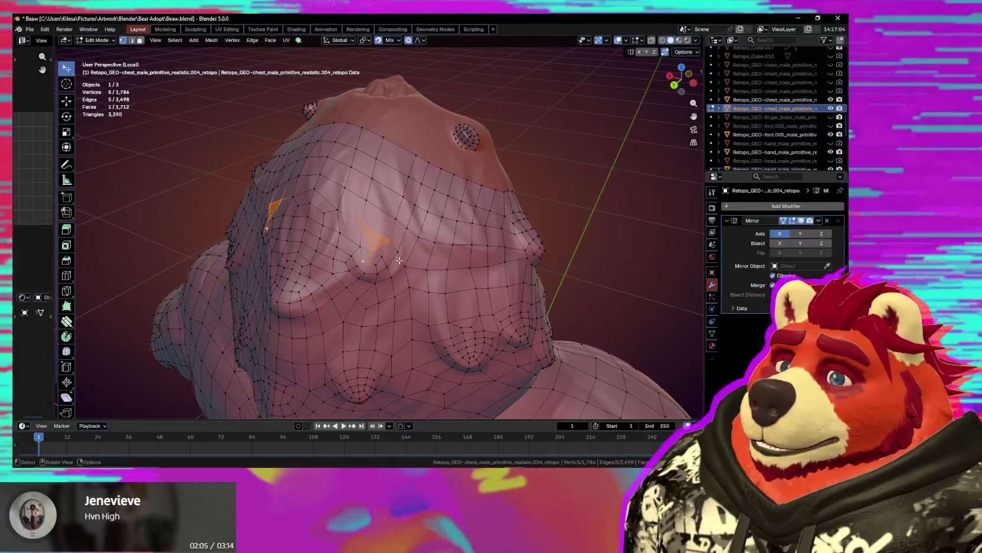
scroll(395, 270, "up", 3)
left_click(394, 270)
scroll(394, 270, "down", 3)
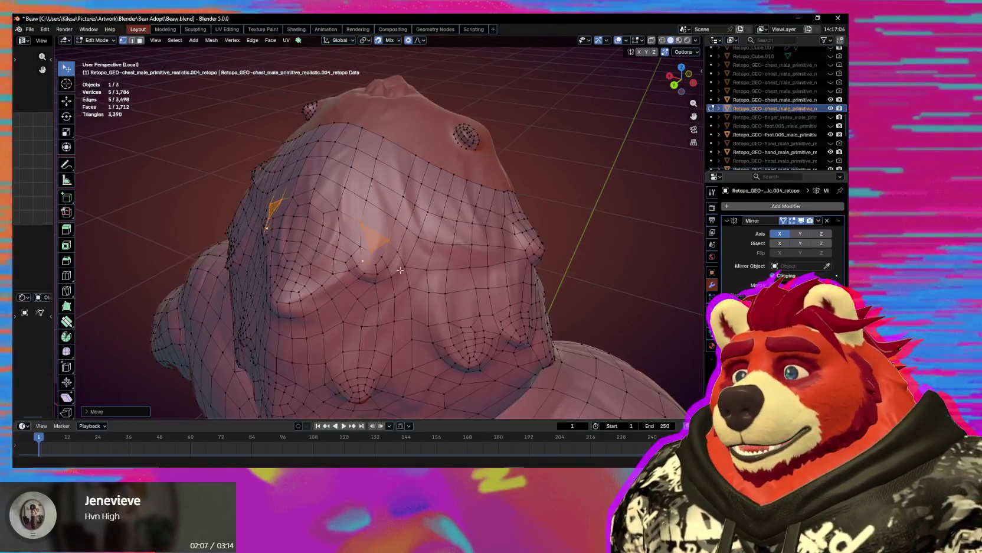
mouse_move(394, 270)
middle_mouse_down()
mouse_move(438, 294)
mouse_move(421, 296)
middle_mouse_up()
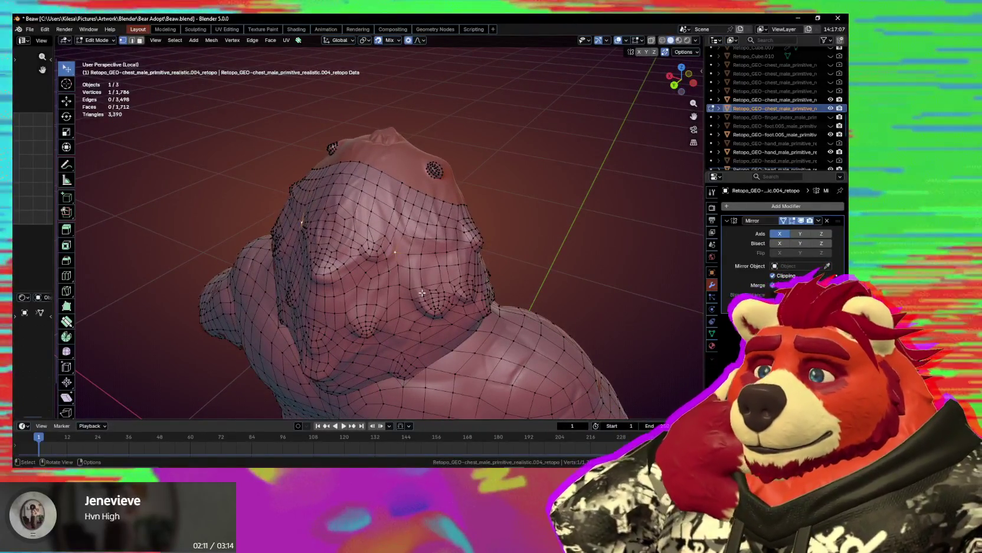
mouse_move(420, 296)
middle_mouse_down()
mouse_move(420, 270)
mouse_move(401, 258)
middle_mouse_up()
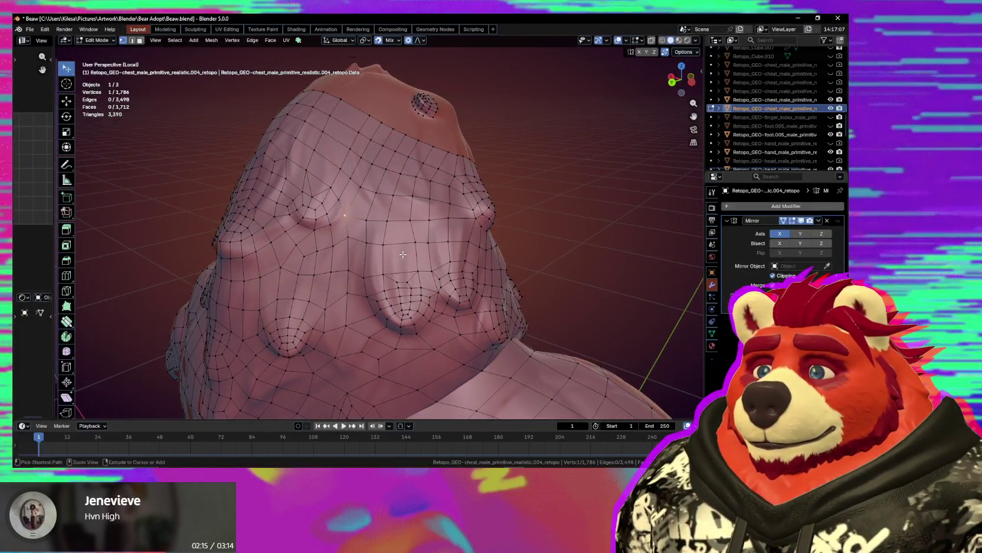
key("s")
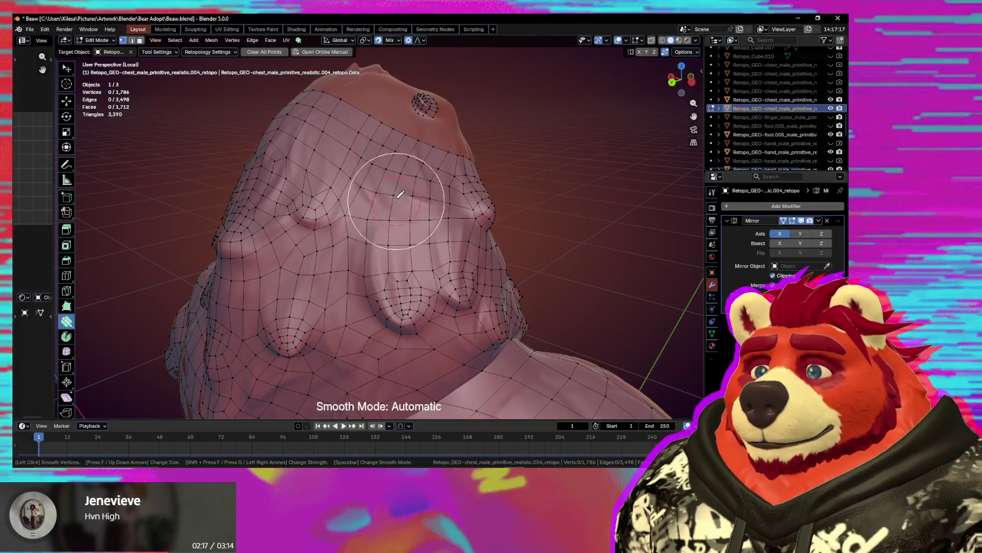
middle_click_drag(402, 174, 393, 147)
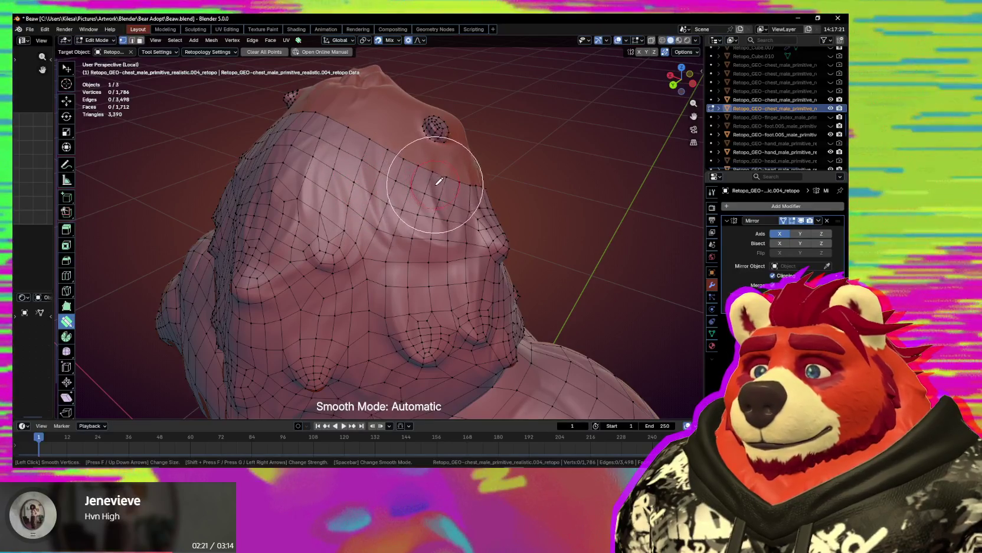
key("Escape")
mouse_move(414, 224)
middle_mouse_down()
mouse_move(368, 263)
mouse_move(407, 253)
middle_mouse_up()
scroll(356, 290, "up", 3)
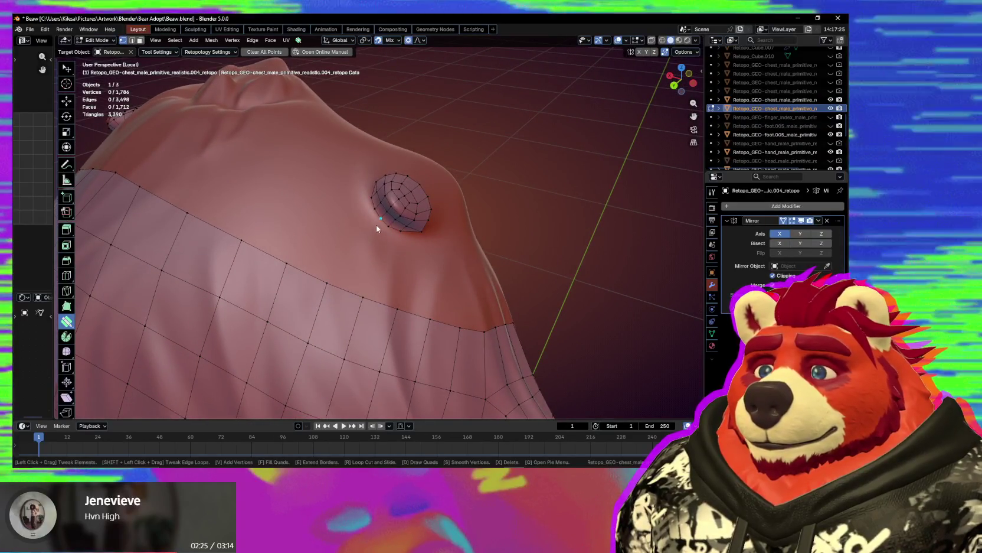
- Extrude the nipple ring's outer edge into a flap and scale it wider
key("e")
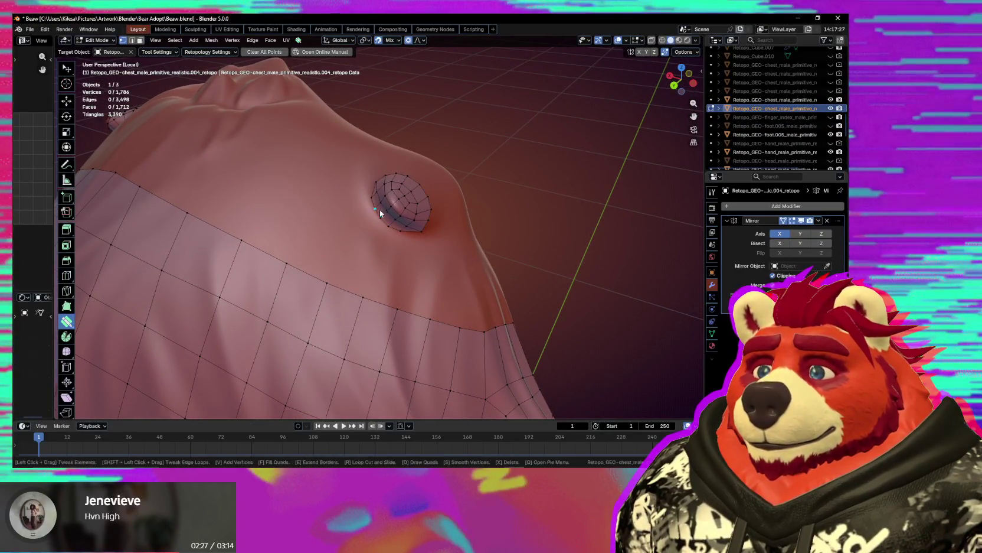
middle_click_drag(372, 207, 392, 198)
key("w")
left_click(394, 190)
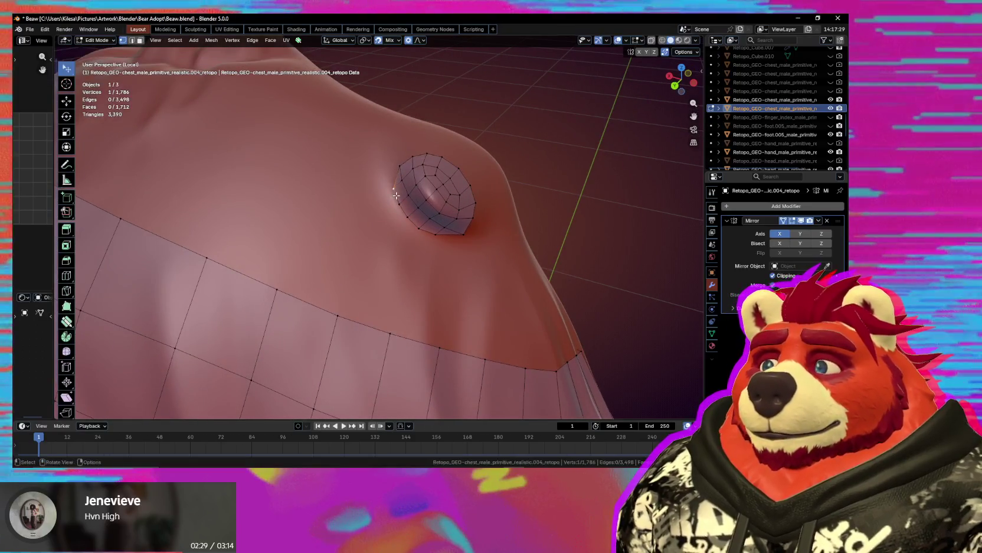
key("e")
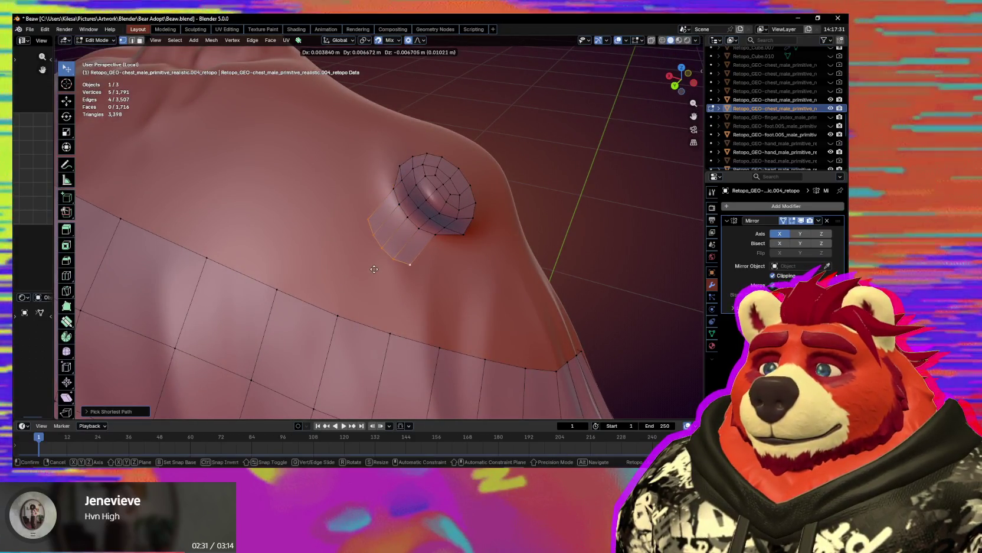
right_click(420, 274)
key("s")
key("g")
left_click(449, 287)
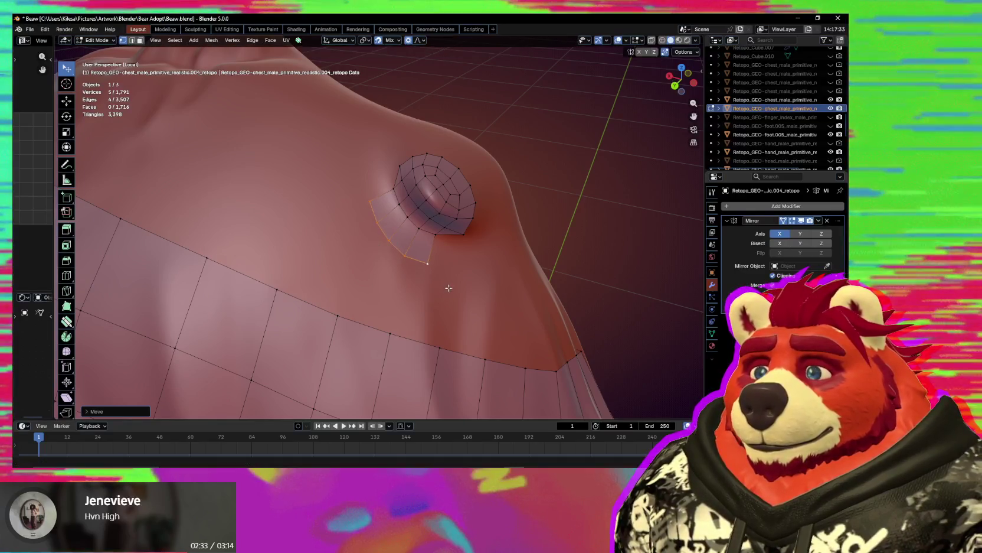
- Smooth the edge loop across the nipple and nudge the flap vertices into place
key("2")
left_click(401, 231, "alt")
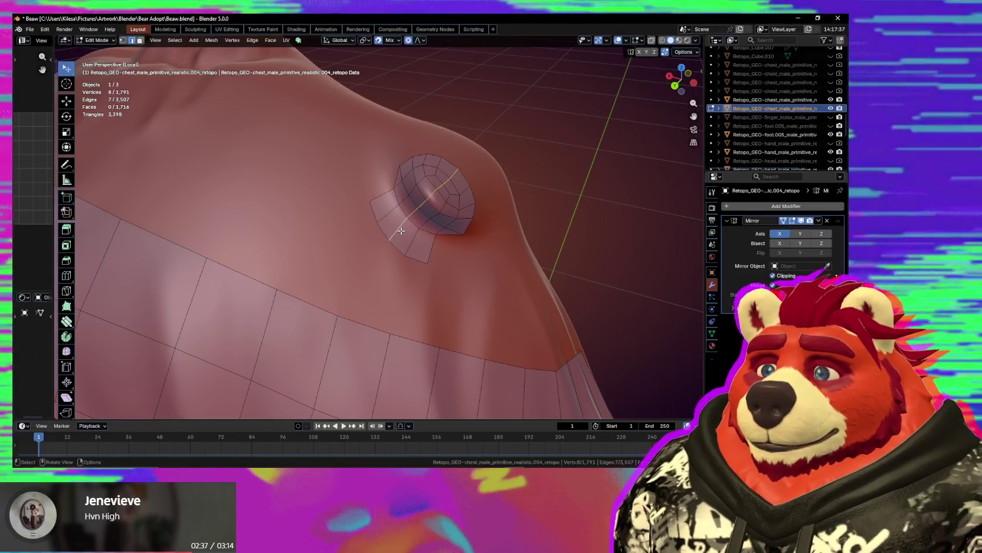
key("s")
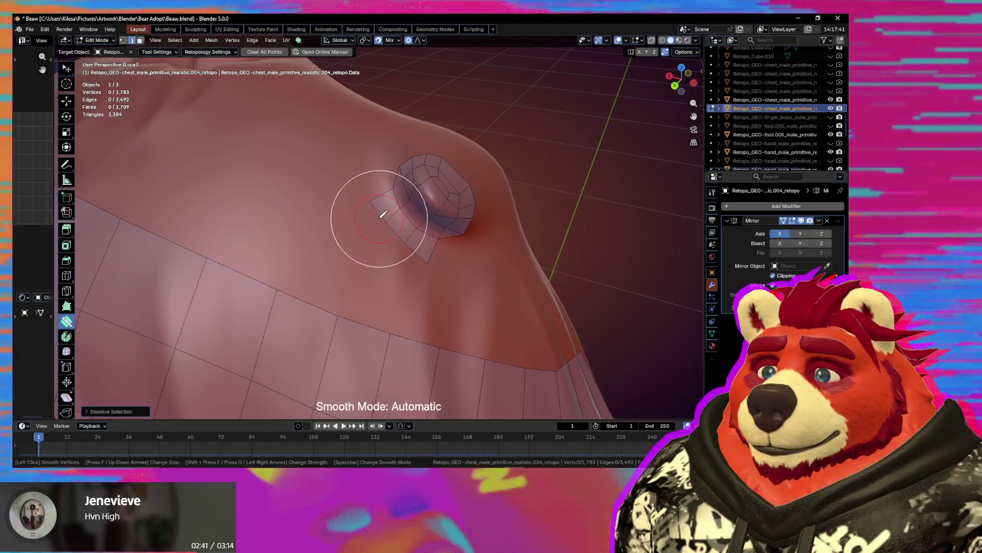
key("Escape")
middle_click_drag(382, 214, 373, 278)
key("1")
left_click_drag(344, 278, 350, 275)
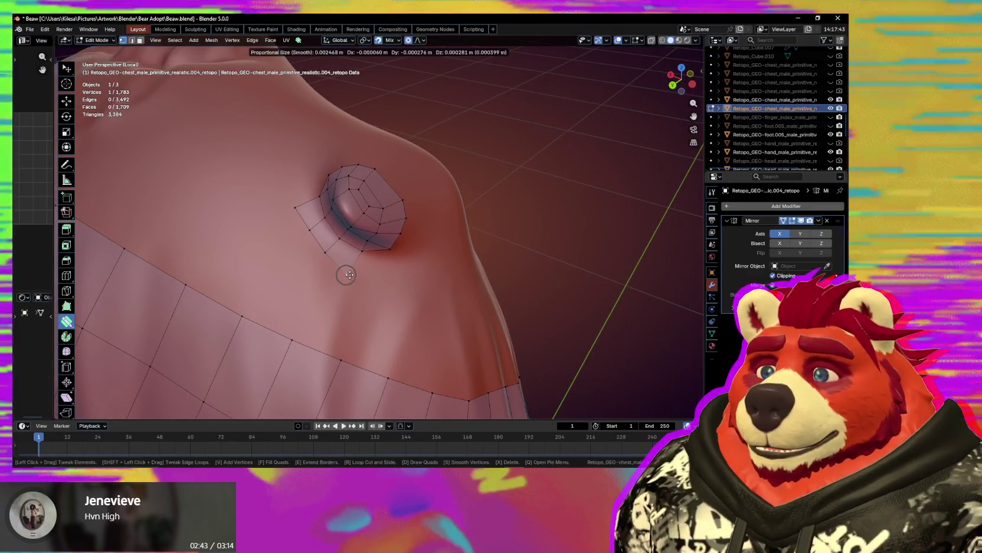
- Tweak the patch's border vertices toward the chest band with soft falloff
mouse_move(372, 244)
middle_mouse_down()
mouse_move(412, 253)
mouse_move(387, 249)
middle_mouse_up()
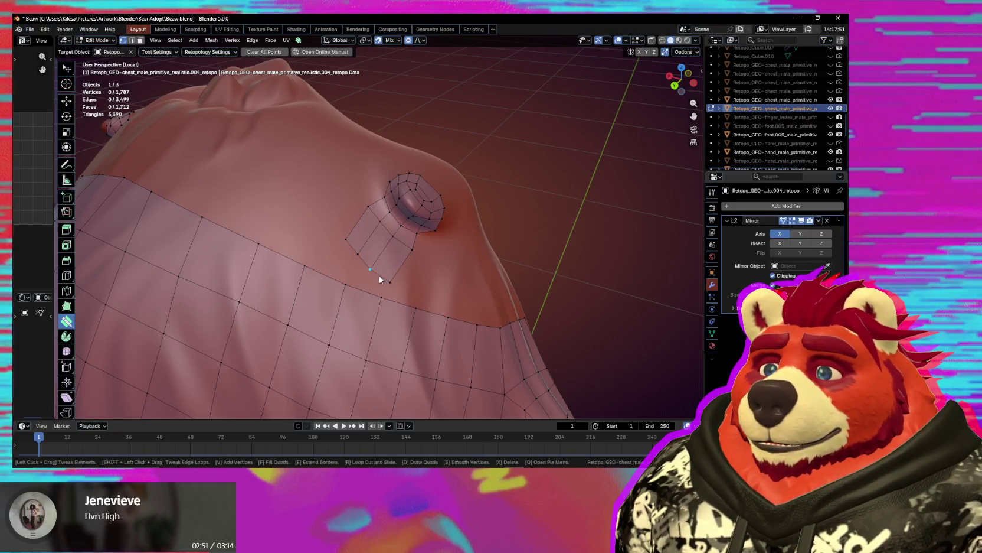
left_click_drag(379, 276, 398, 274, "shift")
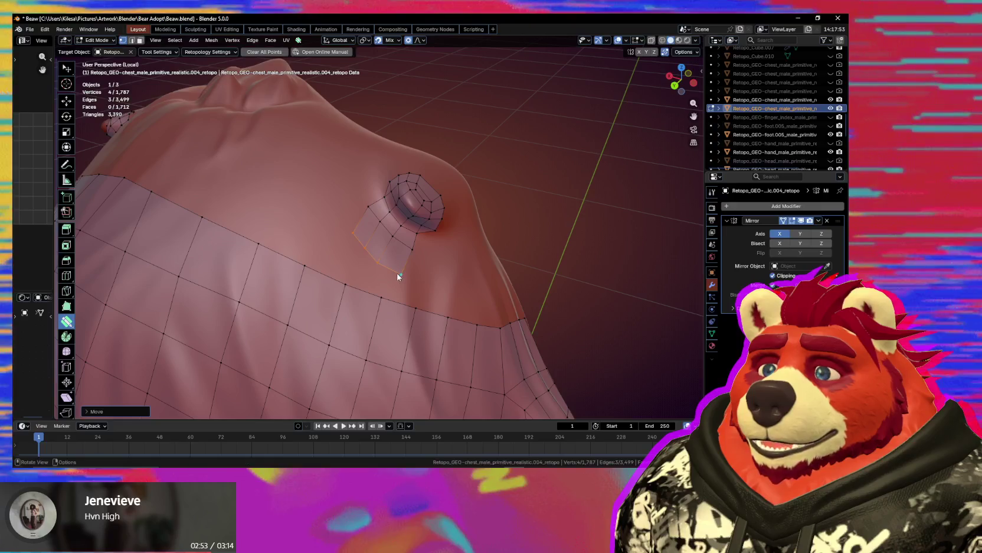
left_click_drag(390, 271, 366, 249)
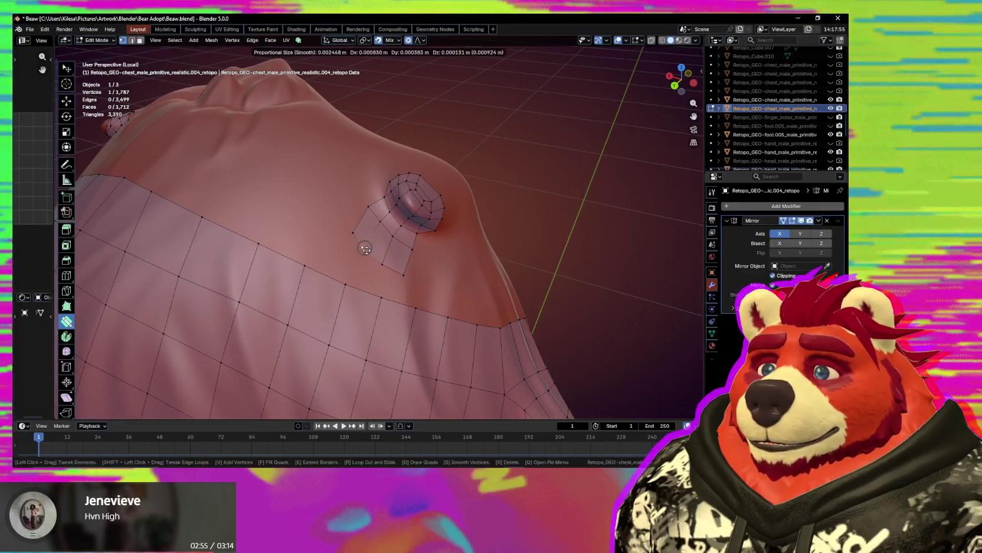
middle_click_drag(362, 247, 386, 252)
mouse_move(390, 254)
left_mouse_down()
mouse_move(374, 246)
mouse_move(374, 258)
left_mouse_up()
key("ctrl+z")
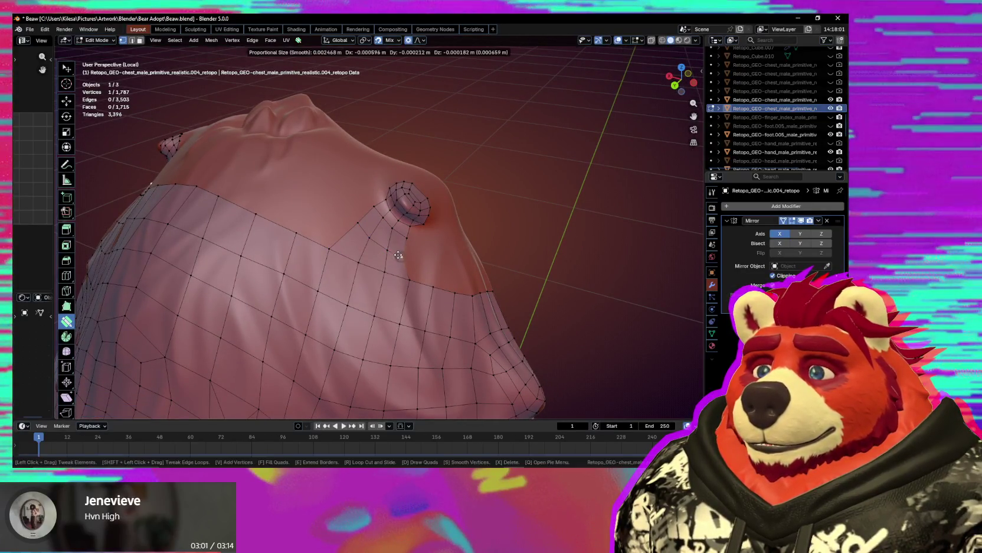
- Fill the chest gap with a new vertex and two faces, then extend the border loop outward a row
mouse_move(409, 244)
middle_mouse_down()
mouse_move(412, 275)
mouse_move(386, 254)
mouse_move(297, 240)
mouse_move(345, 263)
mouse_move(305, 246)
middle_mouse_up()
left_click(370, 262)
key("e")
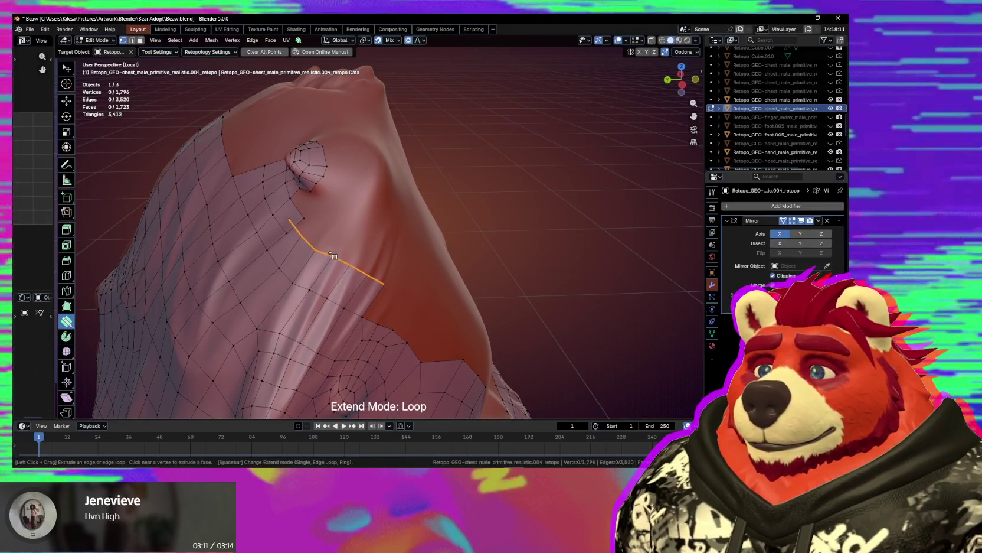
key("Escape")
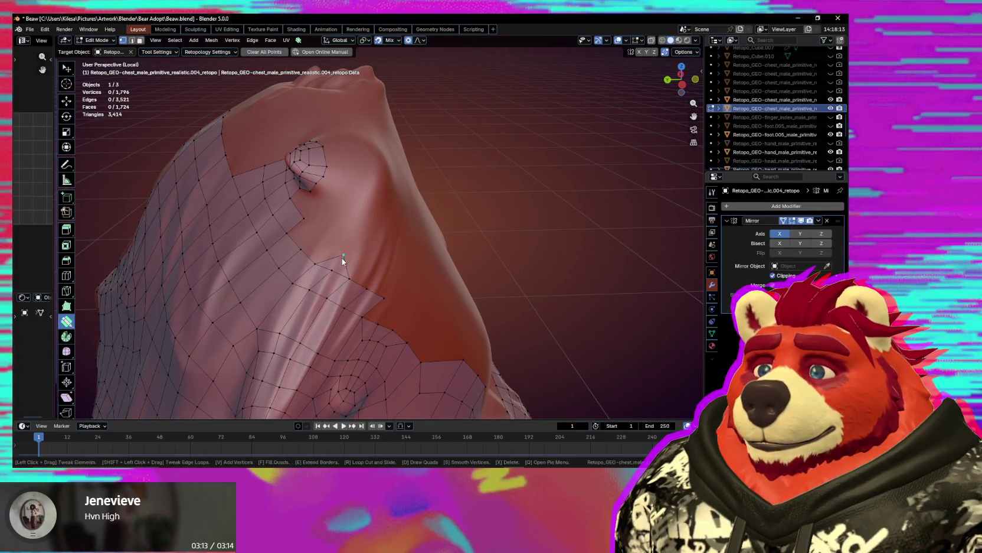
left_click_drag(335, 250, 348, 253)
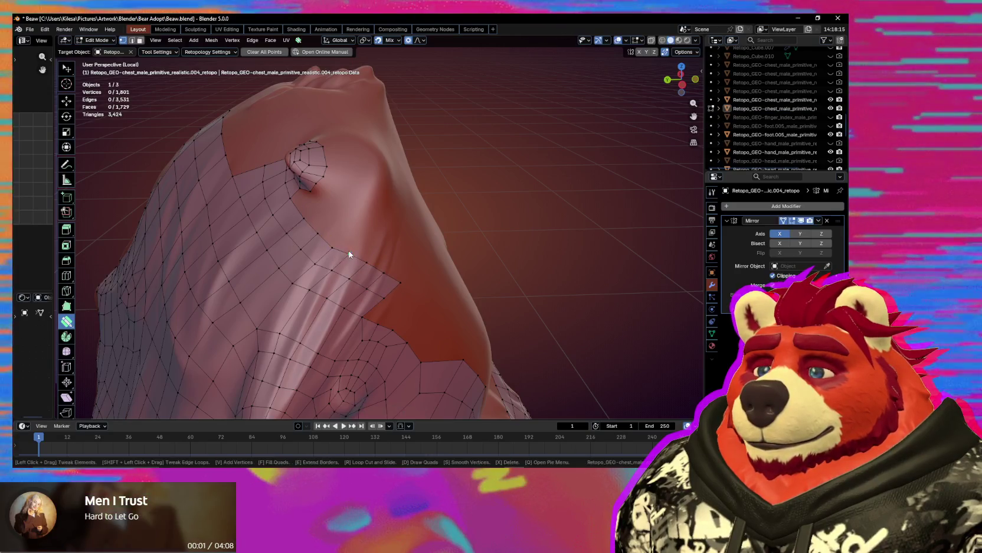
- Smooth the new row of quads into the chest, nudging stray vertices into line with the grid
middle_click_drag(349, 250, 360, 244)
key("s")
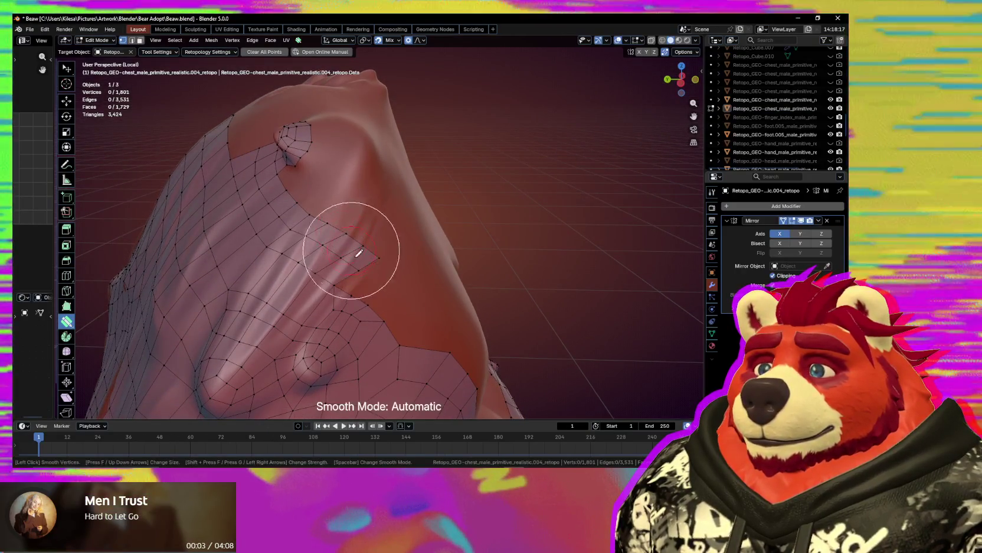
key("Escape")
left_click_drag(349, 285, 325, 289)
key("s")
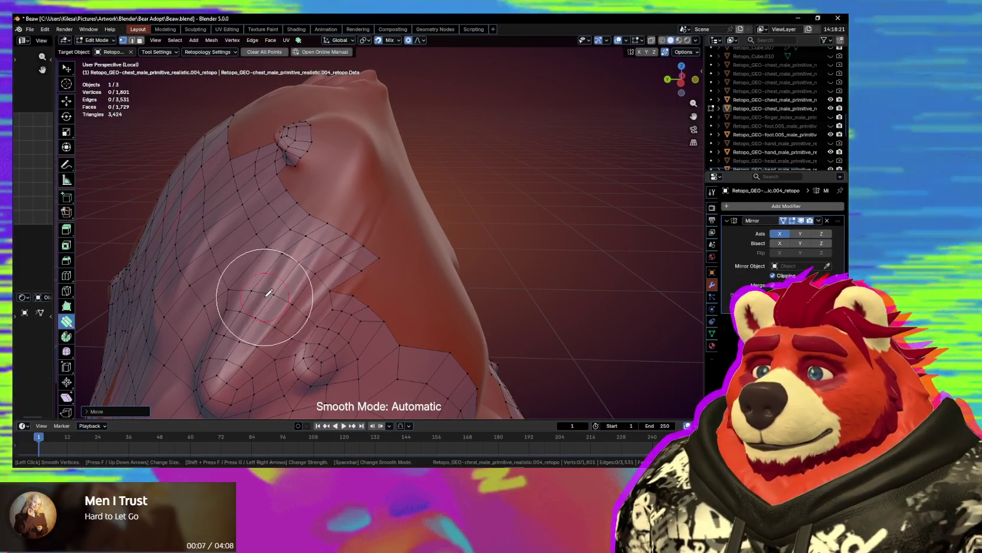
key("Escape")
left_click_drag(348, 237, 352, 242)
middle_click_drag(357, 246, 383, 258)
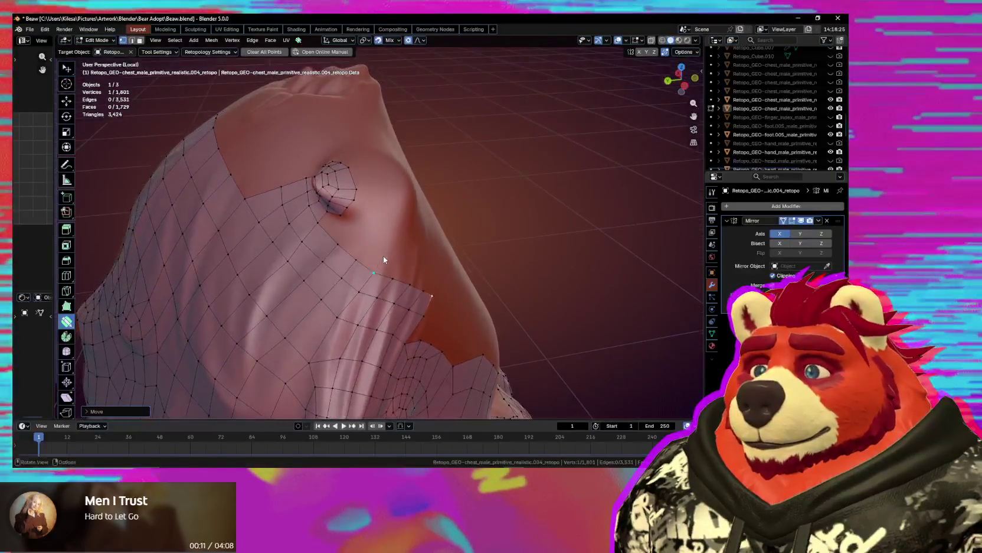
left_click_drag(332, 238, 335, 241)
middle_click_drag(334, 241, 395, 260)
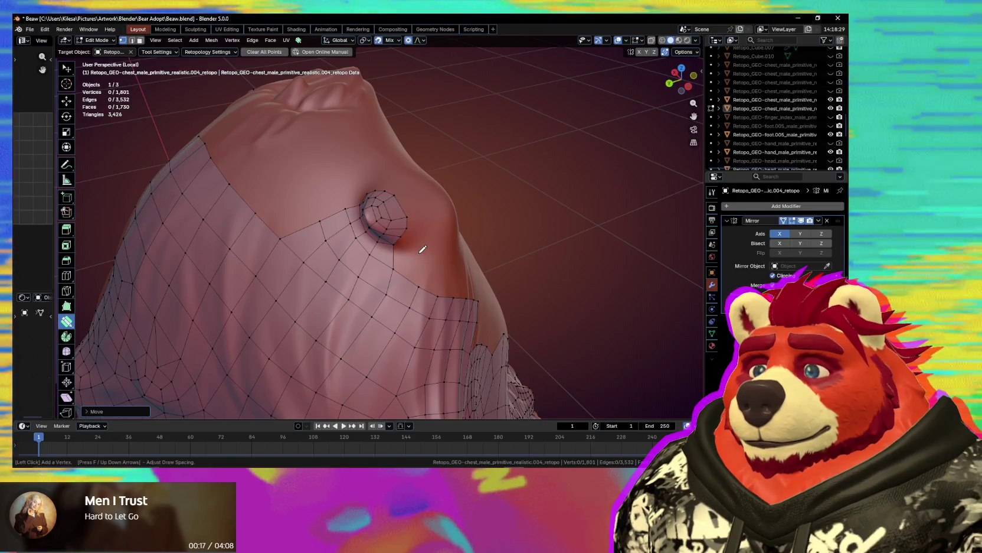
- Add vertices and quads joining the nipple ring to the surrounding chest quads
left_click(407, 248)
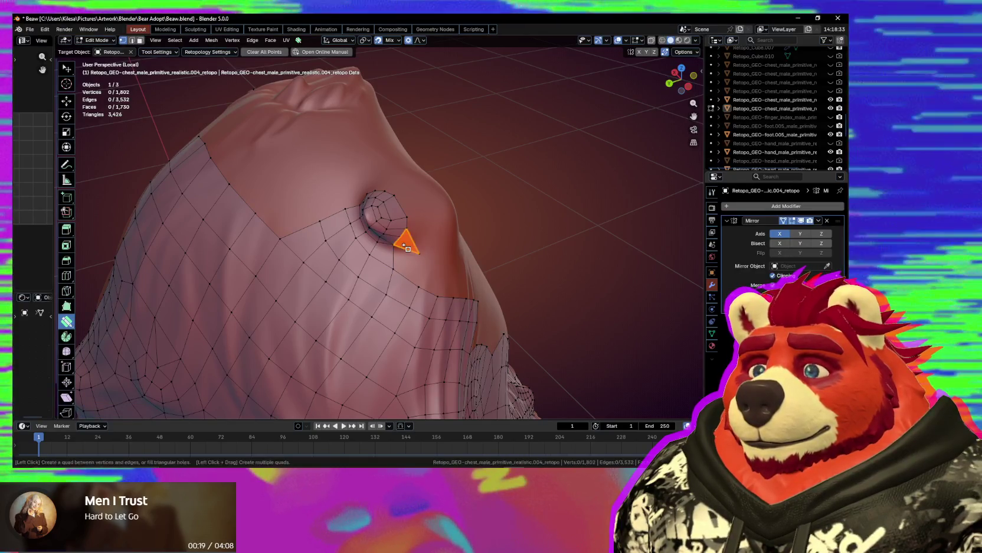
left_click(430, 239)
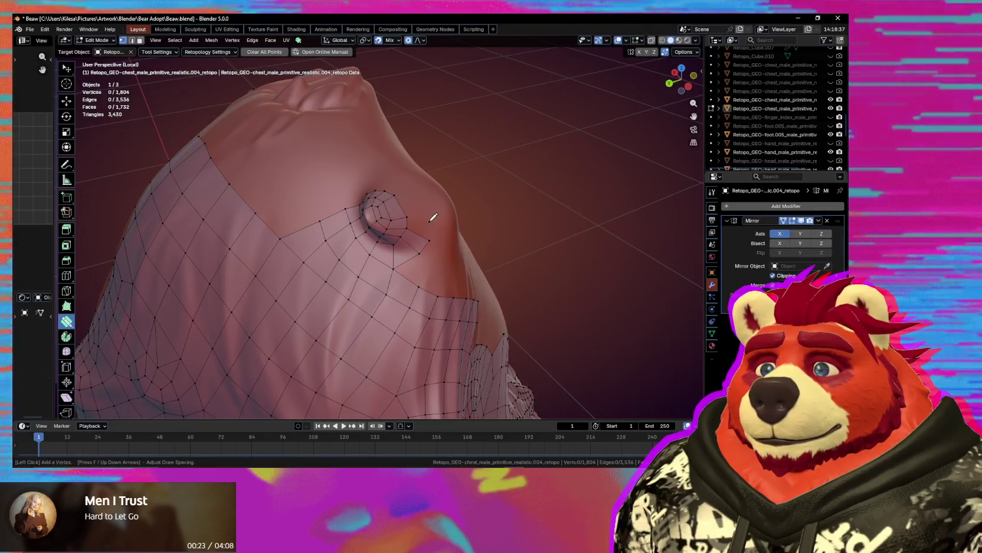
left_click(412, 209)
middle_click_drag(412, 209, 408, 239)
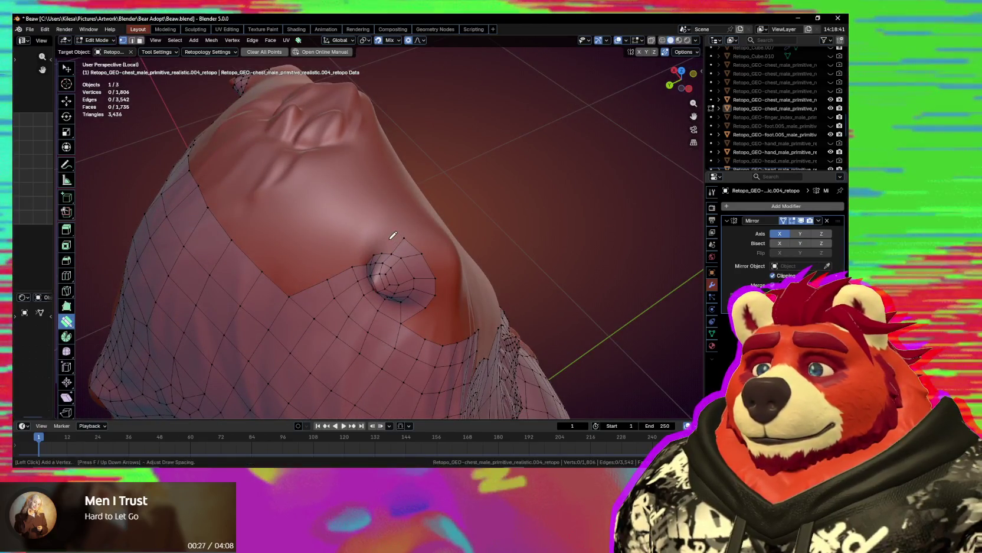
left_click(380, 238)
mouse_move(380, 238)
middle_mouse_down()
mouse_move(419, 238)
mouse_move(423, 250)
middle_mouse_up()
- Tweak ring vertices with soft falloff and extrude the top chest edge loop up a row
left_click_drag(454, 301, 445, 297)
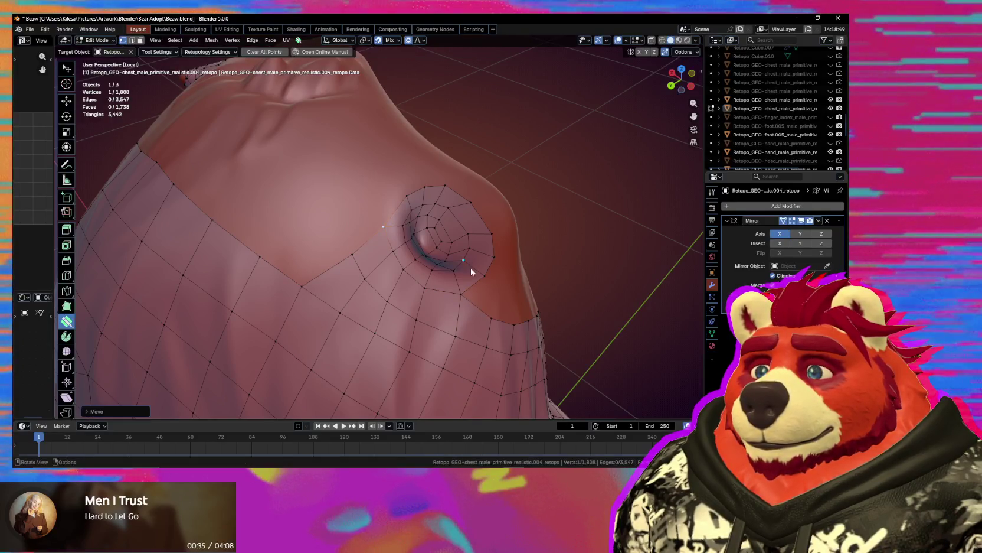
middle_click_drag(467, 267, 414, 282)
left_click_drag(414, 281, 404, 279)
mouse_move(404, 278)
middle_mouse_down()
mouse_move(419, 291)
mouse_move(390, 290)
middle_mouse_up()
mouse_move(390, 259)
left_mouse_down()
mouse_move(394, 239)
mouse_move(449, 253)
left_mouse_up()
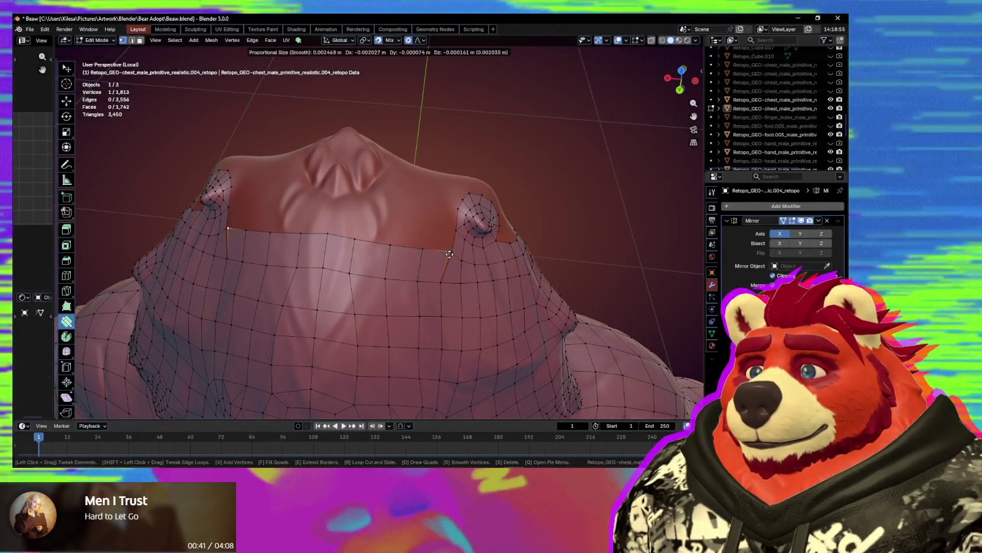
mouse_move(407, 247)
middle_mouse_down()
mouse_move(377, 265)
mouse_move(412, 292)
mouse_move(391, 240)
middle_mouse_up()
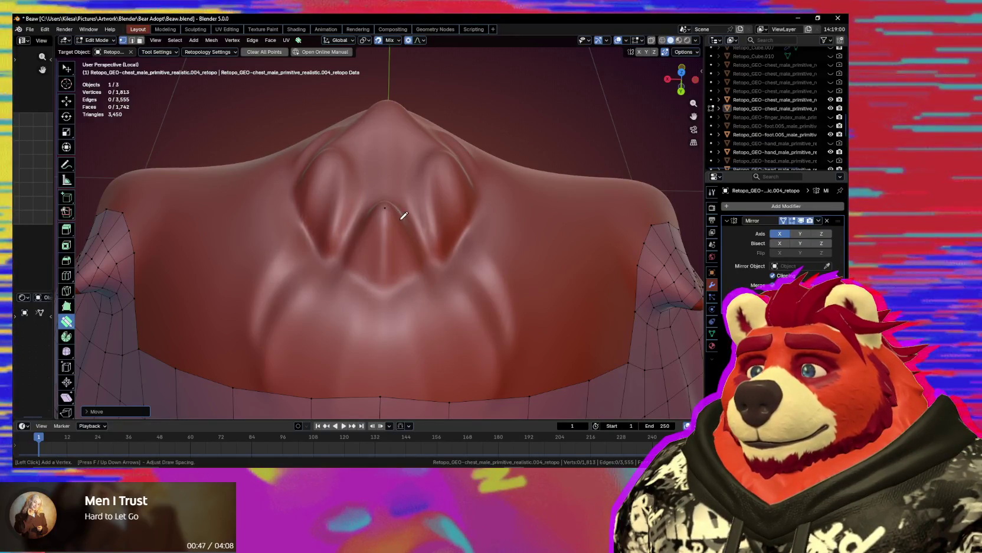
left_click(385, 207)
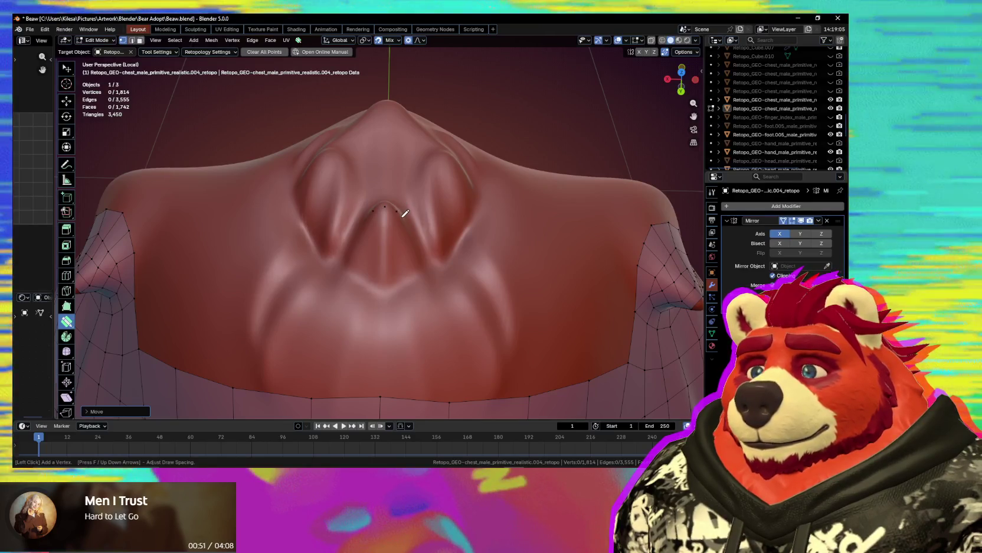
- Build a mirrored quad from new vertices on the centre line above the chest band, then extend its border
left_click(405, 227)
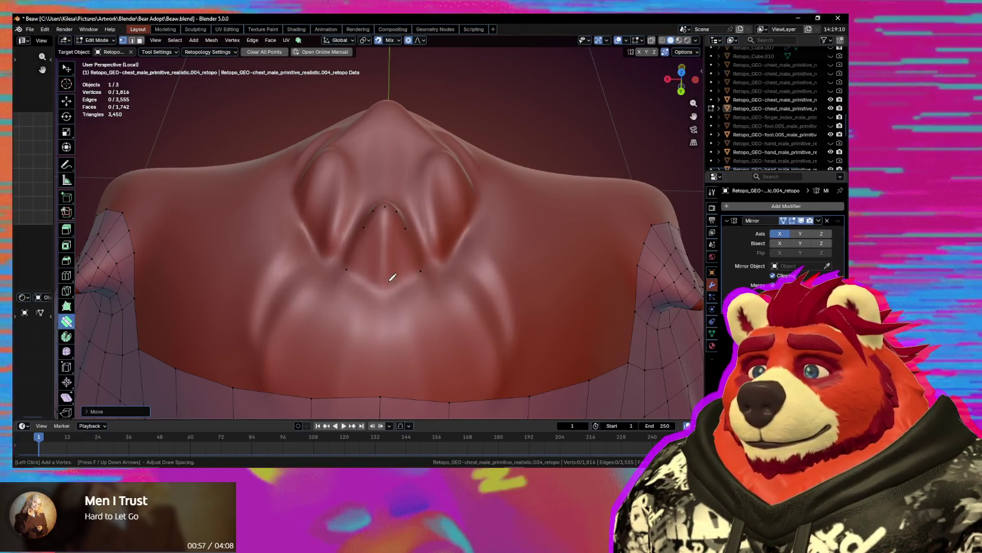
left_click(384, 230)
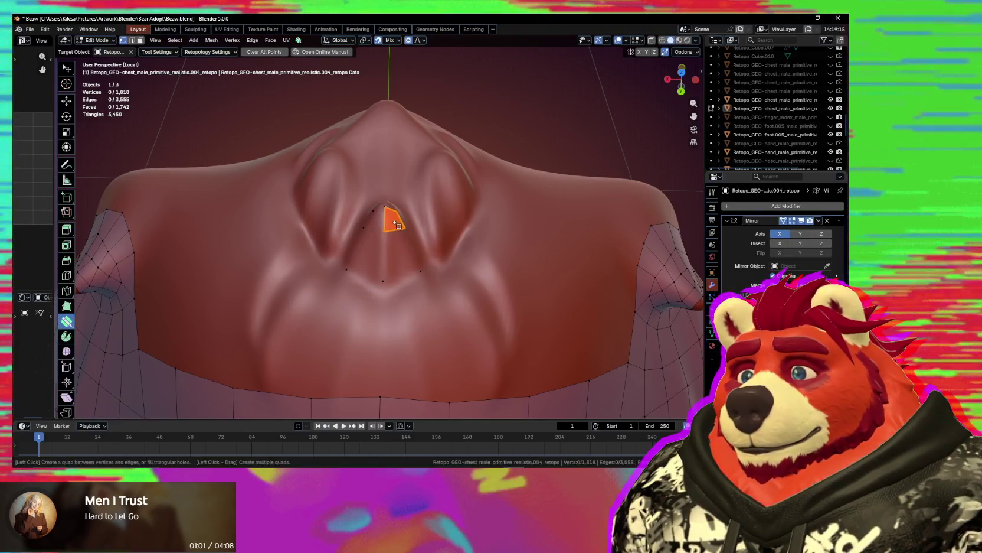
left_click(400, 238)
mouse_move(411, 285)
middle_mouse_down()
mouse_move(428, 302)
mouse_move(383, 274)
middle_mouse_up()
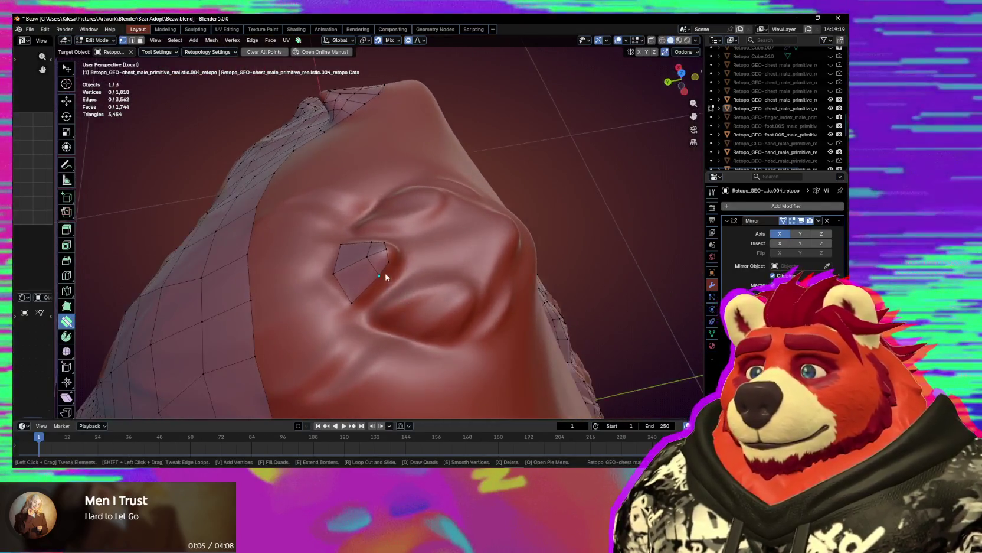
key("space")
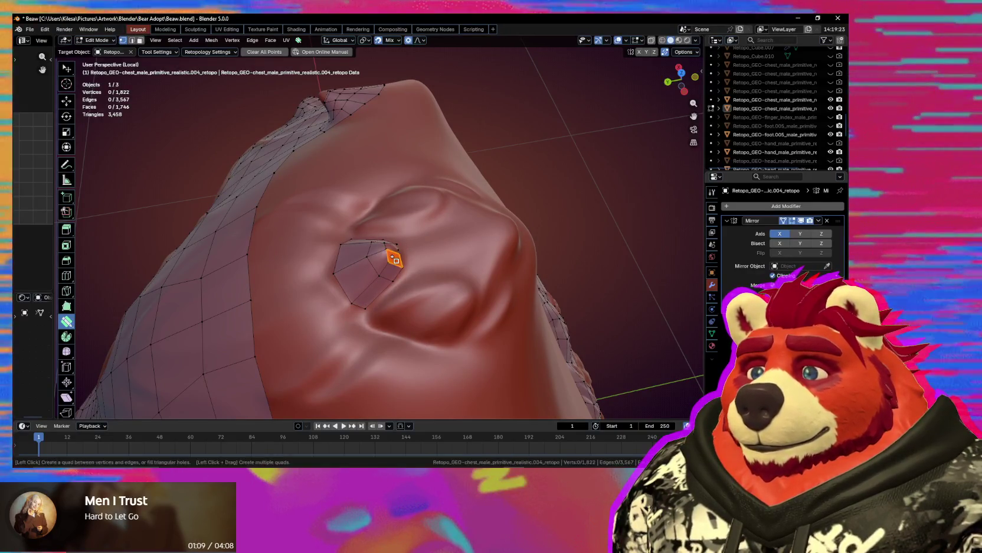
left_click_drag(399, 258, 412, 271)
mouse_move(412, 271)
middle_mouse_down()
mouse_move(350, 318)
mouse_move(442, 297)
mouse_move(452, 305)
mouse_move(432, 316)
mouse_move(389, 288)
mouse_move(402, 293)
middle_mouse_up()
scroll(402, 294, "up", 2)
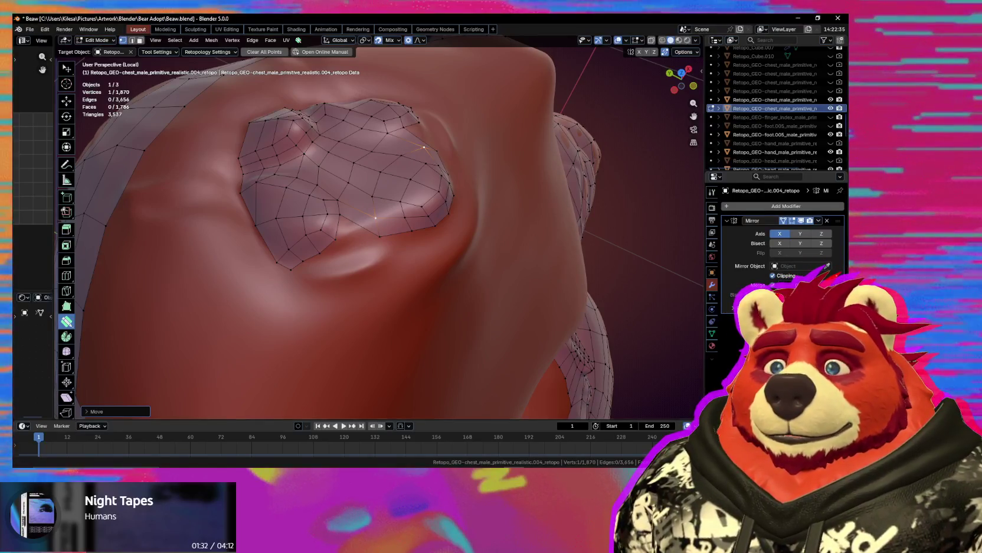
- Pull a boundary vertex inward and extend the hollow patch's lower border by another row of faces
middle_click_drag(375, 218, 349, 255)
key("space")
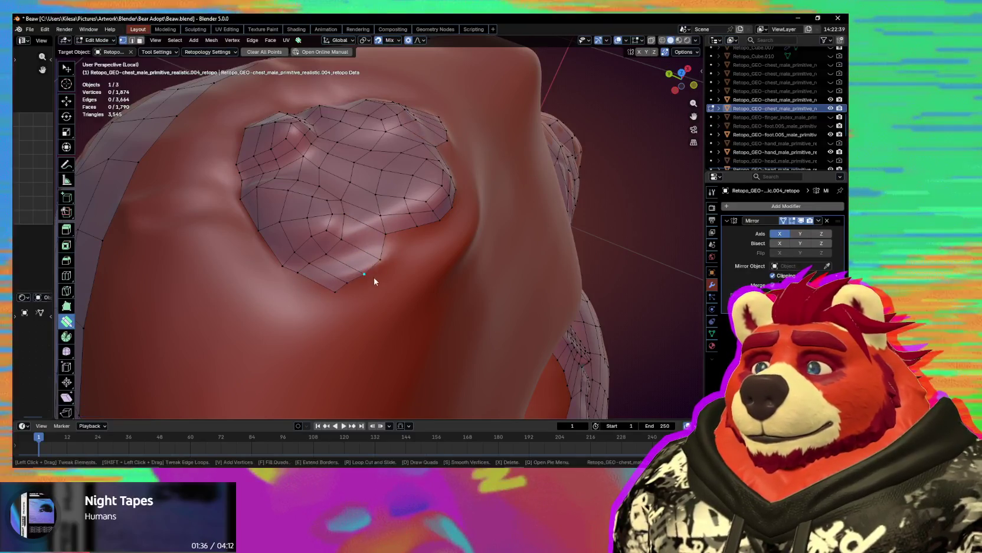
middle_click_drag(374, 280, 391, 261)
left_click_drag(407, 197, 354, 237)
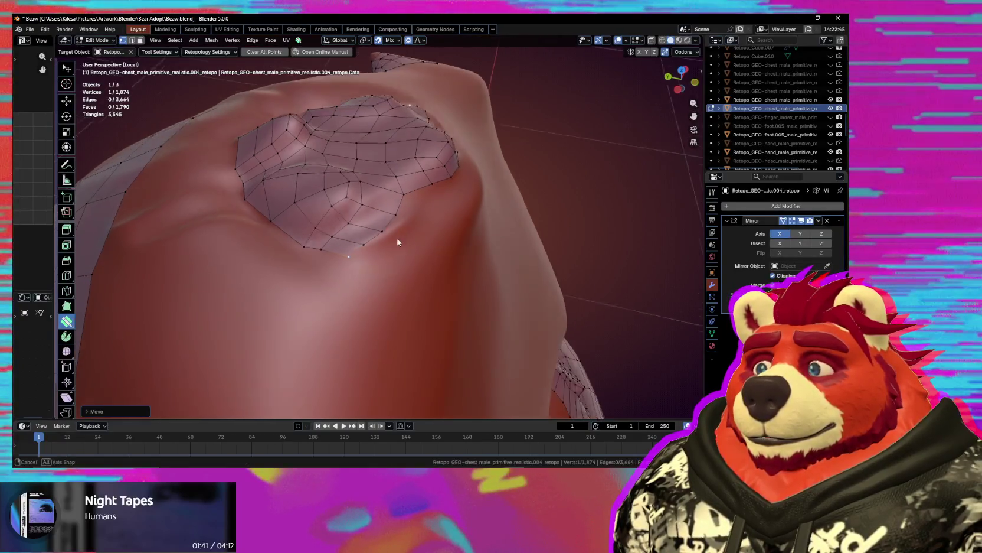
middle_click_drag(399, 237, 395, 253)
key("space")
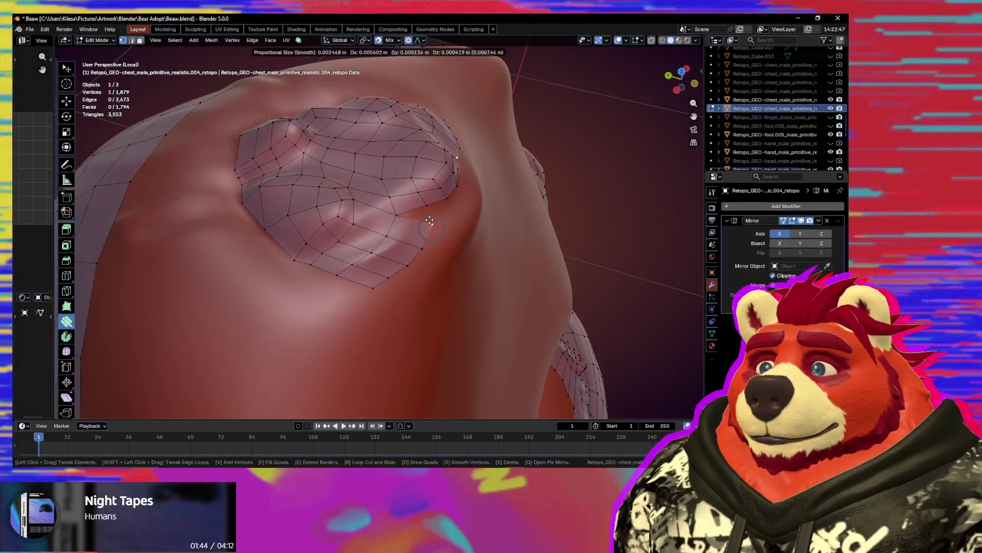
middle_click_drag(434, 227, 397, 219)
mouse_move(397, 218)
left_mouse_down()
mouse_move(406, 233)
mouse_move(372, 239)
mouse_move(425, 238)
left_mouse_up()
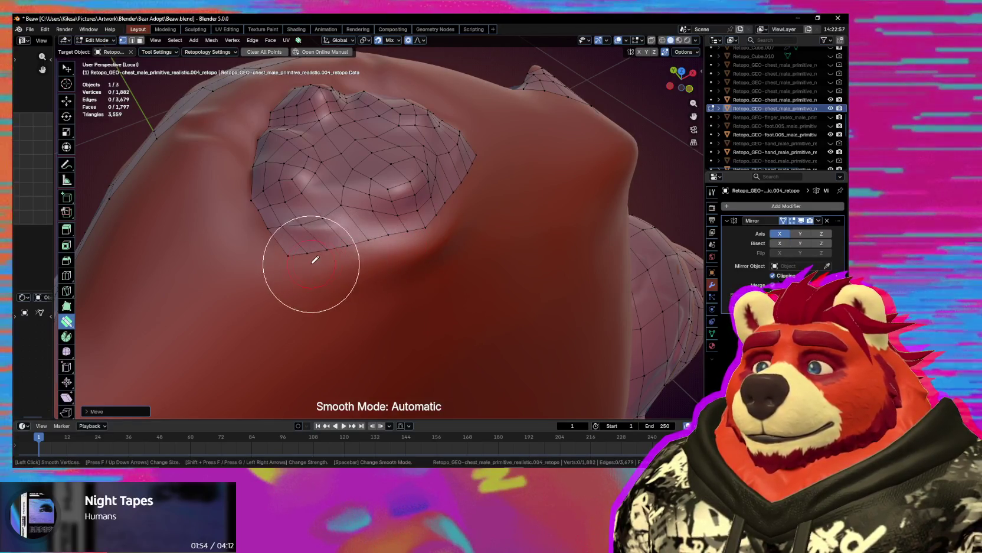
mouse_move(361, 274)
middle_mouse_down()
mouse_move(407, 249)
mouse_move(434, 281)
mouse_move(447, 272)
mouse_move(418, 236)
mouse_move(386, 255)
middle_mouse_up()
- Extrude the chest band's top edge loop upward and fill quads up to the neck patch
key("s")
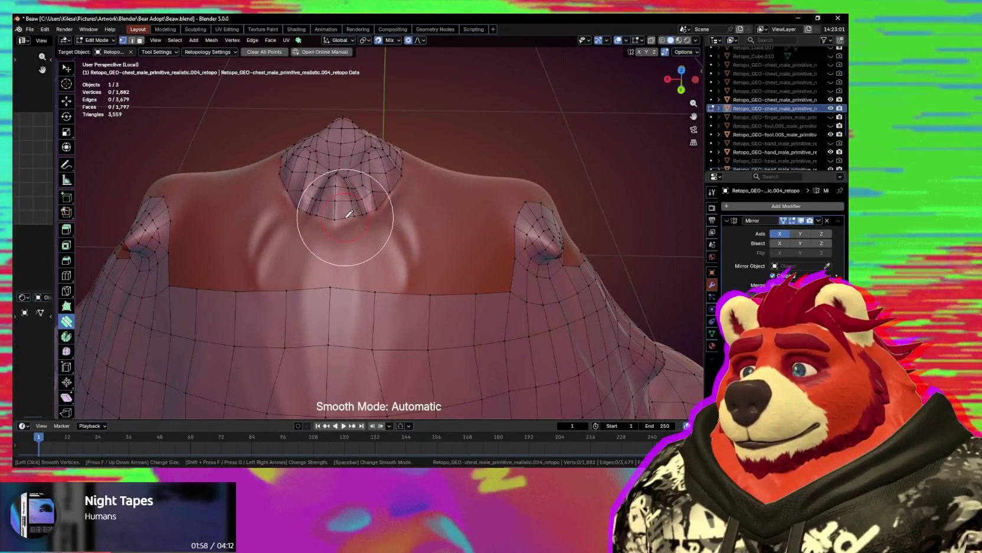
mouse_move(369, 221)
middle_mouse_down()
mouse_move(362, 254)
mouse_move(387, 246)
mouse_move(388, 287)
middle_mouse_up()
left_click_drag(388, 293, 393, 255)
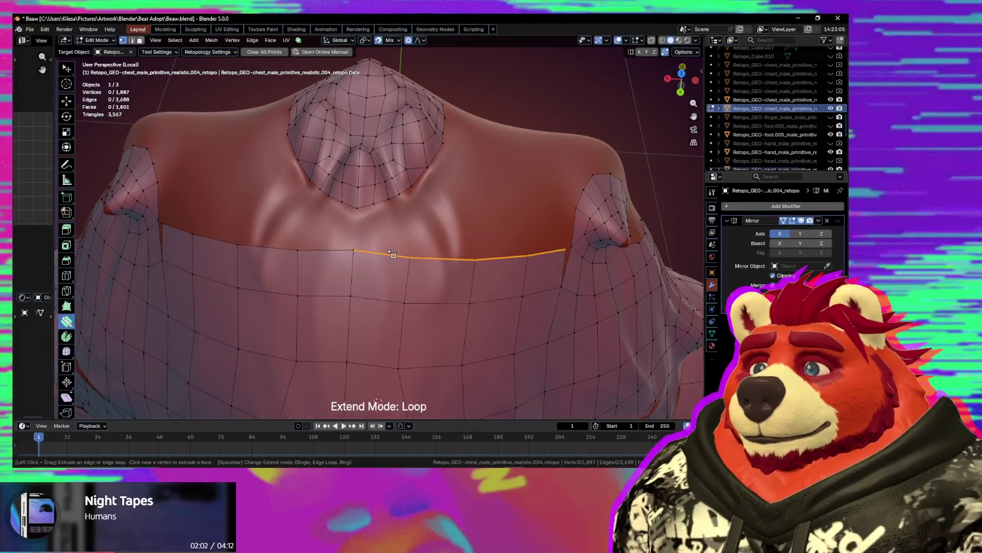
middle_click_drag(394, 247, 357, 202)
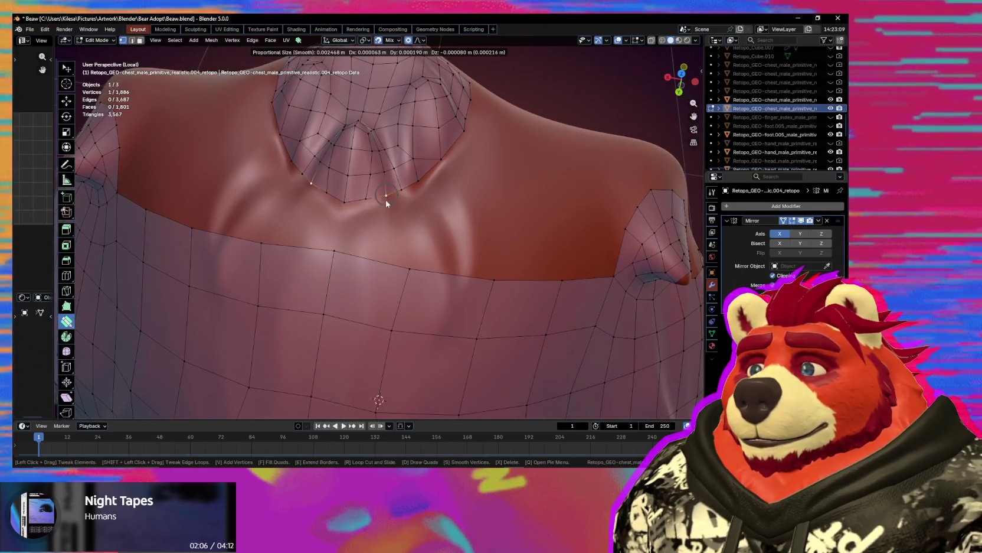
left_click_drag(386, 204, 382, 215)
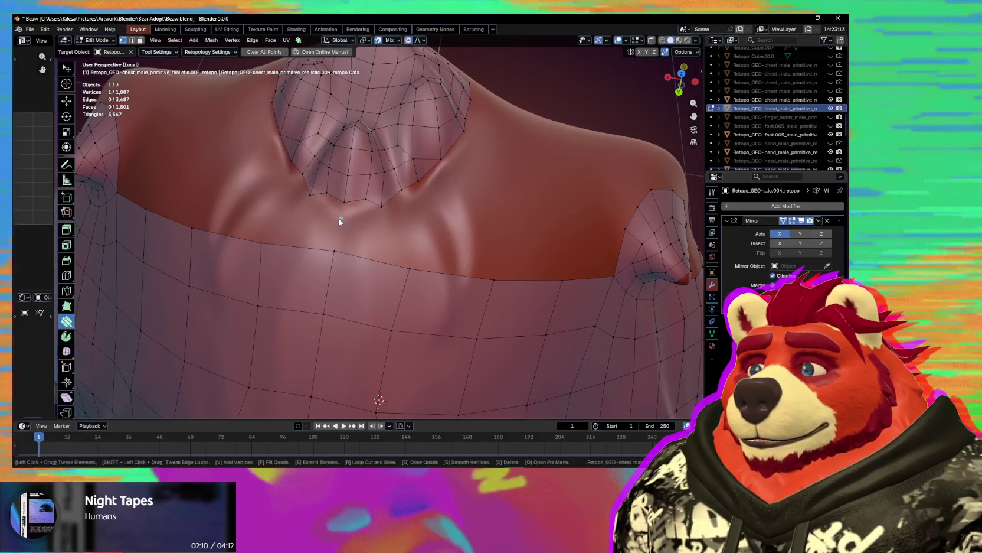
left_click(381, 212)
left_click_drag(381, 211, 405, 196)
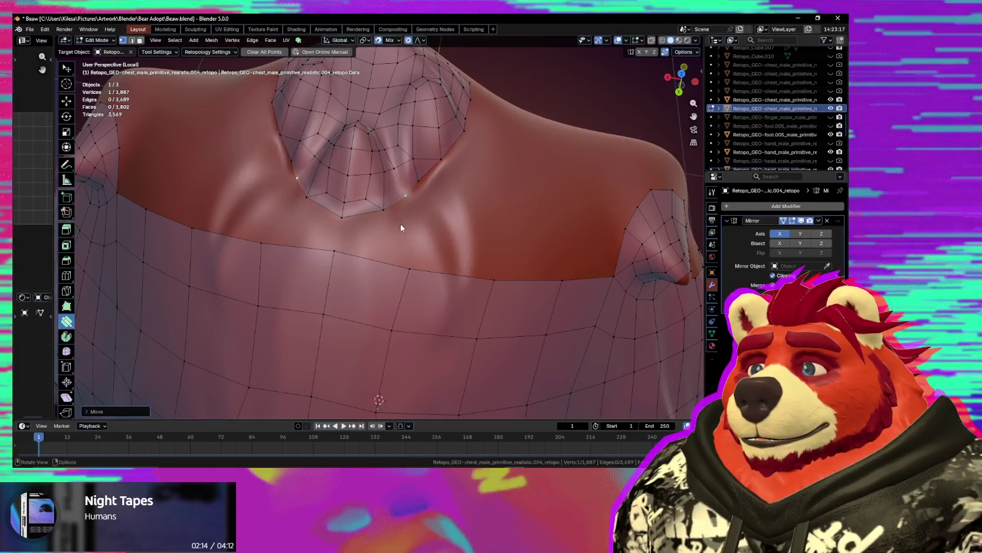
left_click(377, 237)
left_click_drag(409, 267, 405, 250)
- Add vertices and fill quads in the remaining gap toward the shoulder, evening out their corners
middle_click_drag(441, 246, 407, 241)
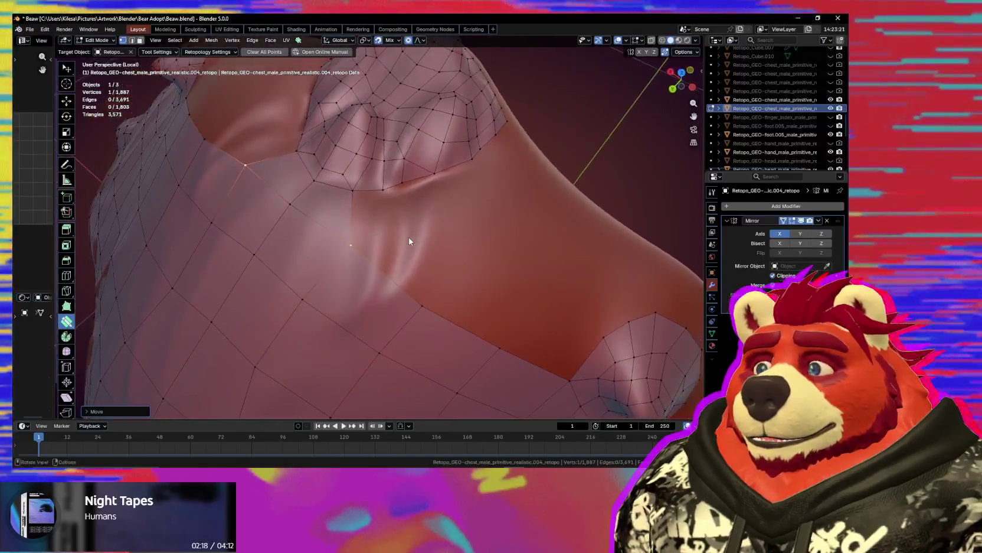
left_click(402, 228)
left_click(454, 261)
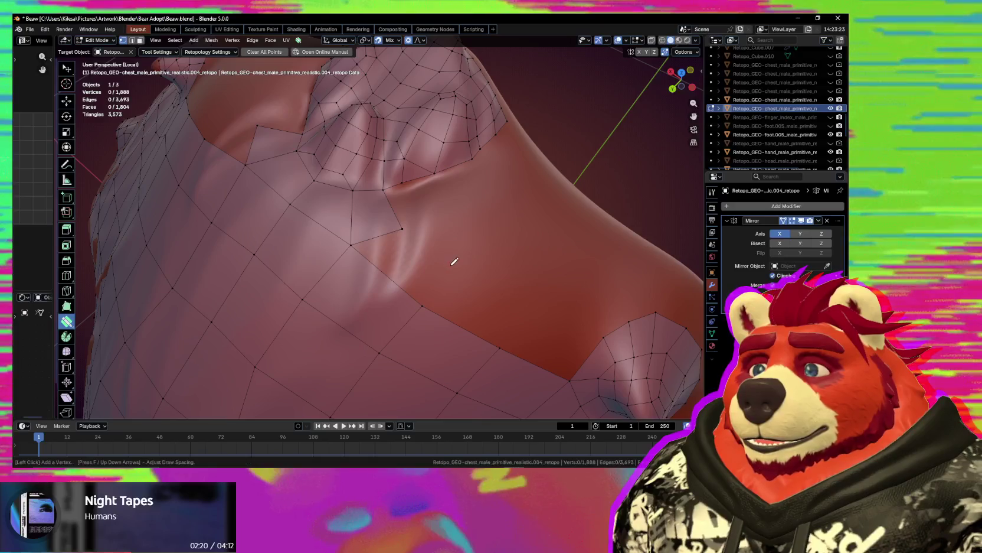
left_click(454, 260)
middle_click_drag(454, 261, 438, 258)
left_click_drag(438, 258, 440, 258)
mouse_move(441, 258)
middle_mouse_down()
mouse_move(473, 252)
mouse_move(468, 214)
middle_mouse_up()
key("alt+a")
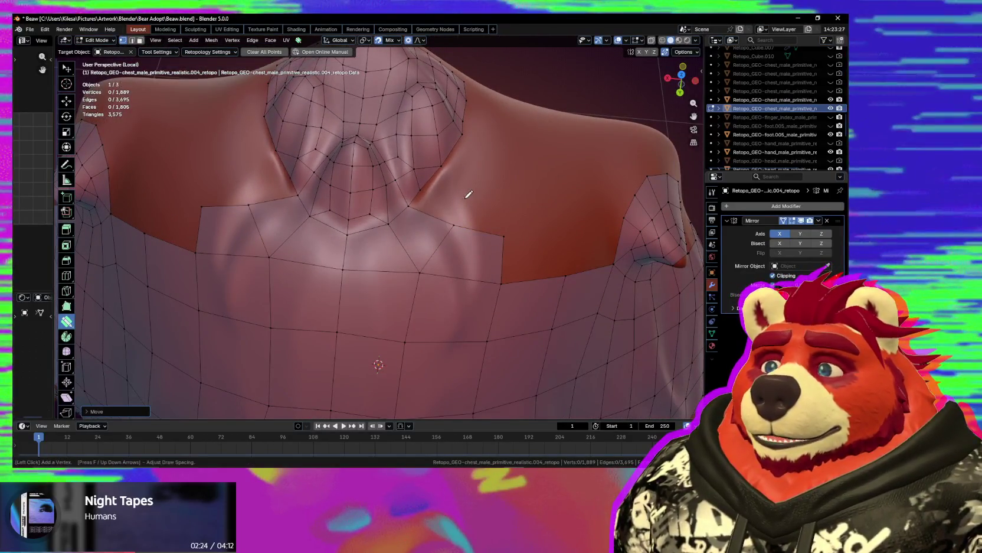
mouse_move(460, 177)
middle_mouse_down()
mouse_move(485, 250)
mouse_move(467, 213)
mouse_move(435, 247)
middle_mouse_up()
left_click(441, 241)
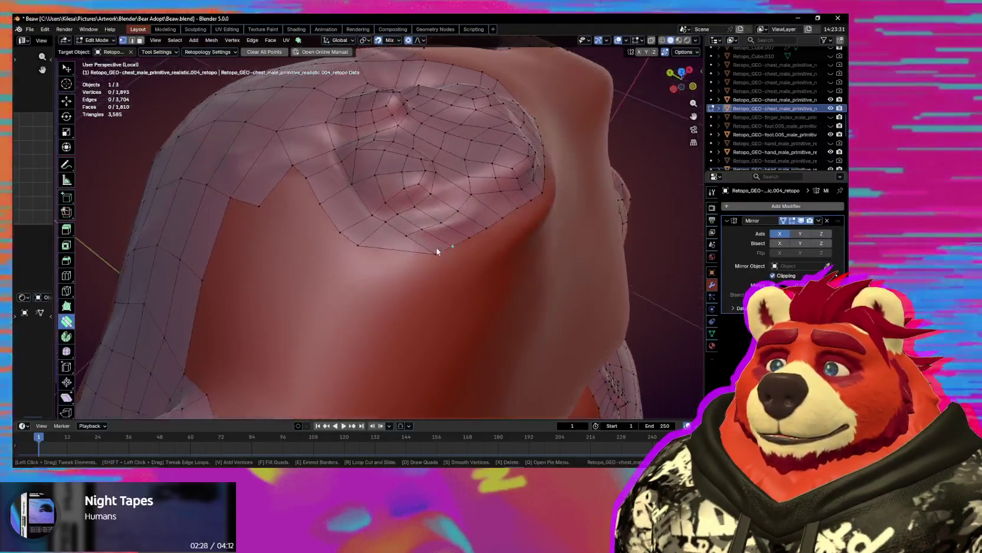
left_click_drag(386, 255, 386, 246)
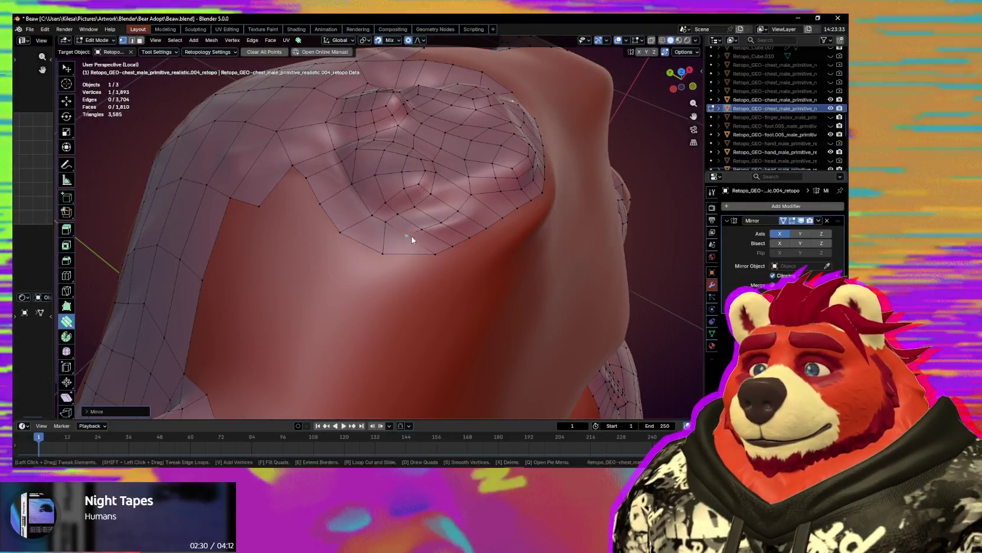
mouse_move(366, 232)
middle_mouse_down()
mouse_move(374, 236)
mouse_move(362, 225)
middle_mouse_up()
mouse_move(362, 227)
left_mouse_down()
mouse_move(365, 258)
mouse_move(371, 241)
left_mouse_up()
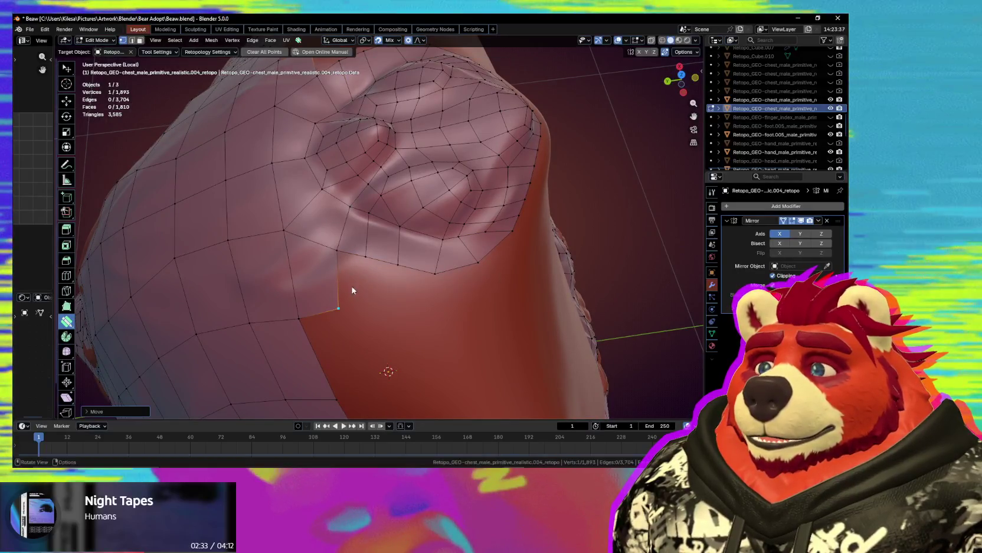
- Fill another face in the gap and add two new vertices with quads in the open area
key("f")
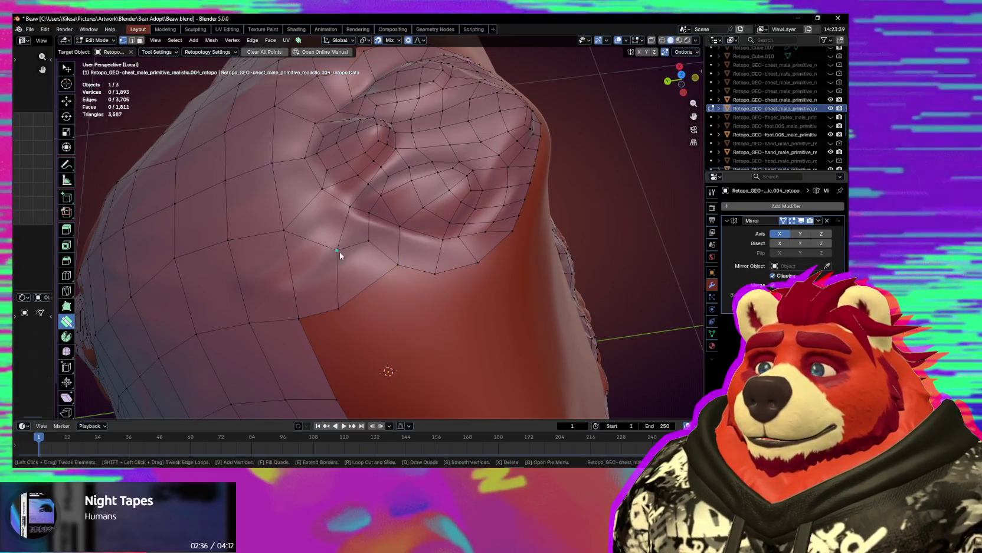
left_click_drag(340, 252, 337, 297)
middle_click_drag(361, 292, 402, 238)
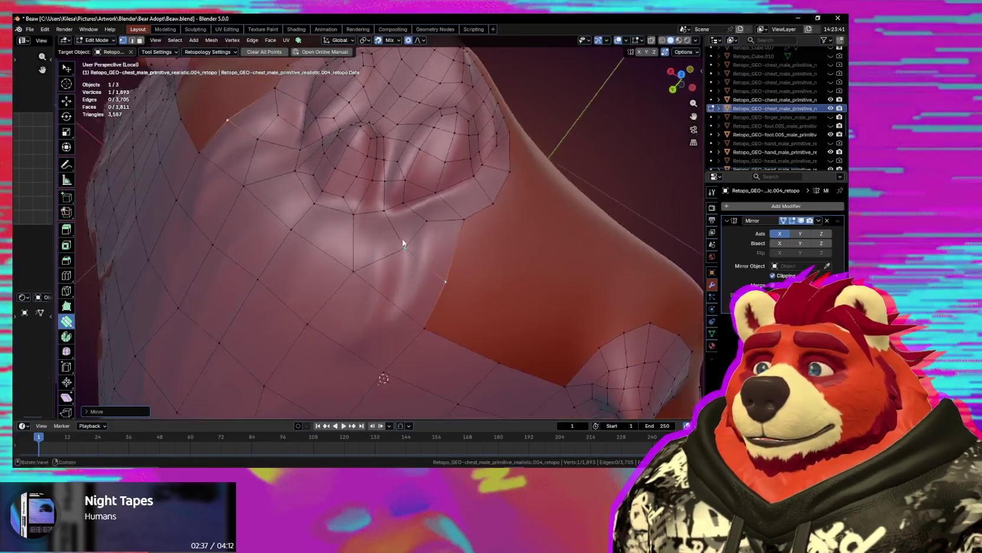
left_click_drag(394, 241, 392, 240)
mouse_move(465, 270)
middle_mouse_down()
mouse_move(516, 286)
mouse_move(476, 247)
middle_mouse_up()
left_click(530, 292)
left_click(539, 230)
mouse_move(443, 275)
middle_mouse_down()
mouse_move(476, 261)
mouse_move(449, 204)
middle_mouse_up()
- Delete the badly placed face, refill quads and the triangular gap, and smooth vertices beside the nipple
key("x")
left_click_drag(413, 208, 423, 226)
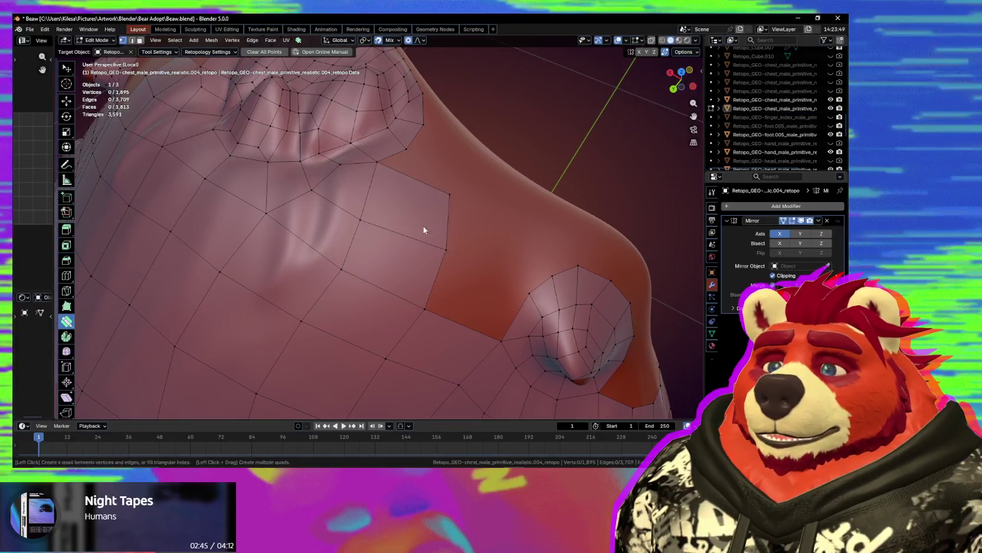
middle_click_drag(424, 227, 495, 291)
left_click_drag(449, 187, 468, 204)
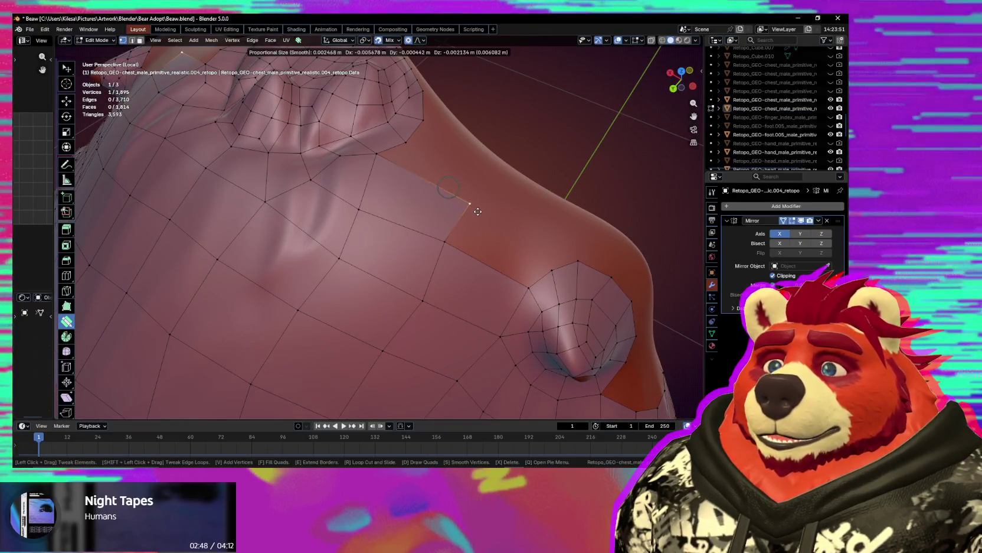
left_click(503, 269)
mouse_move(500, 263)
middle_mouse_down()
mouse_move(357, 268)
mouse_move(414, 252)
mouse_move(377, 232)
mouse_move(388, 219)
mouse_move(449, 231)
mouse_move(484, 264)
mouse_move(461, 257)
mouse_move(444, 235)
mouse_move(425, 239)
middle_mouse_up()
key("s")
mouse_move(424, 239)
left_mouse_down()
mouse_move(452, 256)
mouse_move(442, 255)
left_mouse_up()
- Fill one more quad in the chest gap and clear the selection
middle_click_drag(442, 255, 387, 226)
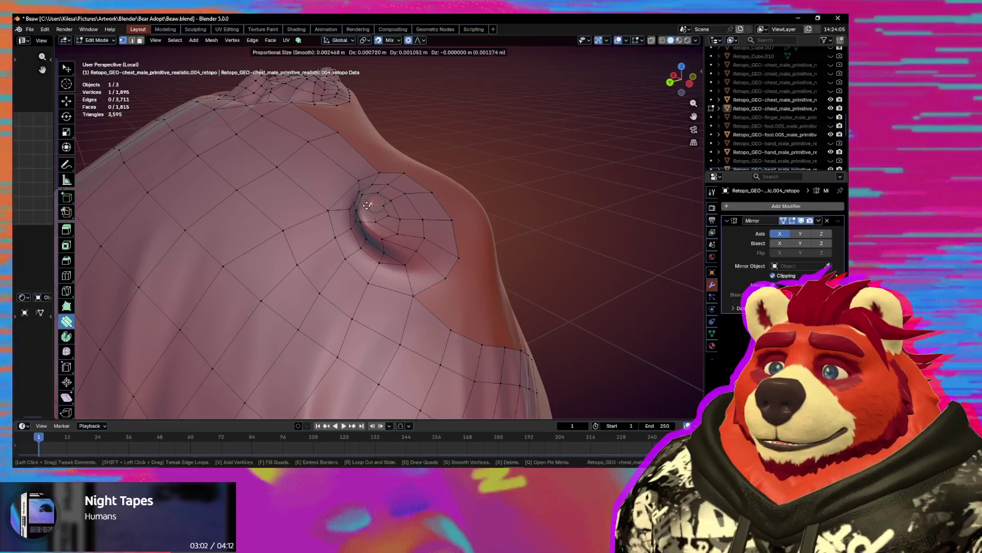
left_click_drag(371, 221, 373, 223)
mouse_move(373, 223)
middle_mouse_down()
mouse_move(384, 240)
mouse_move(372, 264)
mouse_move(416, 256)
mouse_move(433, 230)
mouse_move(412, 245)
mouse_move(351, 237)
mouse_move(303, 283)
mouse_move(372, 295)
mouse_move(379, 237)
mouse_move(357, 231)
mouse_move(406, 237)
mouse_move(355, 278)
mouse_move(368, 254)
middle_mouse_up()
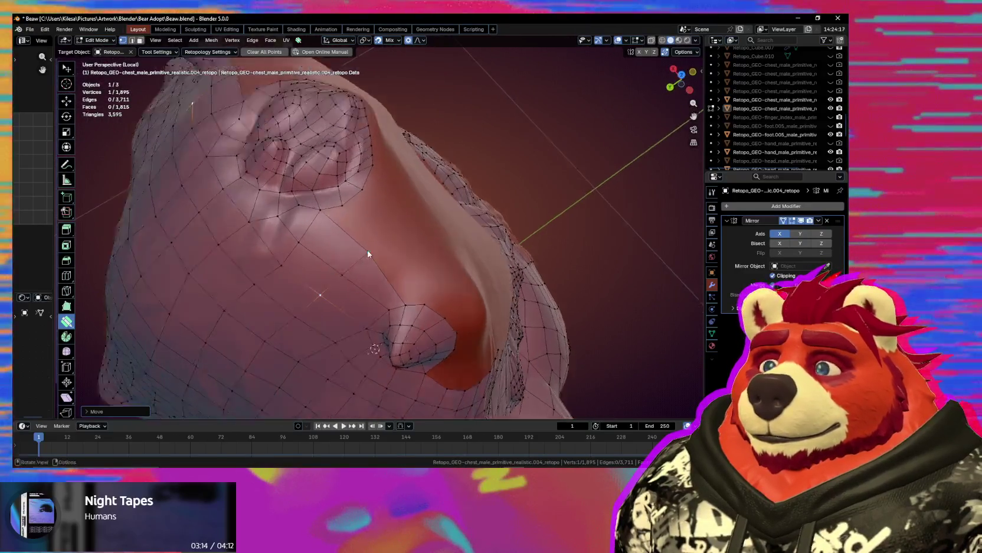
middle_click_drag(364, 194, 358, 170)
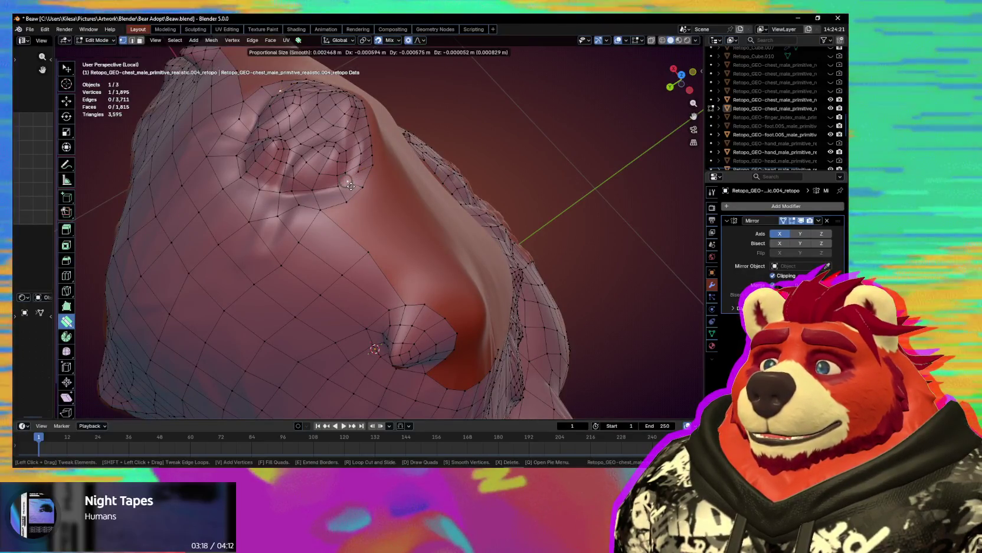
mouse_move(372, 221)
middle_mouse_down()
mouse_move(374, 236)
mouse_move(377, 219)
mouse_move(341, 207)
middle_mouse_up()
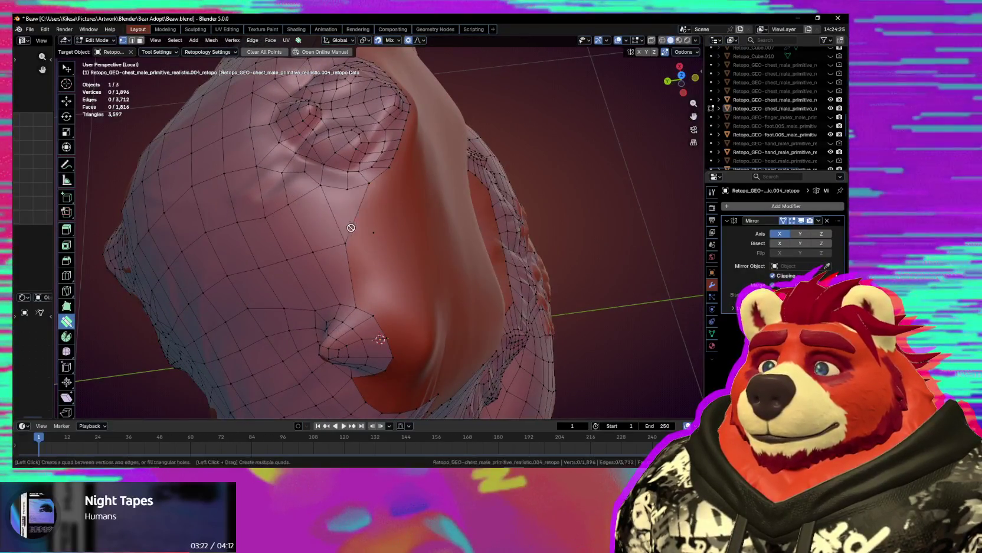
left_click(350, 222)
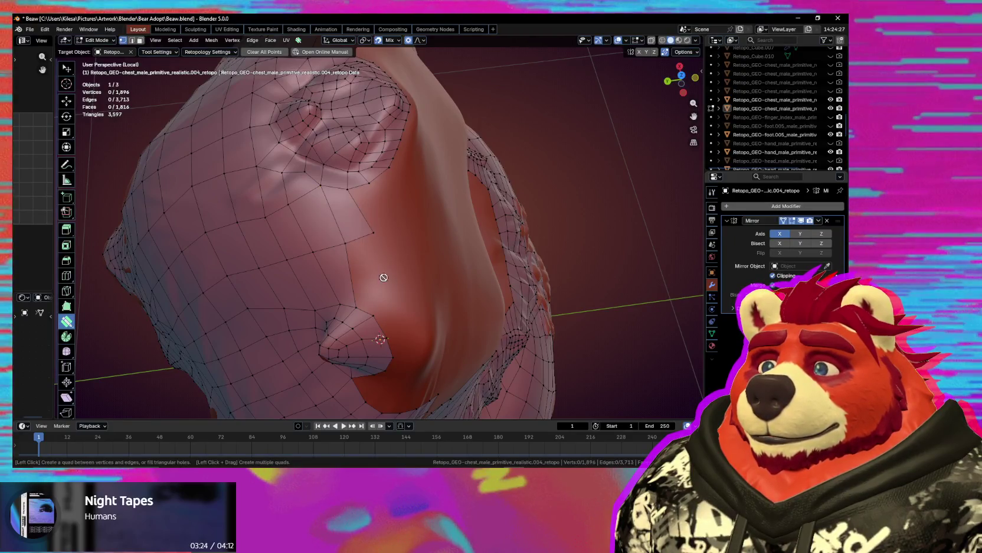
mouse_move(362, 272)
middle_mouse_down()
mouse_move(313, 267)
mouse_move(377, 176)
middle_mouse_up()
key("alt+a")
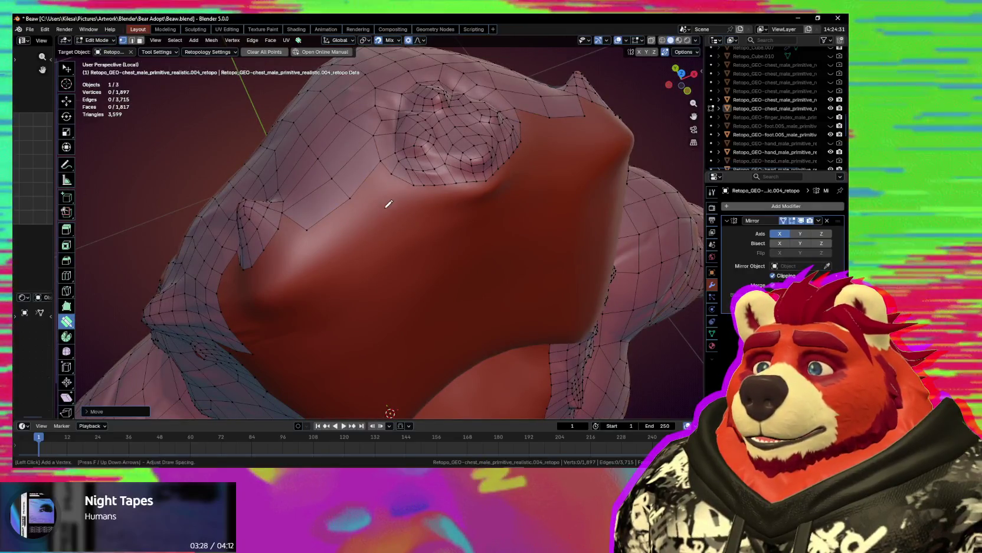
- Merge two boundary vertices into their neighbours and rebuild a face at the lower boundary
mouse_move(374, 191)
middle_mouse_down()
mouse_move(395, 287)
mouse_move(418, 259)
middle_mouse_up()
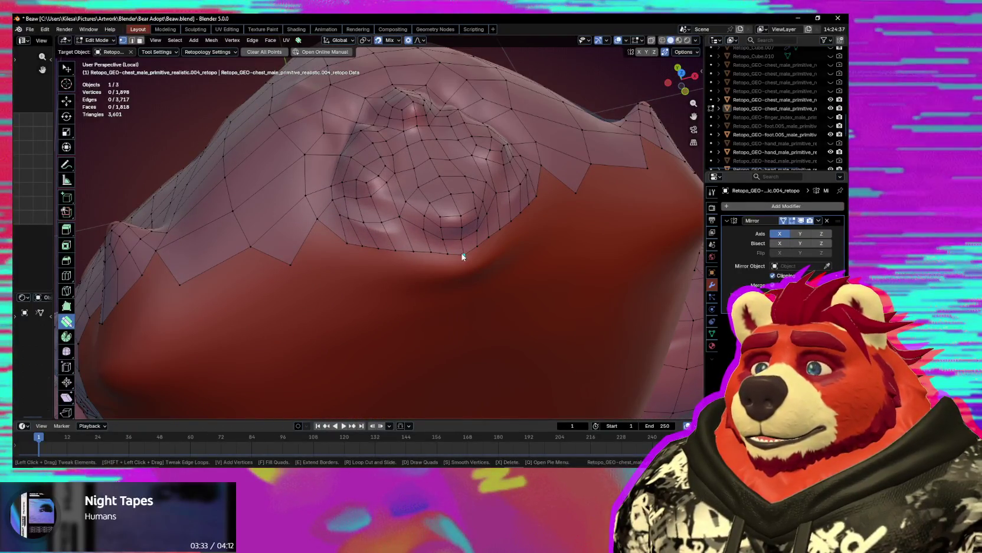
left_click_drag(463, 255, 447, 250)
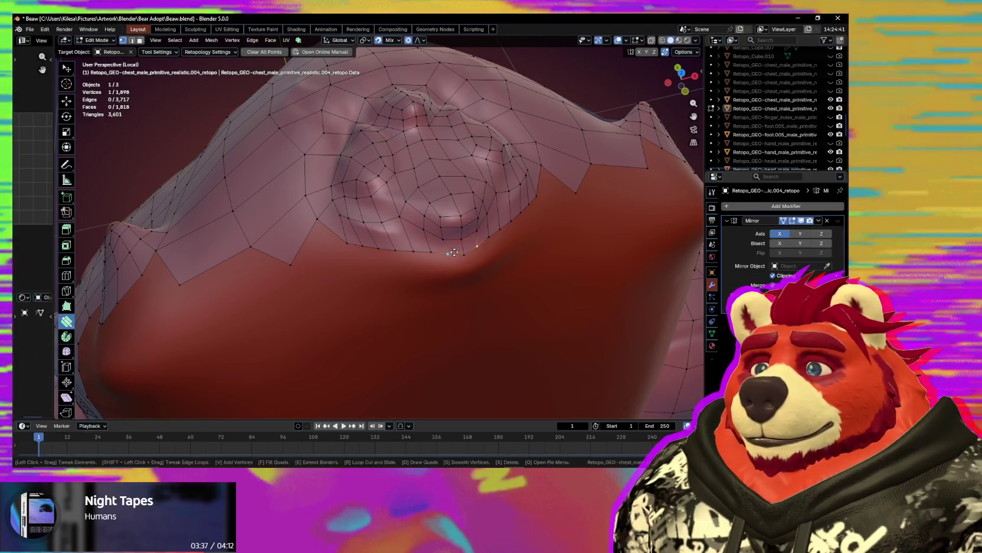
mouse_move(448, 255)
left_mouse_down()
mouse_move(462, 255)
mouse_move(461, 238)
left_mouse_up()
left_click(450, 253)
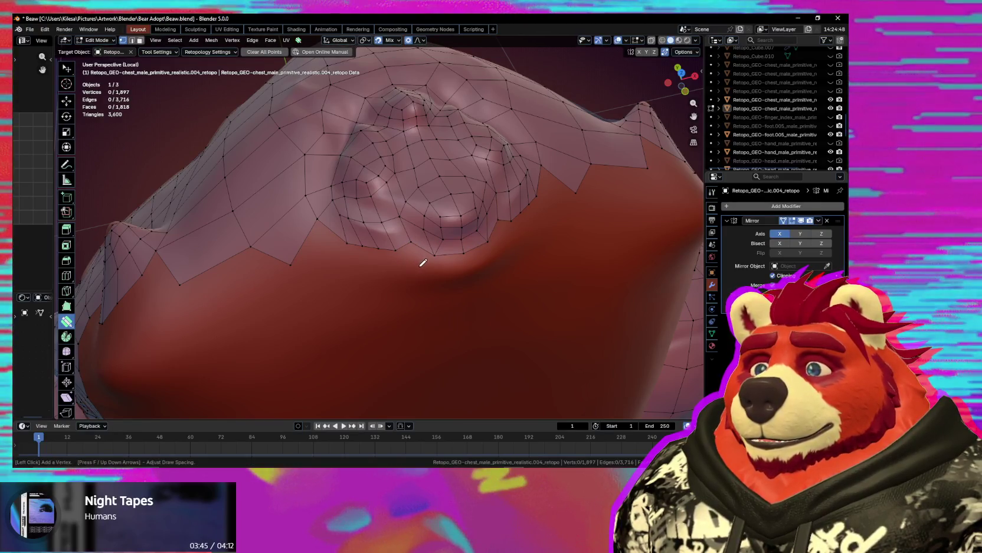
key("ctrl+z")
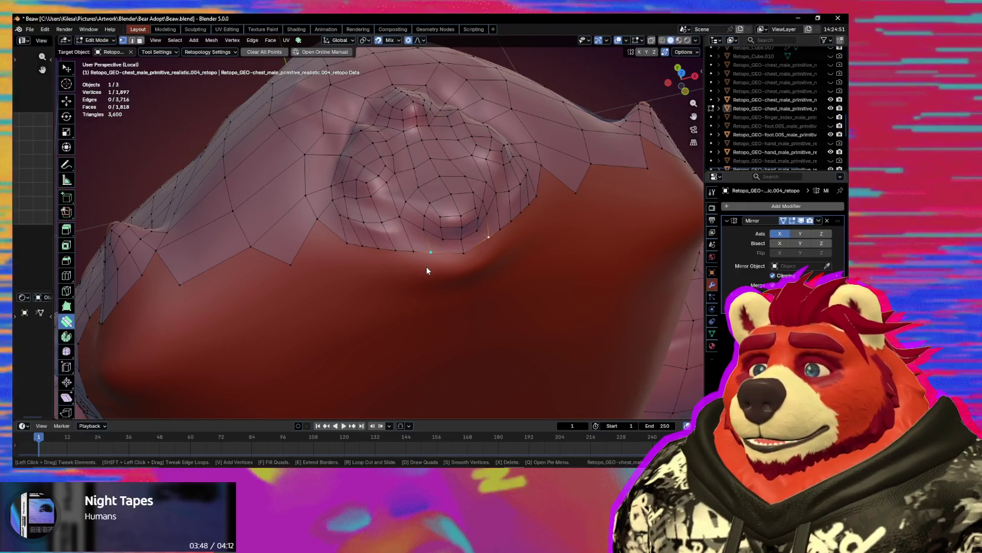
left_click(454, 255)
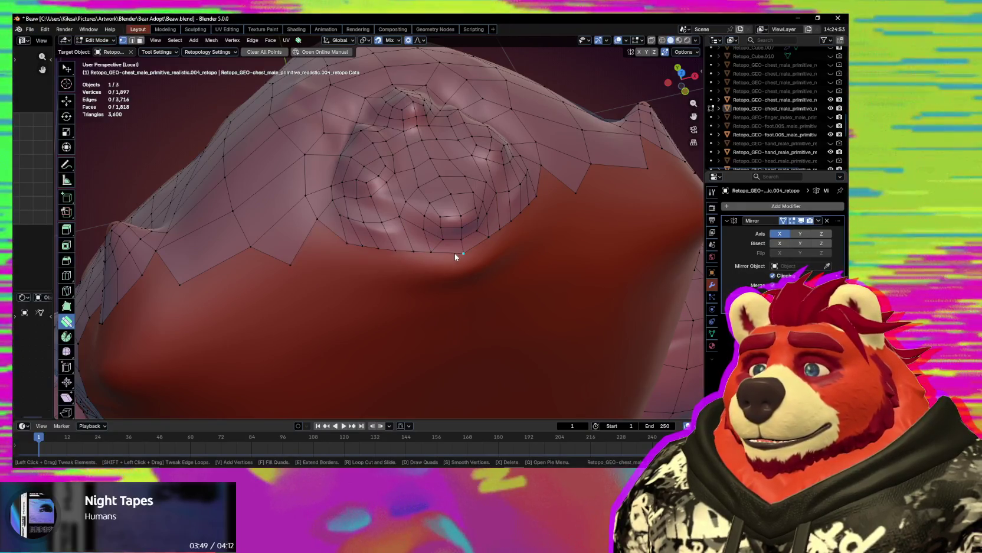
left_click_drag(436, 255, 431, 257)
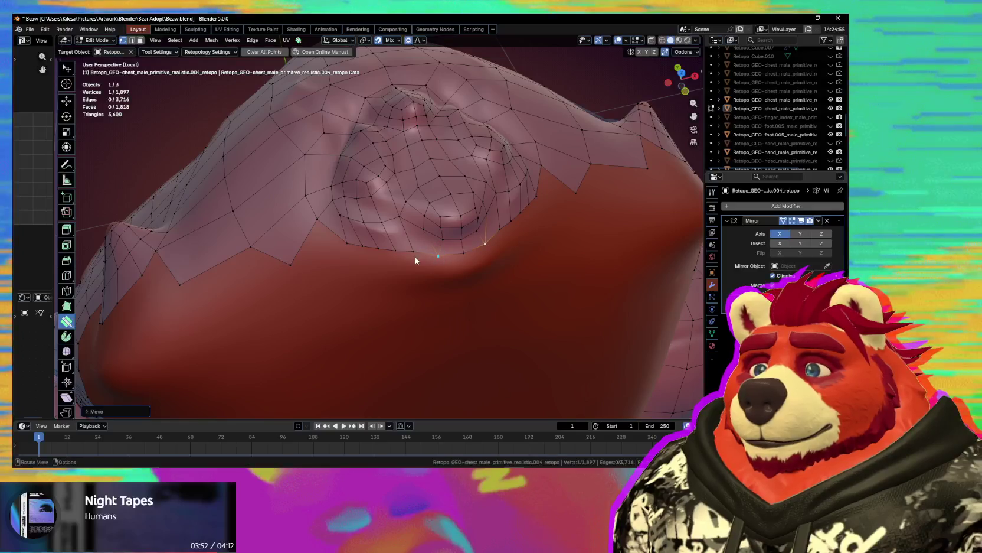
- Add two vertices below the patch and turn the previewed quad into faces
left_click(419, 262)
left_click(501, 242)
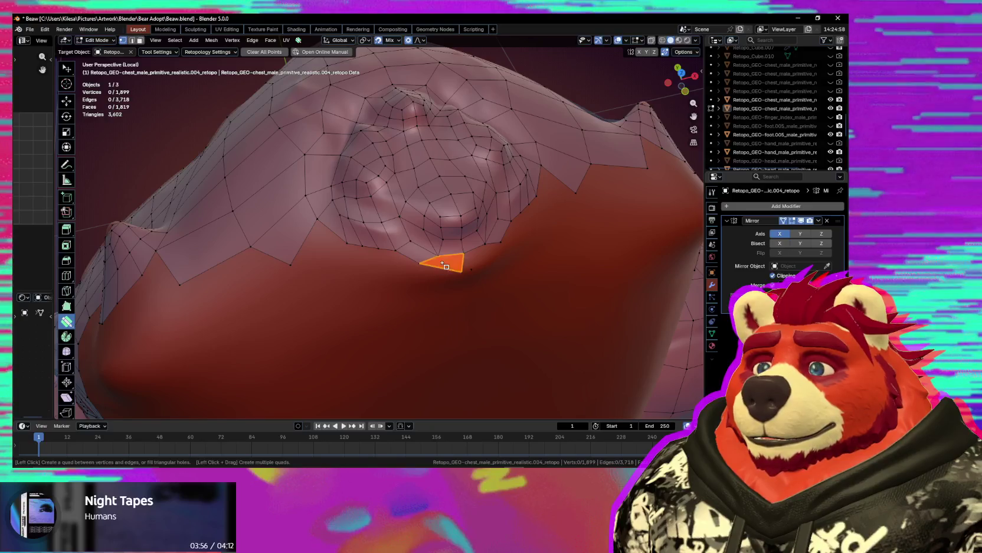
left_click_drag(454, 270, 467, 272)
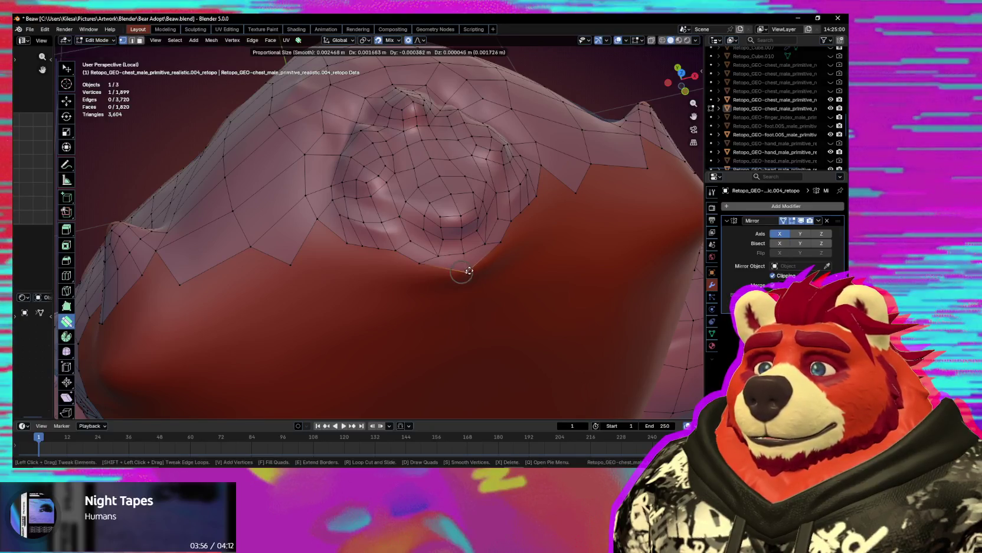
left_click(437, 271)
middle_click_drag(412, 267, 411, 228)
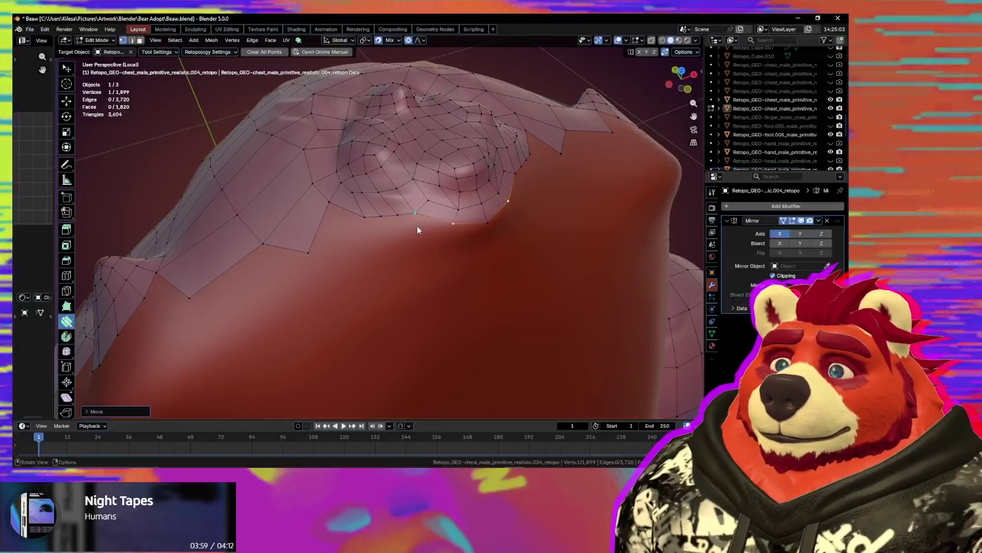
key("alt+a")
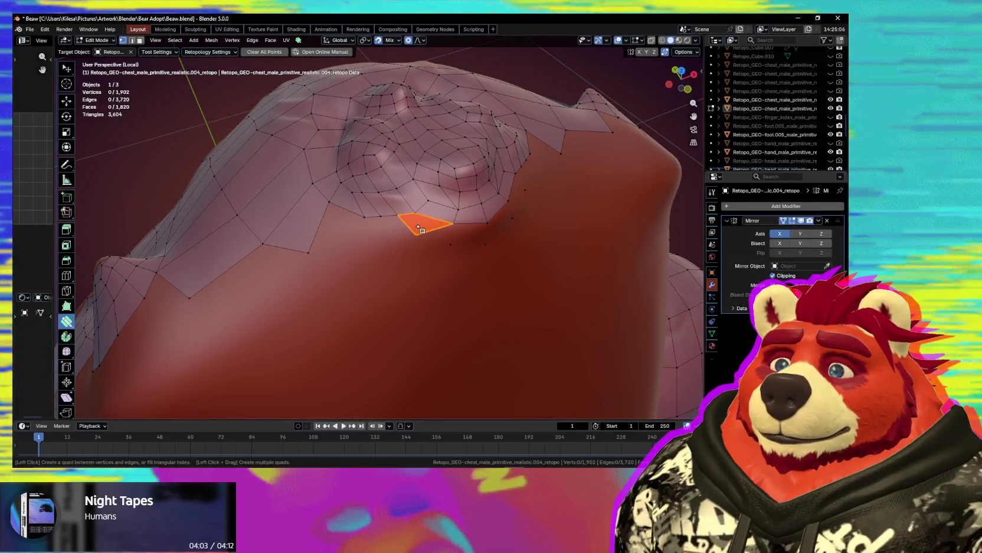
left_click(418, 229)
- Merge a vertex, fill the chest gap with new faces, and G-move a vertex with proportional falloff
left_click_drag(460, 244, 496, 244)
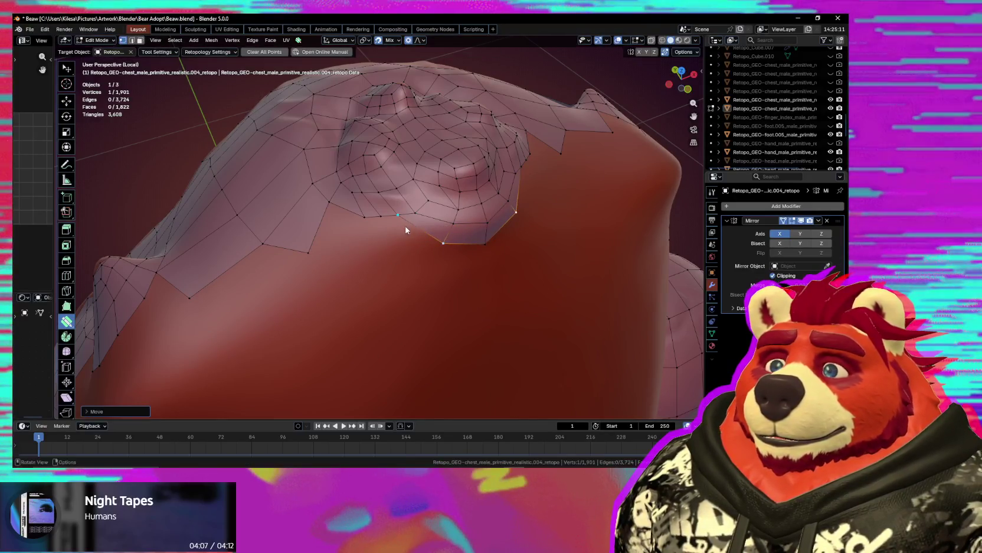
middle_click_drag(391, 225, 417, 242)
left_click(427, 244, "ctrl")
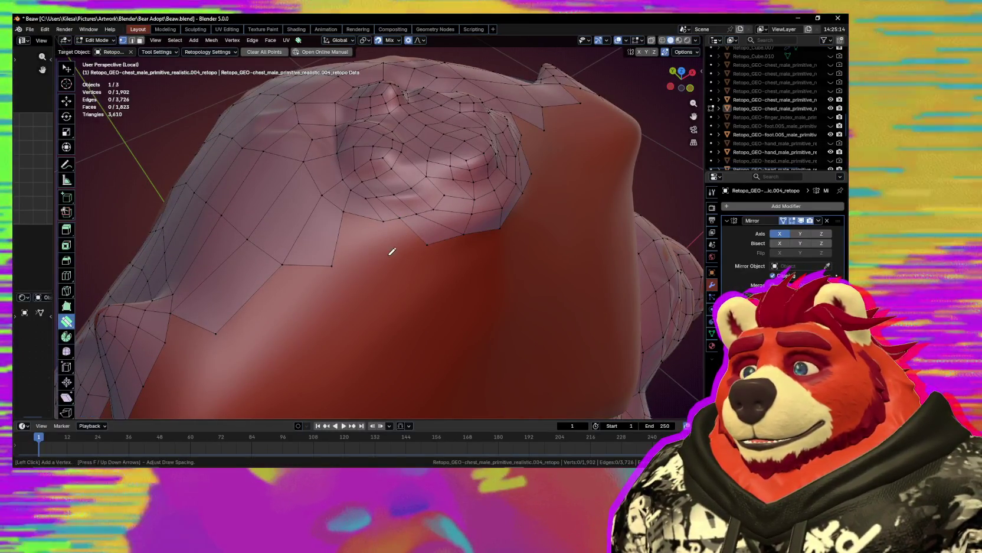
left_click(383, 258, "ctrl")
left_click(384, 229)
mouse_move(386, 231)
middle_mouse_down()
mouse_move(365, 289)
mouse_move(422, 241)
mouse_move(563, 247)
mouse_move(396, 285)
mouse_move(411, 188)
middle_mouse_up()
key("g")
left_click(422, 241)
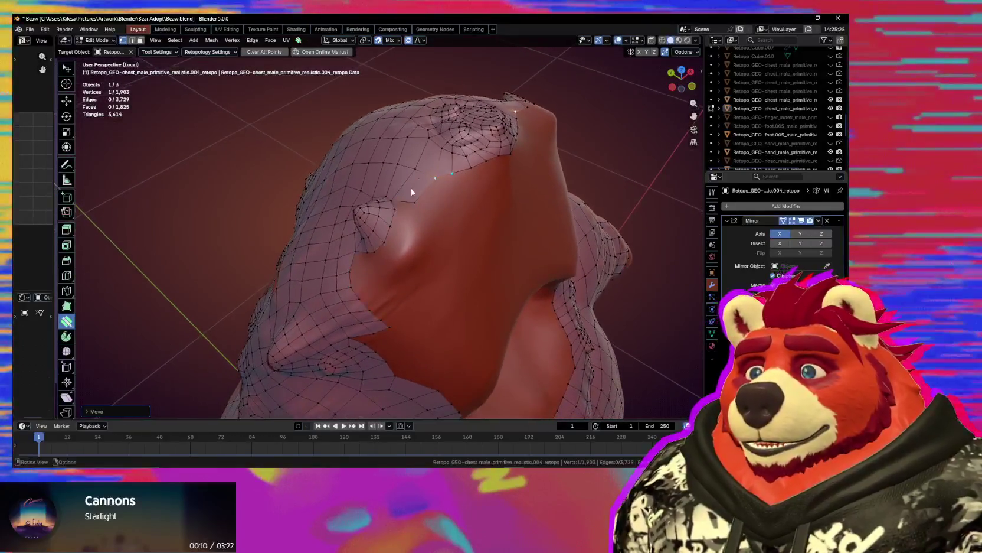
- Build quads below the chest protrusion, extrude a strip of faces from the border, and merge a stray vertex
scroll(423, 218, "up", 3)
middle_click_drag(423, 245, 405, 236)
key("alt+a")
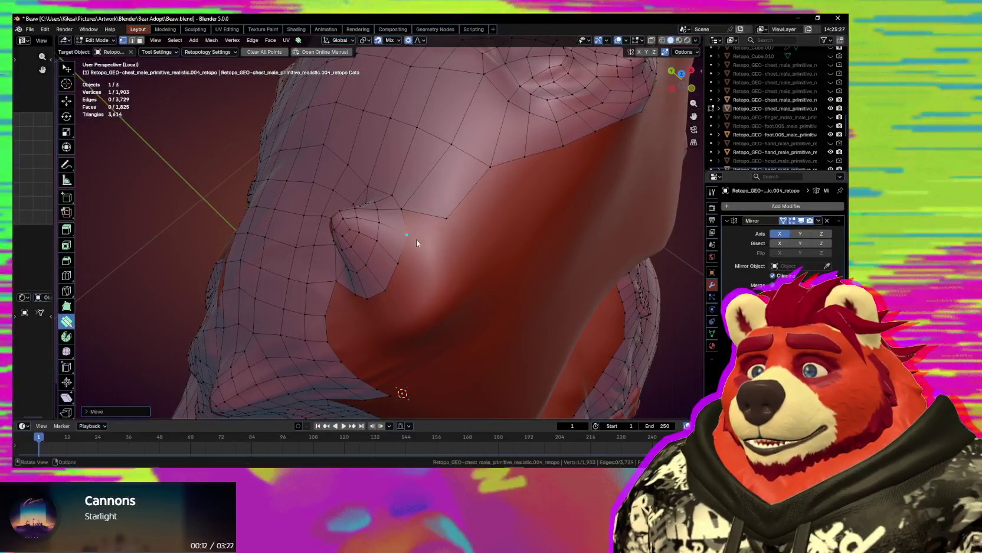
middle_click_drag(430, 280, 453, 255)
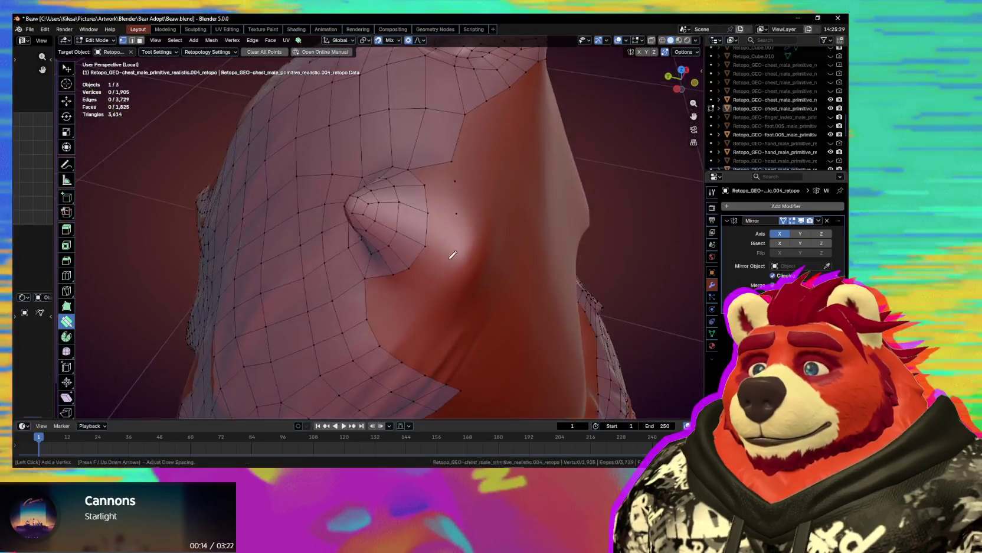
left_click(432, 286)
left_click(398, 308)
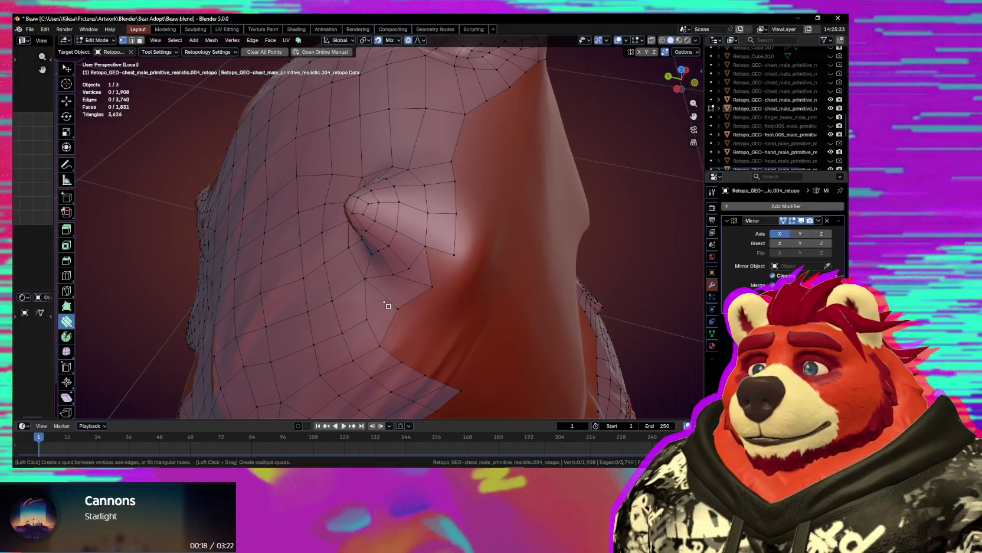
key("ctrl+z")
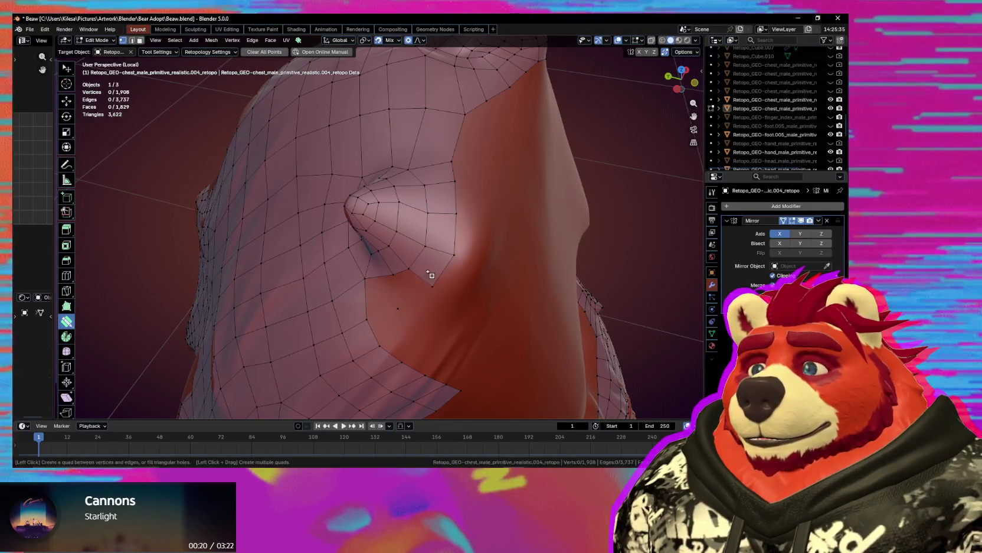
left_click(384, 299)
mouse_move(385, 299)
middle_mouse_down()
mouse_move(417, 314)
mouse_move(410, 280)
middle_mouse_up()
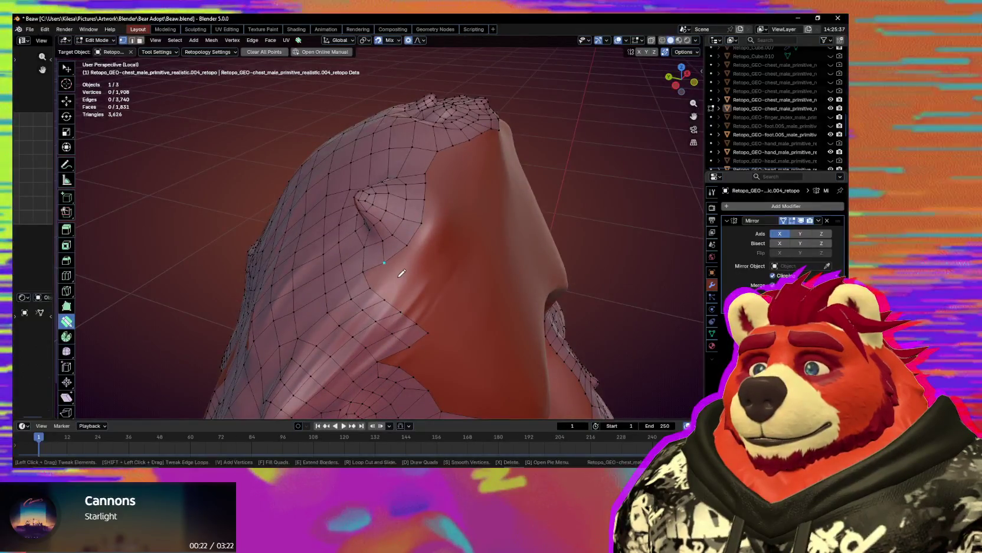
left_click_drag(415, 265, 403, 279)
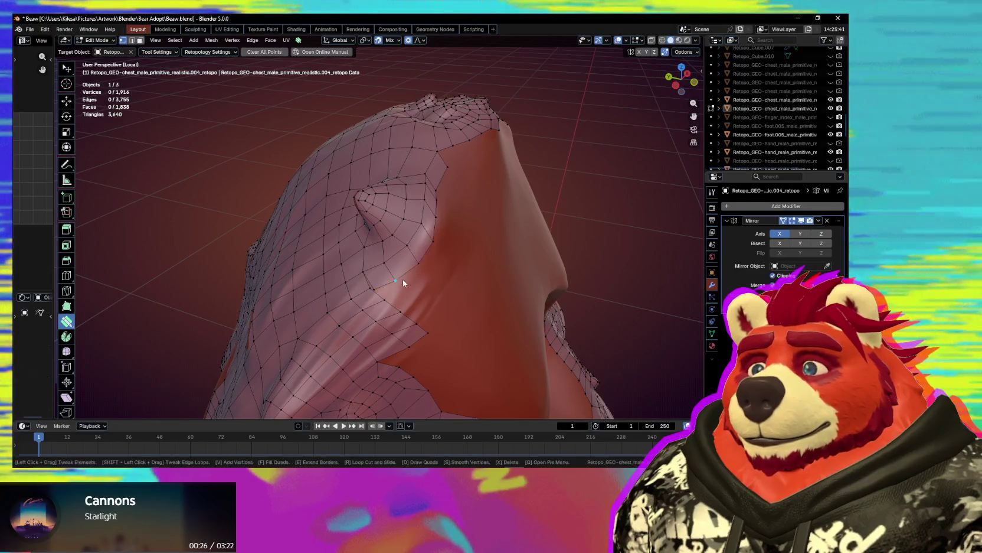
middle_click_drag(374, 289, 401, 274)
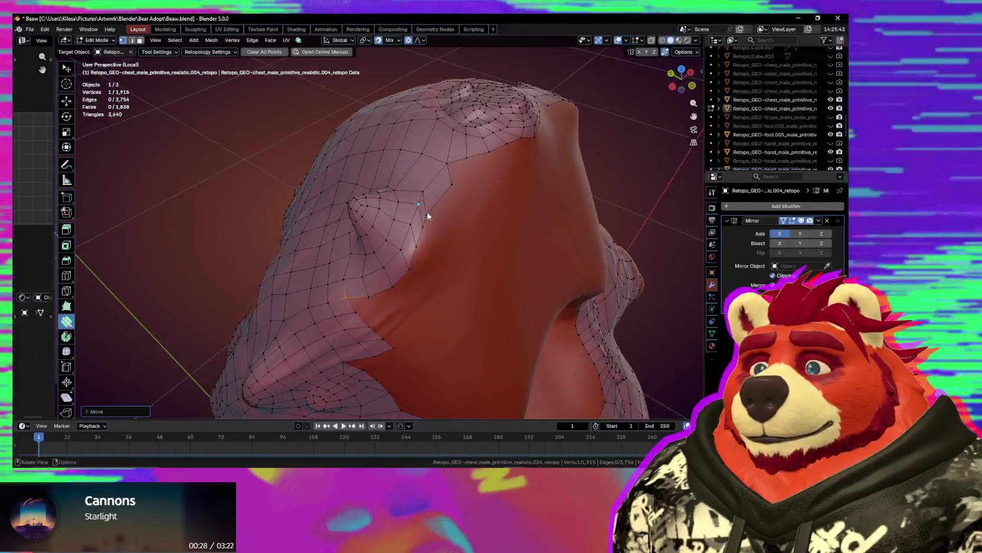
- Relax vertices beside the protrusion with proportional tweaks and smoothing, then extrude the border loop over the gap
middle_click_drag(425, 253, 451, 205)
mouse_move(452, 206)
left_mouse_down()
mouse_move(466, 200)
mouse_move(473, 179)
mouse_move(466, 197)
mouse_move(471, 192)
mouse_move(451, 183)
left_mouse_up()
key("space")
middle_click_drag(447, 205, 434, 219)
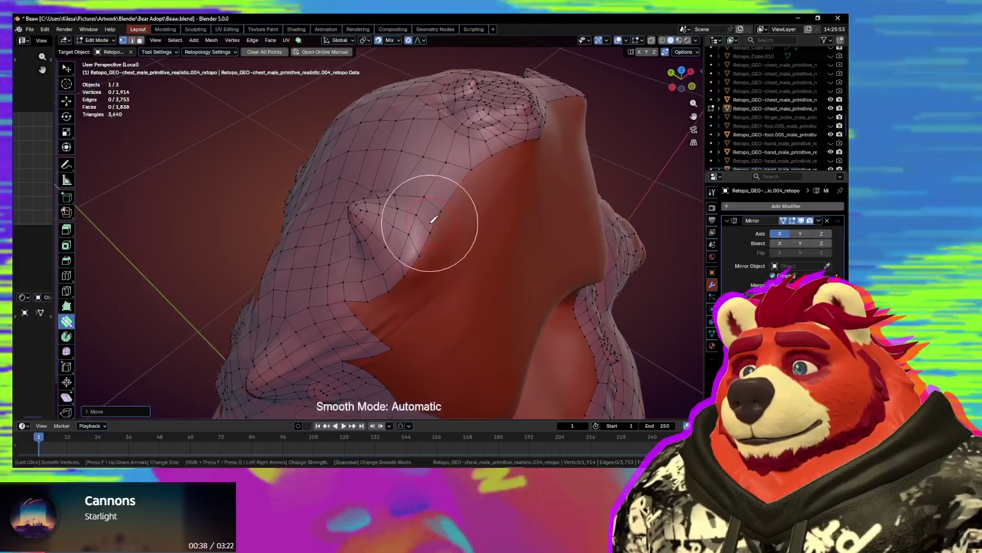
middle_click_drag(406, 284, 411, 289)
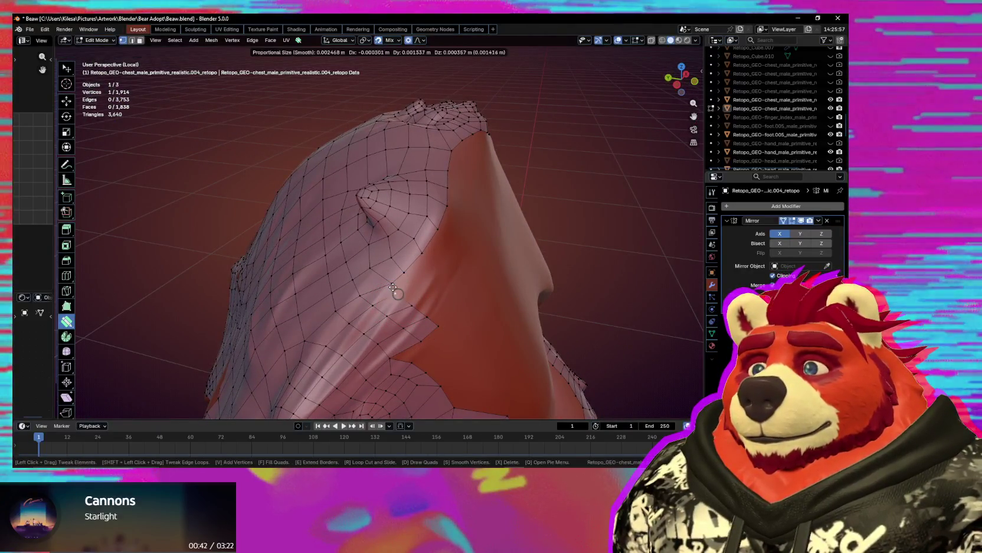
left_click_drag(389, 283, 414, 291)
key("space")
mouse_move(414, 291)
middle_mouse_down()
mouse_move(449, 237)
mouse_move(408, 251)
mouse_move(524, 246)
middle_mouse_up()
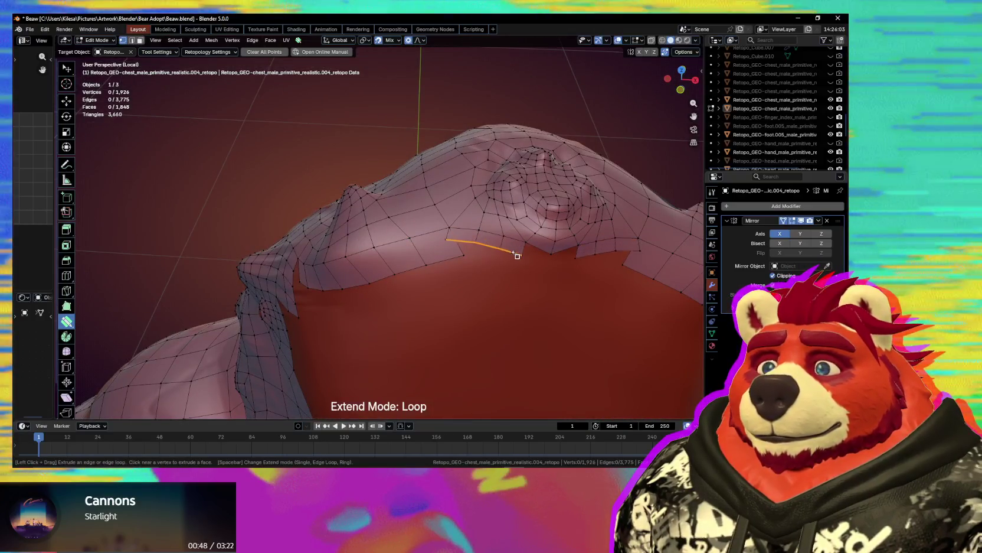
- Pull the extruded lower chest edge down to close the gap and move a border vertex with proportional falloff
left_click_drag(517, 255, 531, 271)
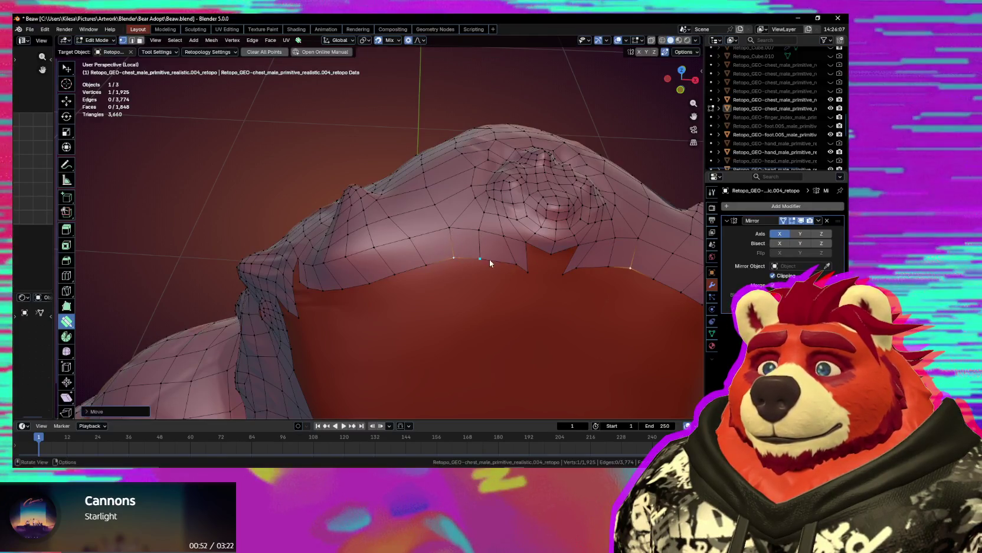
left_click_drag(527, 270, 522, 267)
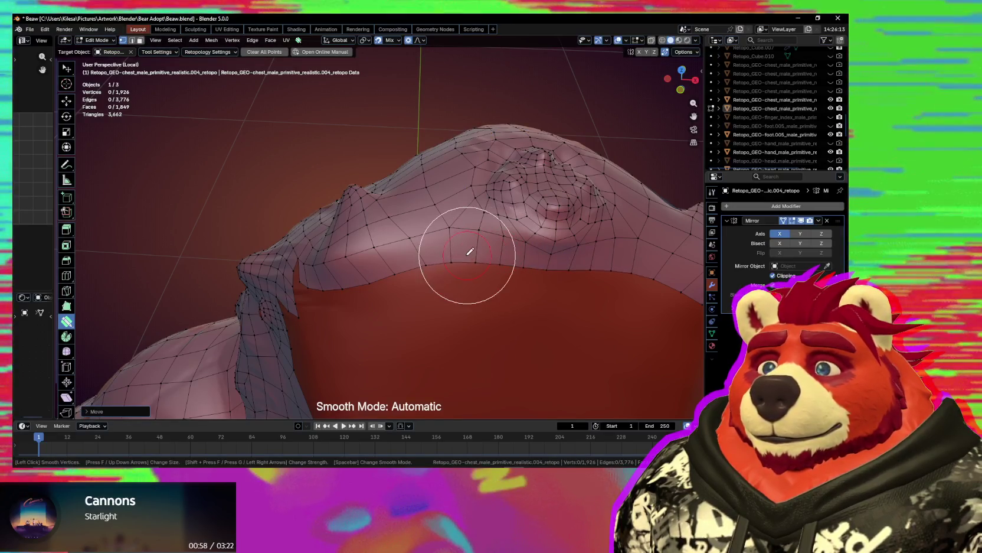
left_click(551, 255)
mouse_move(552, 261)
middle_mouse_down()
mouse_move(436, 265)
mouse_move(411, 289)
middle_mouse_up()
left_click_drag(409, 286, 392, 285)
mouse_move(429, 286)
middle_mouse_down()
mouse_move(397, 298)
mouse_move(424, 267)
middle_mouse_up()
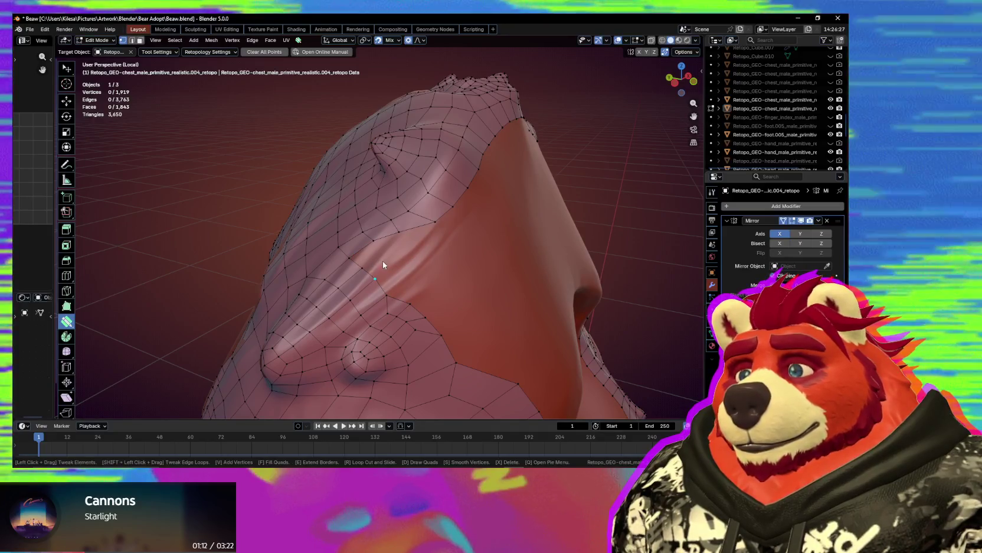
- Add a Poly Build face on the chest side and merge a stray vertex into its neighbour
scroll(384, 258, "up", 2)
left_click_drag(394, 256, 408, 242)
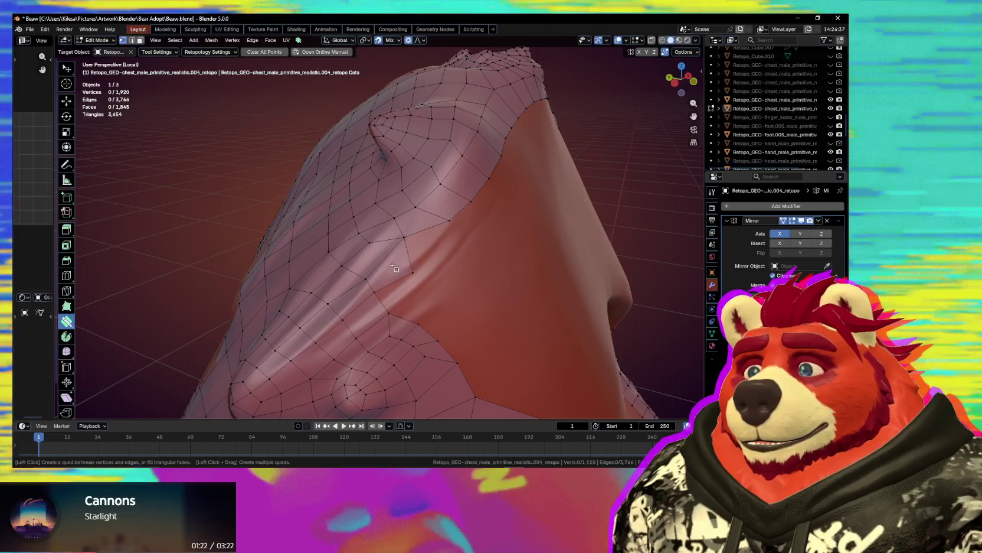
middle_click_drag(462, 253, 442, 266)
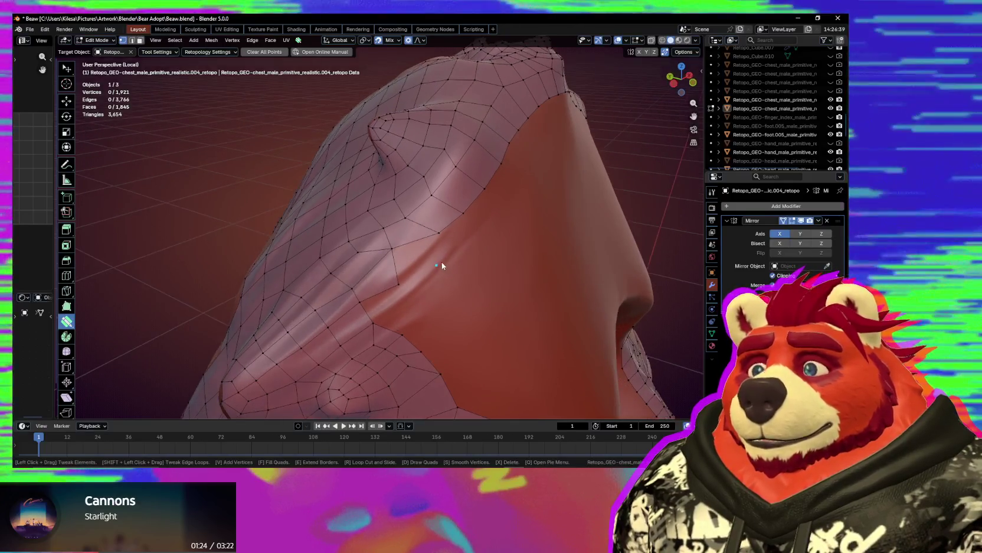
mouse_move(423, 261)
left_mouse_down()
mouse_move(373, 291)
mouse_move(386, 307)
left_mouse_up()
middle_click_drag(386, 307, 385, 297)
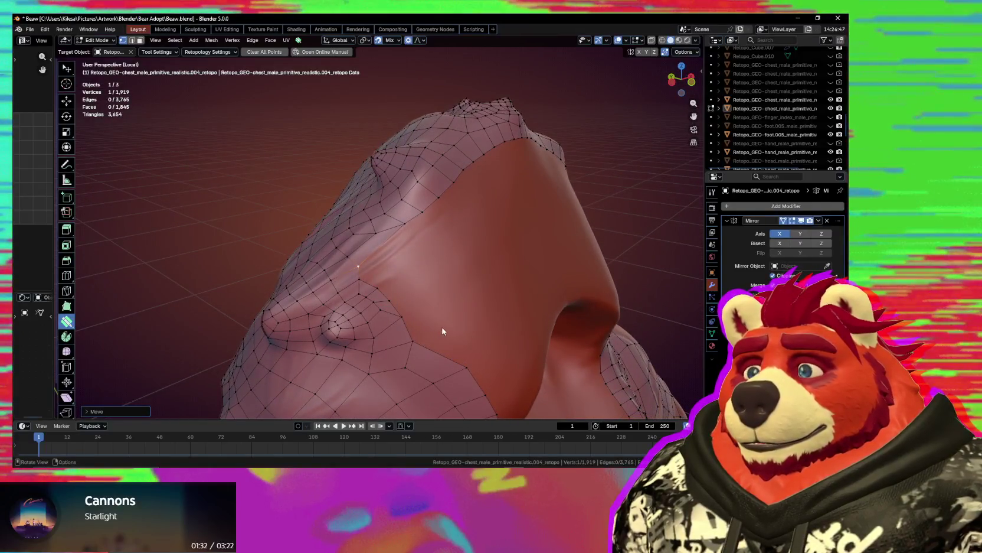
middle_click_drag(450, 343, 437, 312)
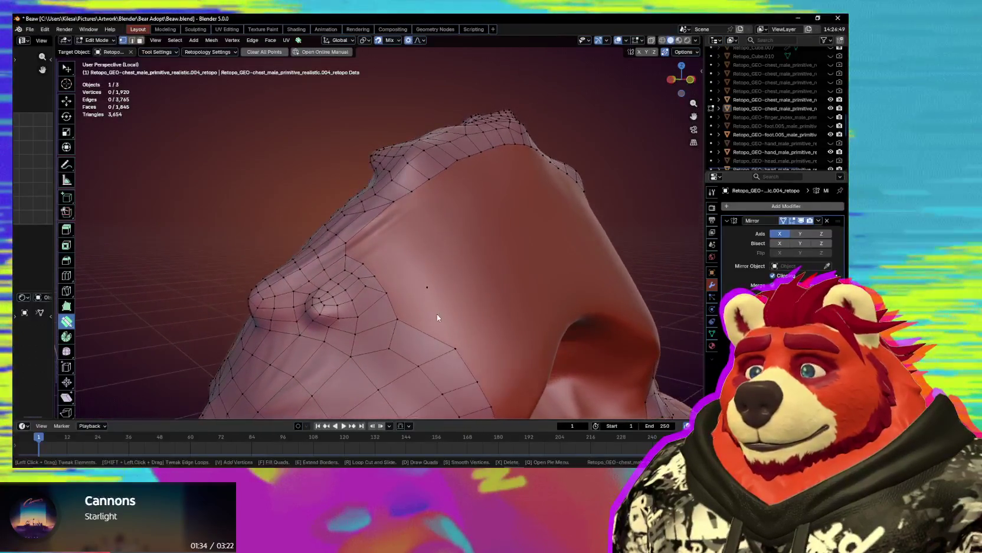
- Fill two more quads in the side hole, adjusting vertices with proportional falloff
mouse_move(427, 287)
left_mouse_down()
mouse_move(446, 307)
mouse_move(415, 278)
left_mouse_up()
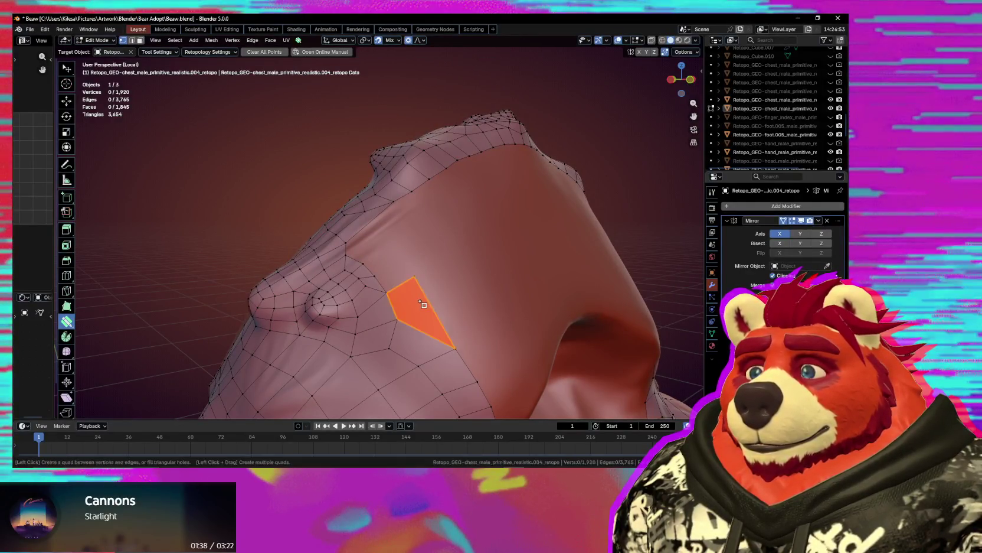
middle_click_drag(413, 270, 413, 280)
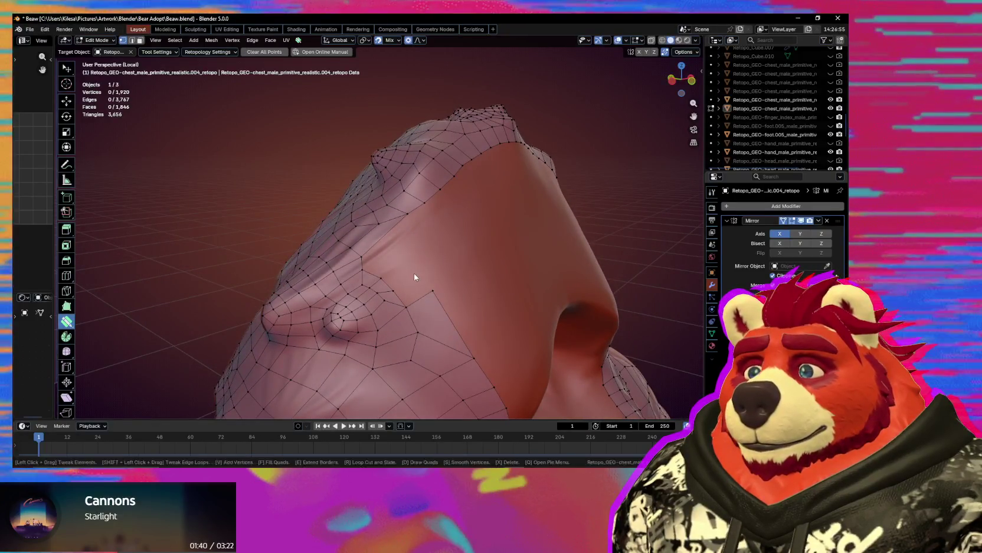
left_click(415, 274)
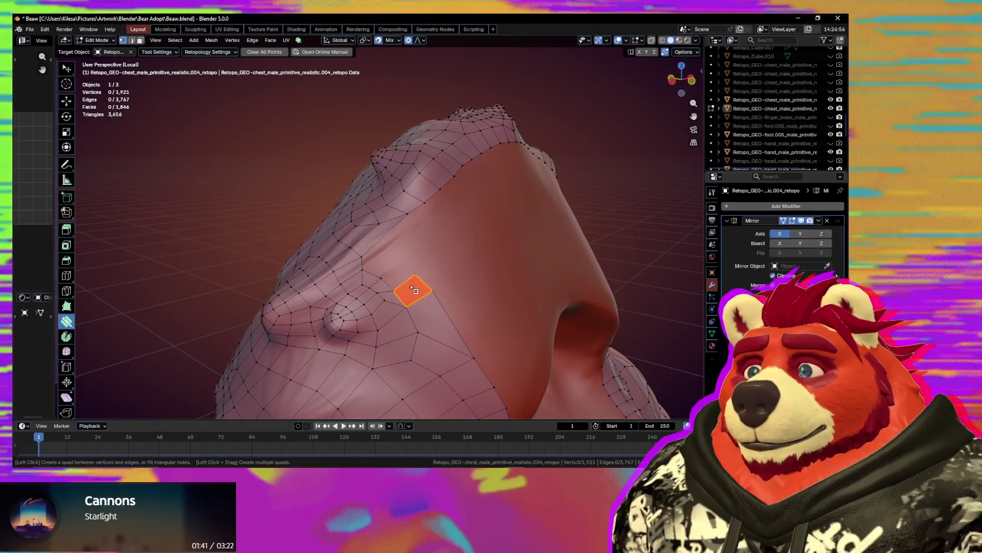
left_click(396, 262)
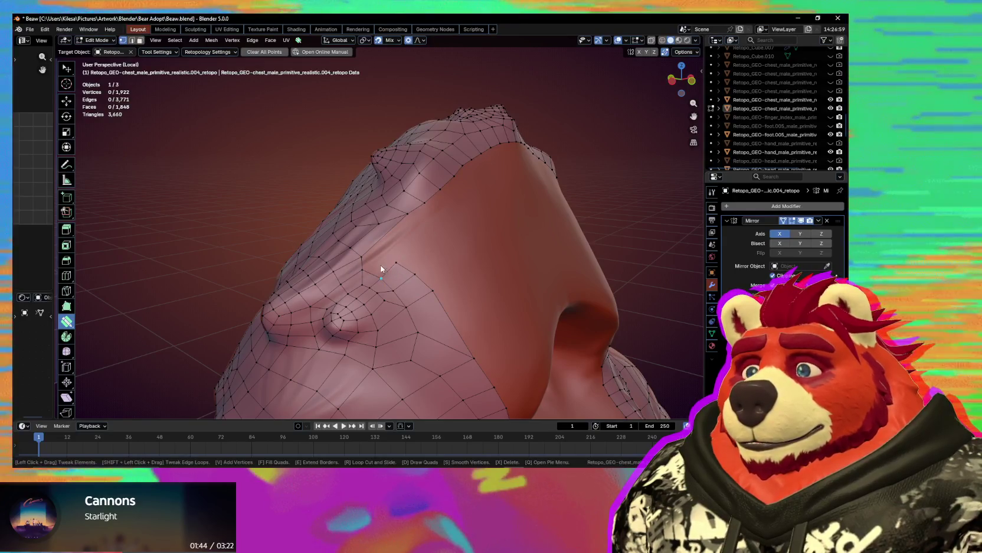
middle_click_drag(408, 252, 414, 268)
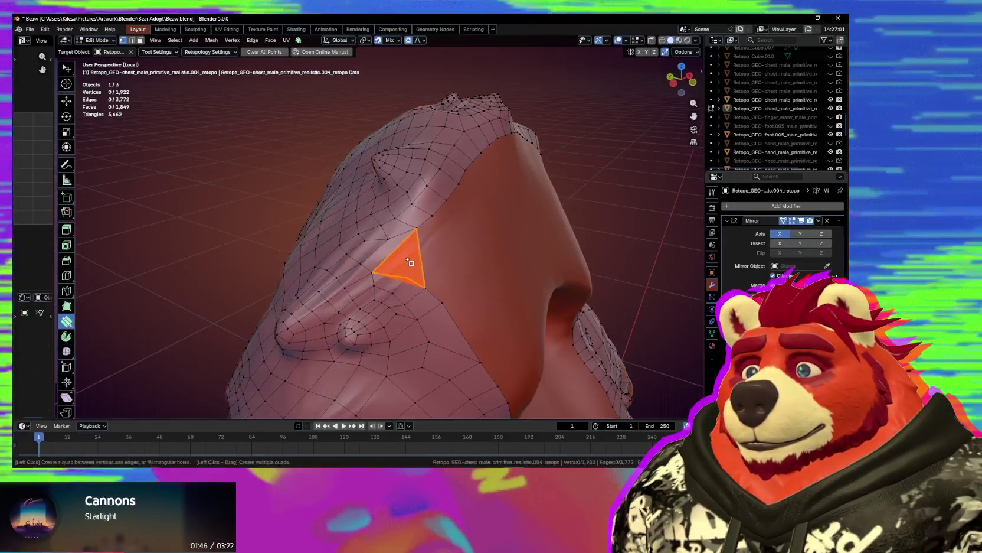
left_click_drag(409, 281, 408, 280)
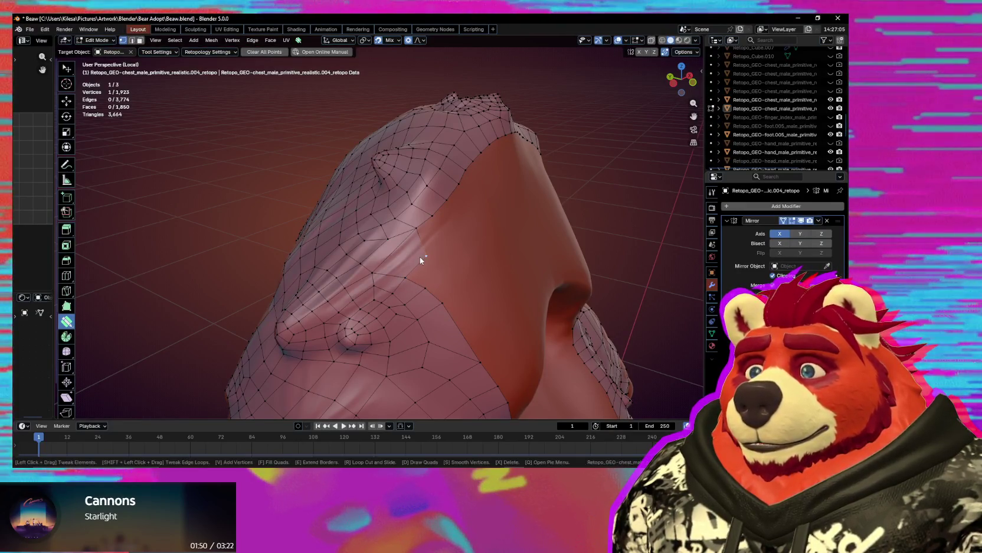
left_click_drag(416, 252, 407, 249)
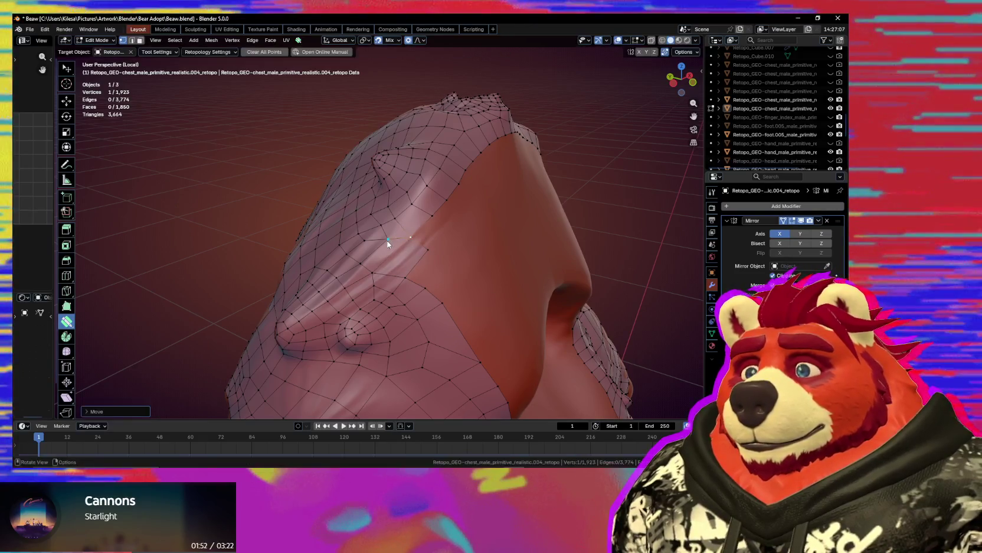
- Switch to Select Box and dissolve the stray vertex, leaving 1,922 vertices
middle_click_drag(406, 249, 393, 248)
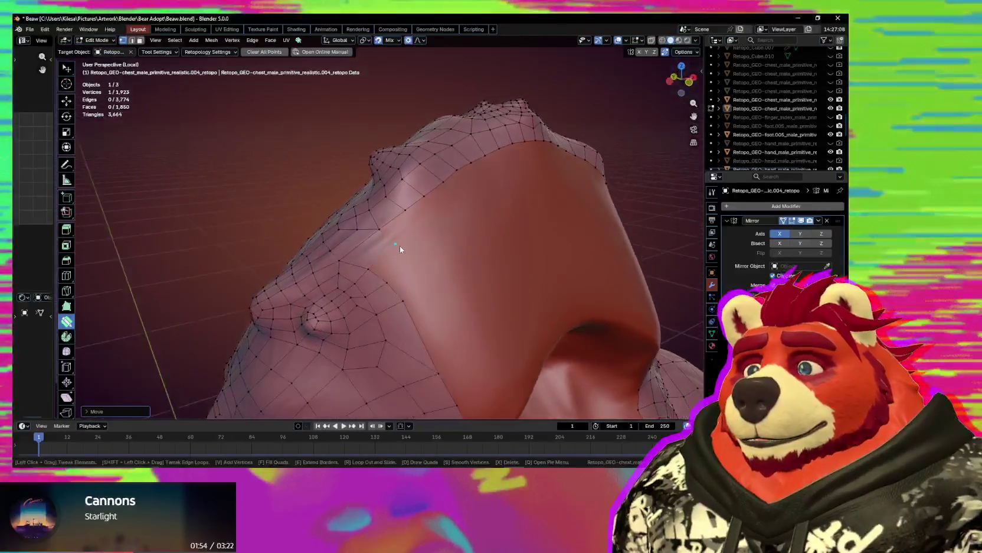
key("w")
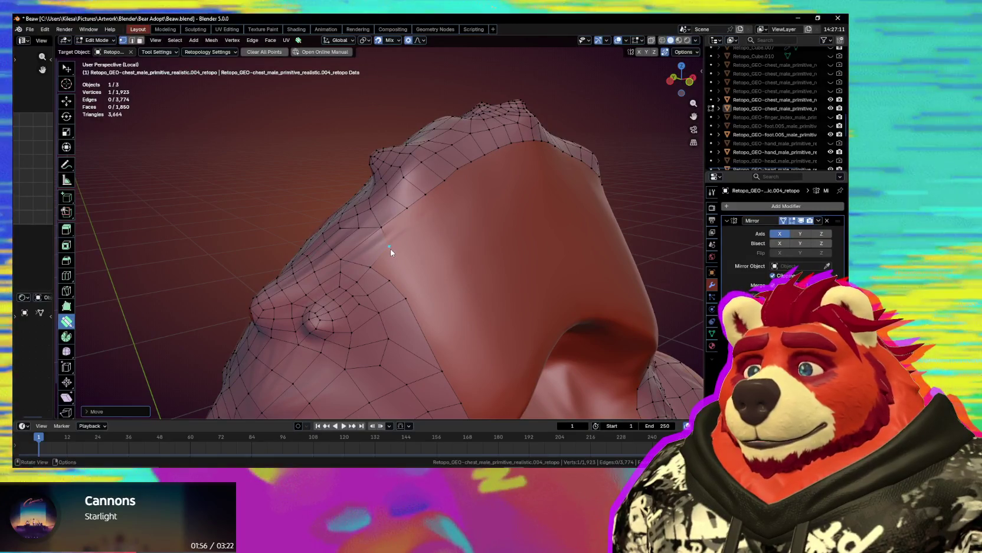
key("ctrl+x")
mouse_move(390, 248)
middle_mouse_down()
mouse_move(385, 284)
mouse_move(571, 302)
mouse_move(379, 170)
mouse_move(335, 255)
middle_mouse_up()
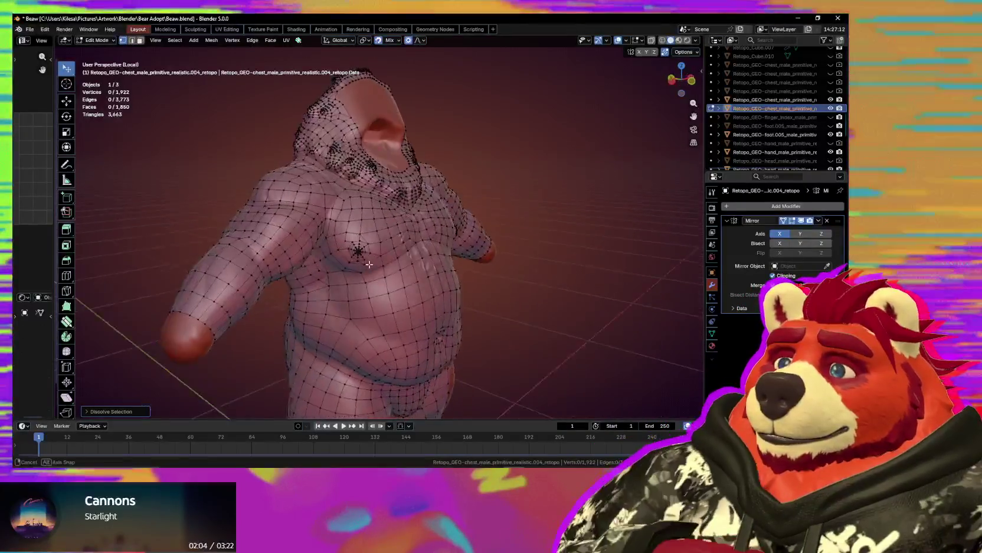
- Leave local view, return to Object Mode, and select the sculpted head
key("KP_Divide")
mouse_move(336, 255)
middle_mouse_down()
mouse_move(359, 243)
mouse_move(443, 278)
mouse_move(431, 292)
middle_mouse_up()
scroll(423, 303, "up", 5)
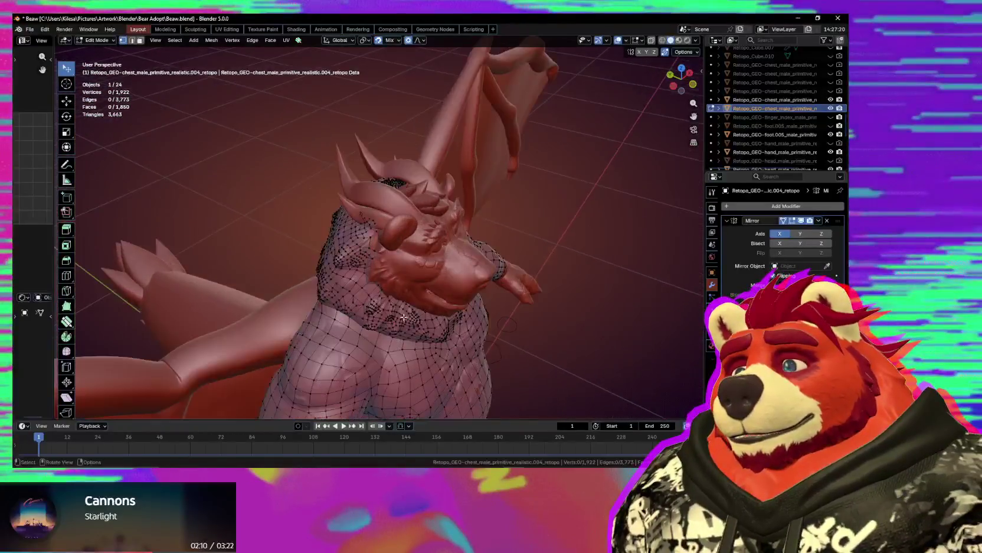
left_click(393, 264)
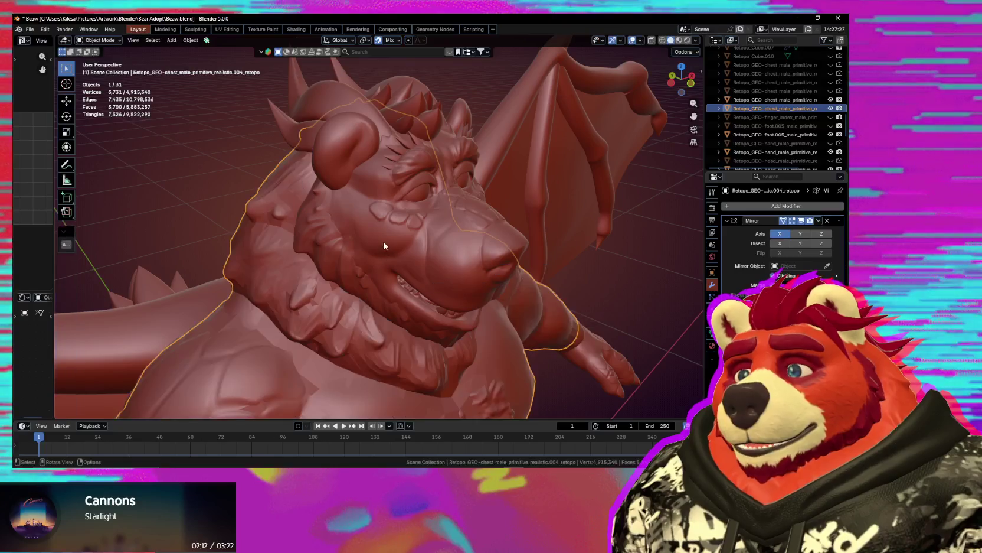
left_click(390, 248)
middle_click_drag(390, 248, 406, 252)
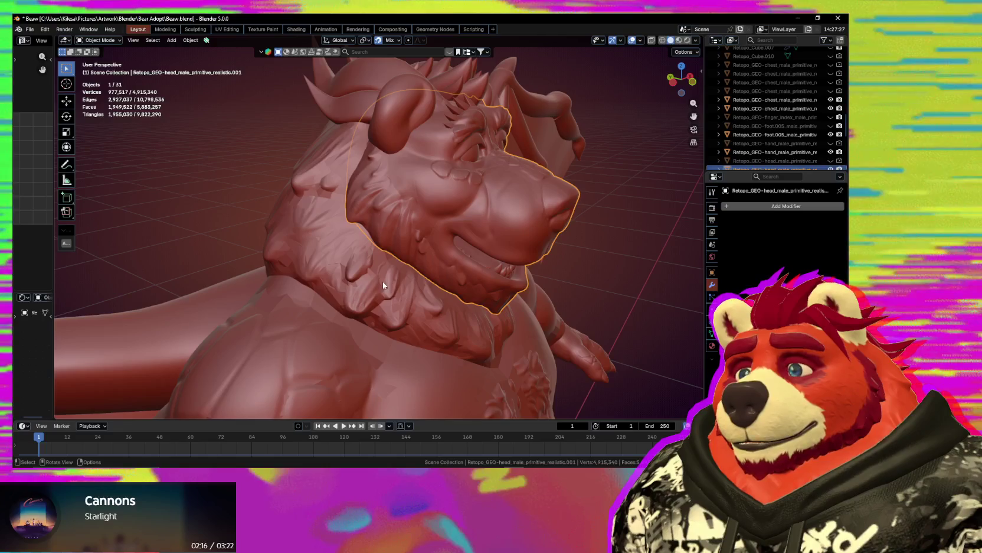
- Check the head mesh in Edit Mode, return to Object Mode, and frame the chest
key("Tab")
scroll(383, 283, "down", 2)
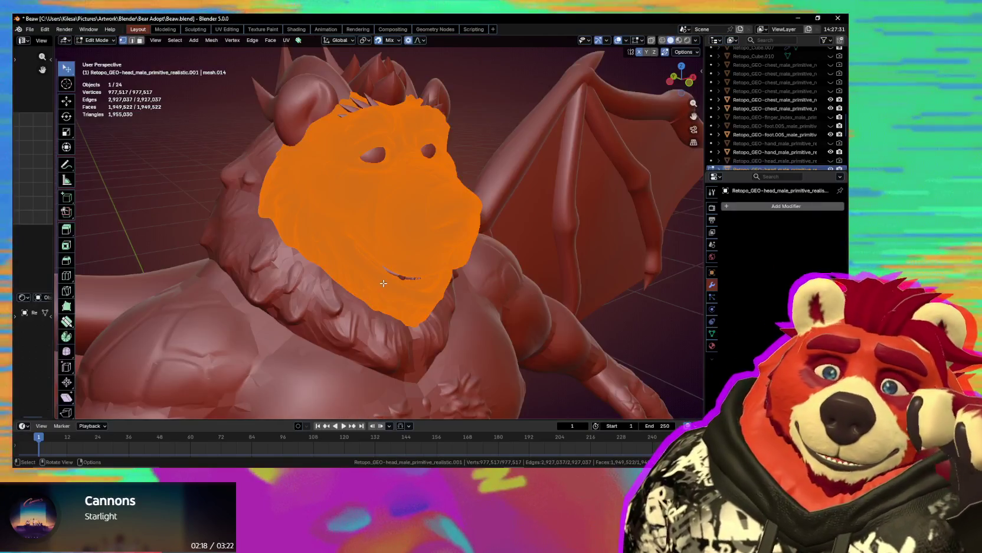
key("Tab")
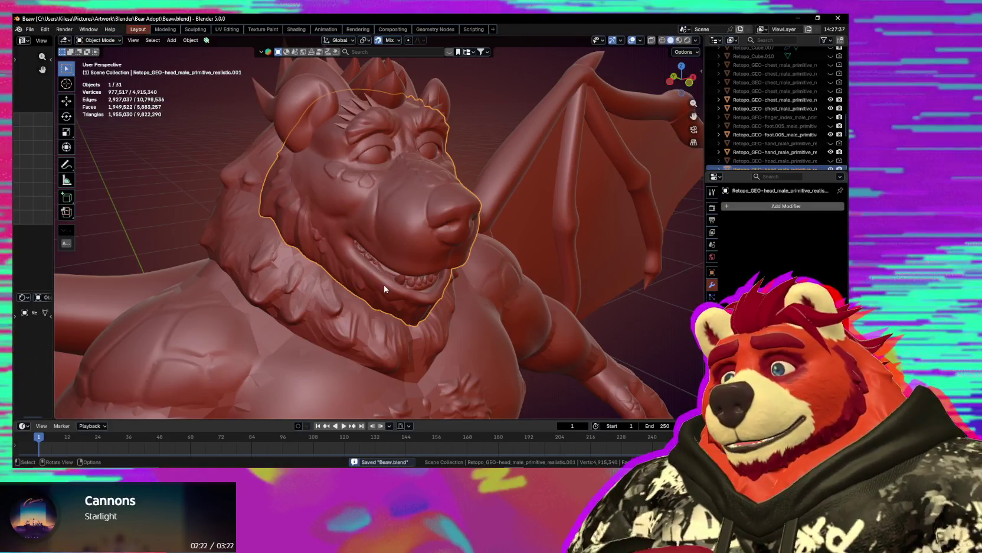
middle_click_drag(390, 348, 390, 285, "shift")
scroll(429, 219, "up", 2)
scroll(384, 285, "down", 2)
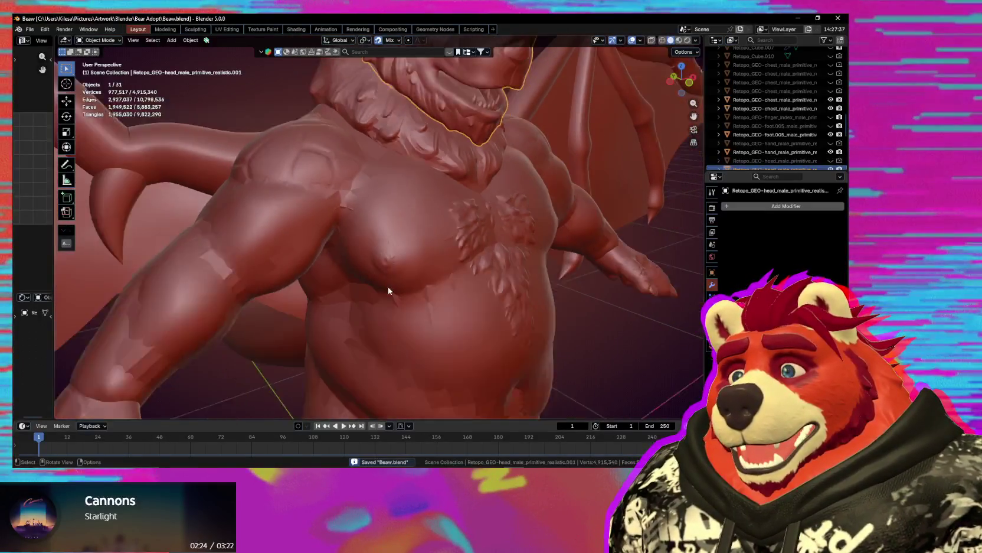
- Select the mirrored chest retopology mesh and orbit the whole winged bear down to the feet
left_click(263, 273)
middle_click_drag(264, 274, 292, 285)
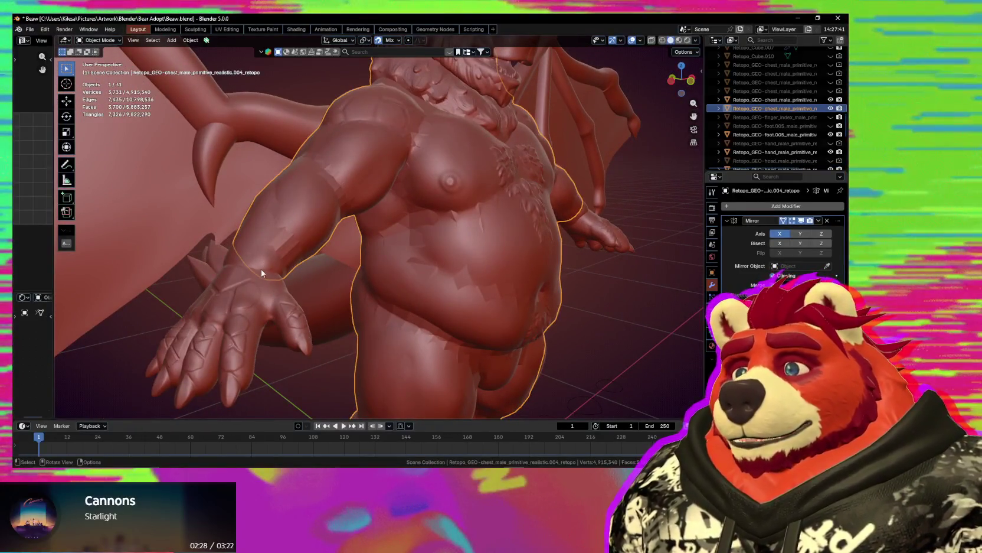
left_click(259, 260)
left_click(286, 242)
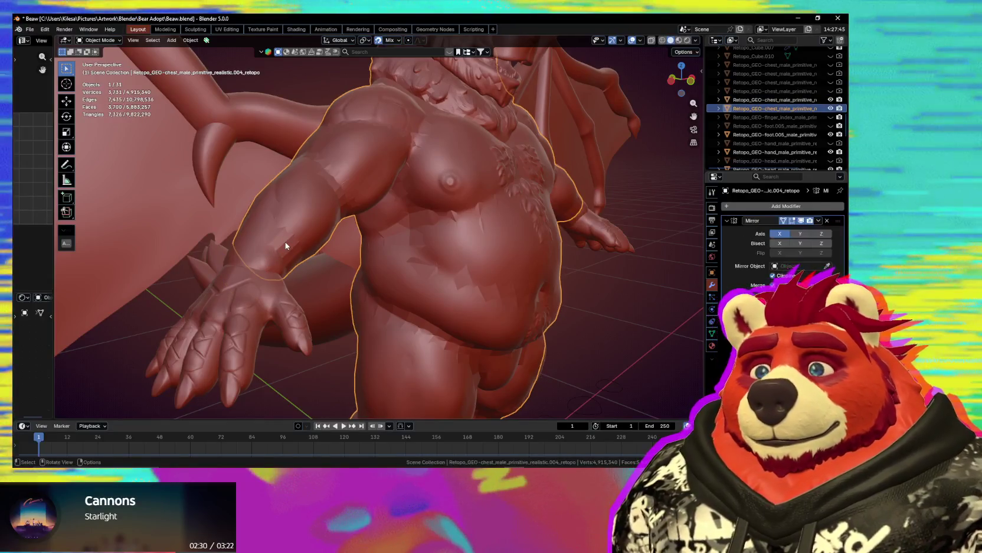
mouse_move(405, 268)
middle_mouse_down()
mouse_move(439, 290)
mouse_move(405, 294)
middle_mouse_up()
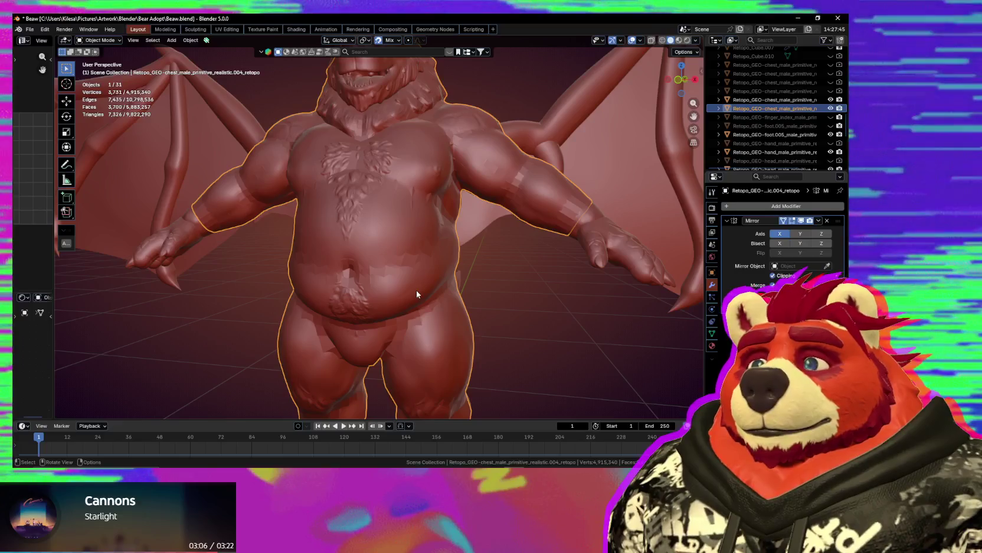
mouse_move(366, 216)
middle_mouse_down()
mouse_move(397, 212)
mouse_move(418, 164)
mouse_move(471, 262)
mouse_move(449, 248)
mouse_move(530, 235)
mouse_move(563, 204)
mouse_move(542, 215)
mouse_move(624, 212)
mouse_move(471, 245)
mouse_move(387, 282)
middle_mouse_up()
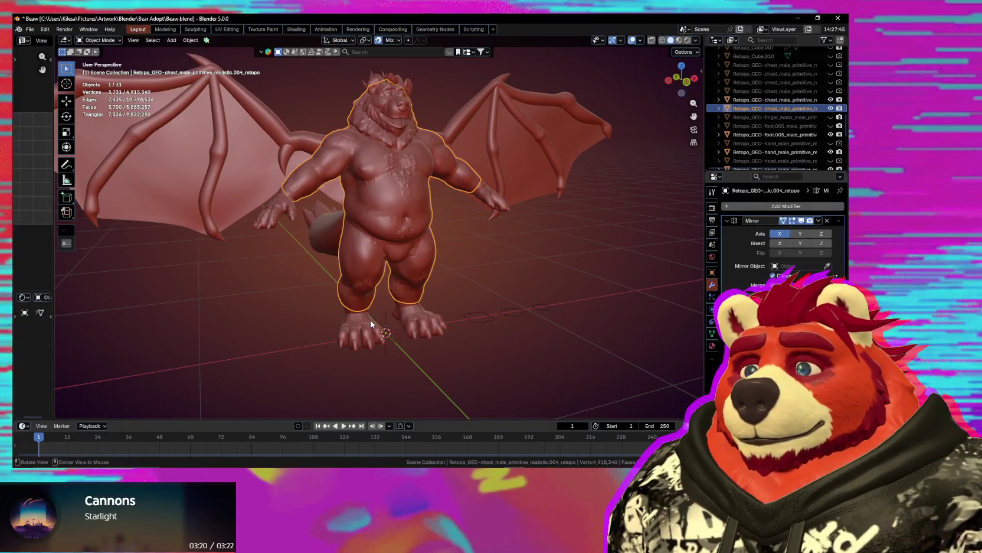
scroll(371, 323, "up", 5)
middle_click_drag(396, 297, 449, 267)
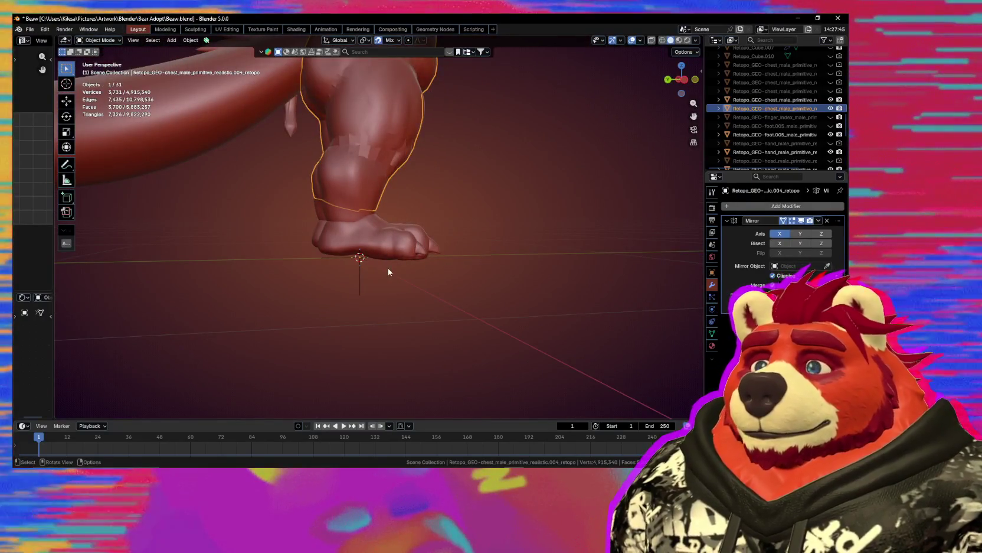
- Select the foot mesh, enter Edit Mode, and view both feet
scroll(387, 271, "up", 2)
mouse_move(375, 274)
middle_mouse_down()
mouse_move(408, 282)
mouse_move(376, 282)
mouse_move(386, 285)
mouse_move(353, 309)
mouse_move(361, 219)
mouse_move(390, 277)
mouse_move(394, 258)
mouse_move(423, 276)
middle_mouse_up()
left_click(367, 244)
key("Tab")
scroll(396, 286, "up", 2)
mouse_move(478, 301)
middle_mouse_down()
mouse_move(506, 332)
mouse_move(392, 297)
mouse_move(441, 252)
mouse_move(279, 203)
mouse_move(341, 282)
mouse_move(426, 325)
mouse_move(424, 277)
mouse_move(415, 270)
middle_mouse_up()
- Toggle viewport overlays off and on, then return the foot to Object Mode
key("shift+alt+z")
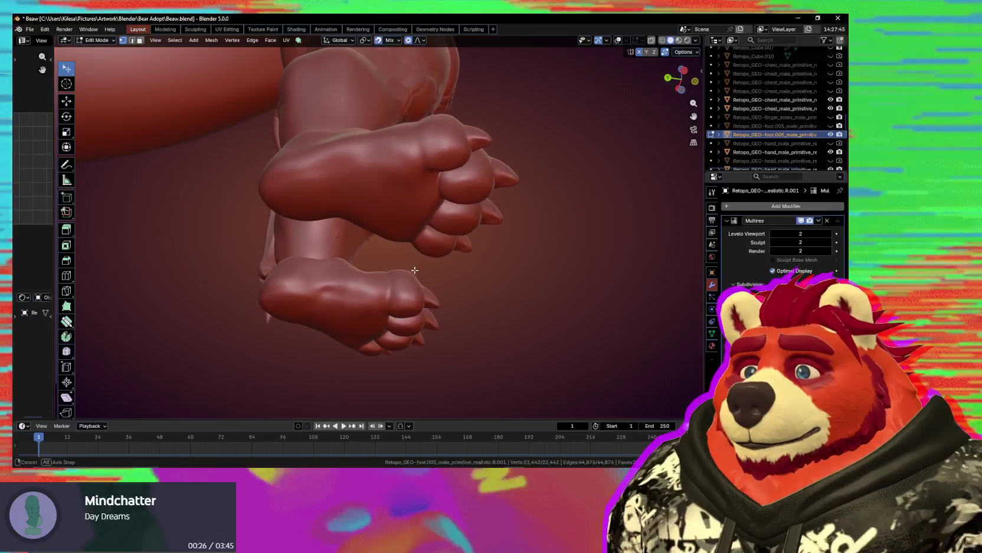
key("shift+alt+z")
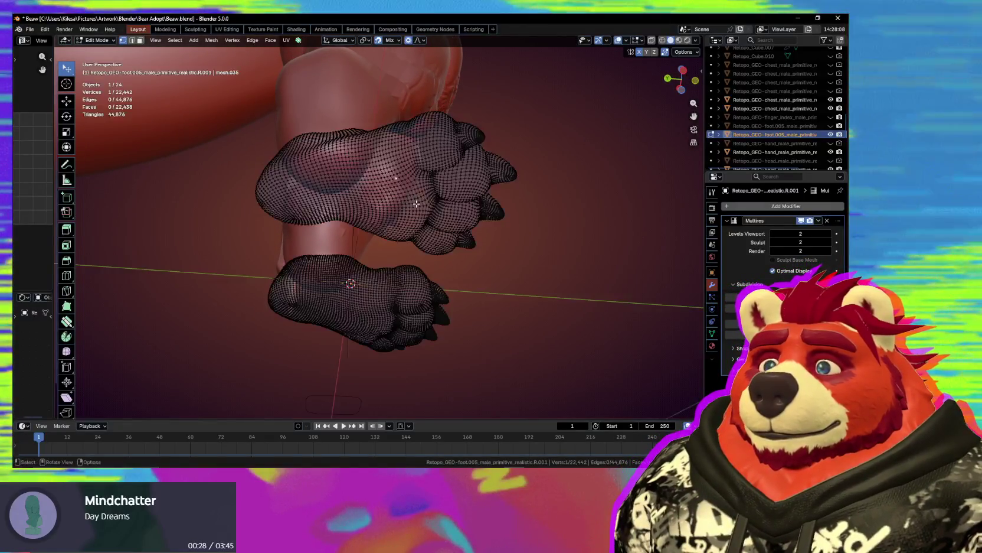
middle_click_drag(396, 179, 471, 242)
key("ctrl+Tab")
left_click(431, 245)
mouse_move(394, 247)
middle_mouse_down()
mouse_move(418, 226)
mouse_move(403, 235)
mouse_move(439, 287)
mouse_move(484, 272)
mouse_move(515, 280)
mouse_move(509, 292)
mouse_move(432, 248)
mouse_move(368, 294)
mouse_move(335, 292)
mouse_move(460, 351)
mouse_move(439, 350)
mouse_move(431, 218)
mouse_move(399, 251)
middle_mouse_up()
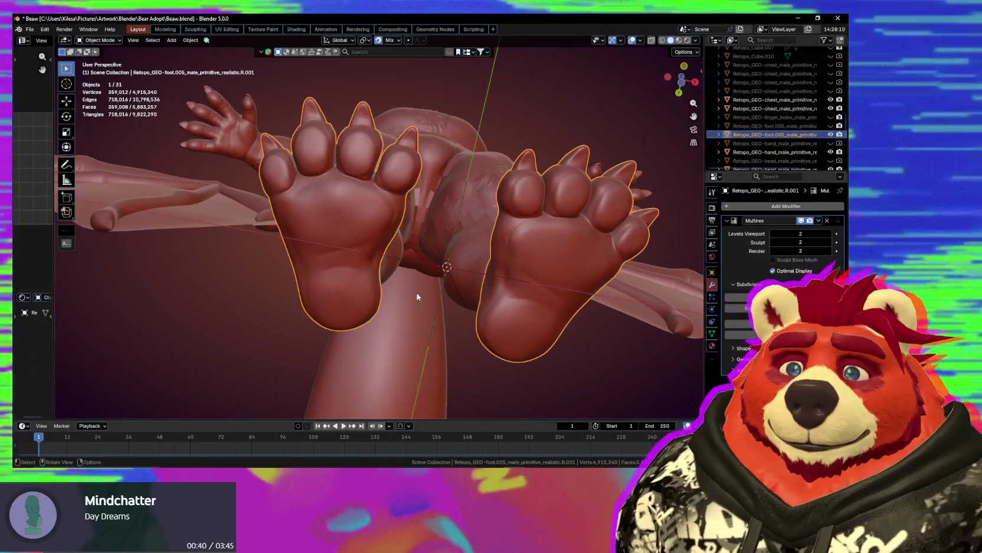
mouse_move(417, 294)
middle_mouse_down()
mouse_move(409, 263)
mouse_move(367, 319)
middle_mouse_up()
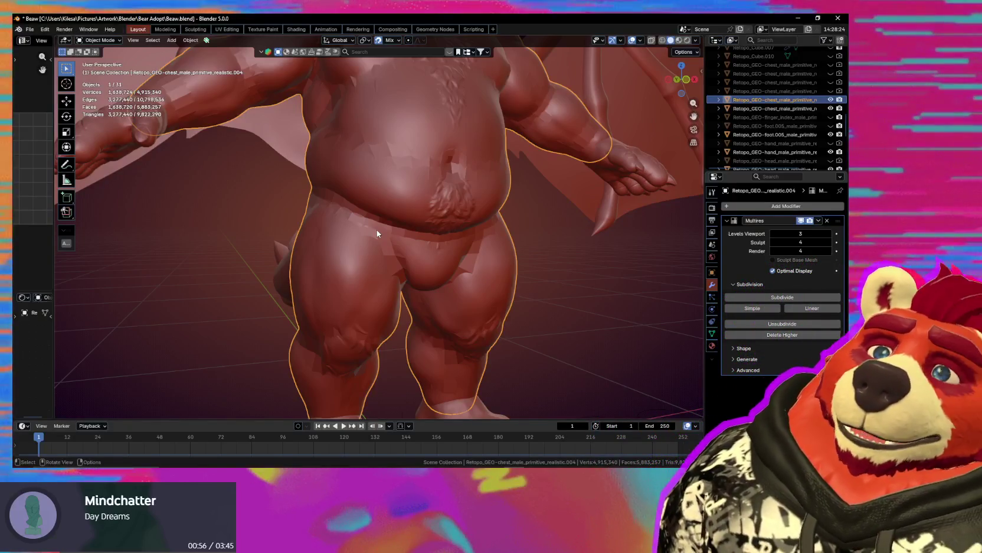
- Select the hand mesh, deselect all its geometry in Edit Mode, and return to Object Mode
mouse_move(377, 233)
middle_mouse_down()
mouse_move(358, 236)
mouse_move(269, 185)
mouse_move(320, 217)
mouse_move(251, 227)
mouse_move(386, 244)
mouse_move(325, 234)
mouse_move(318, 212)
middle_mouse_up()
key("Tab")
key("Tab")
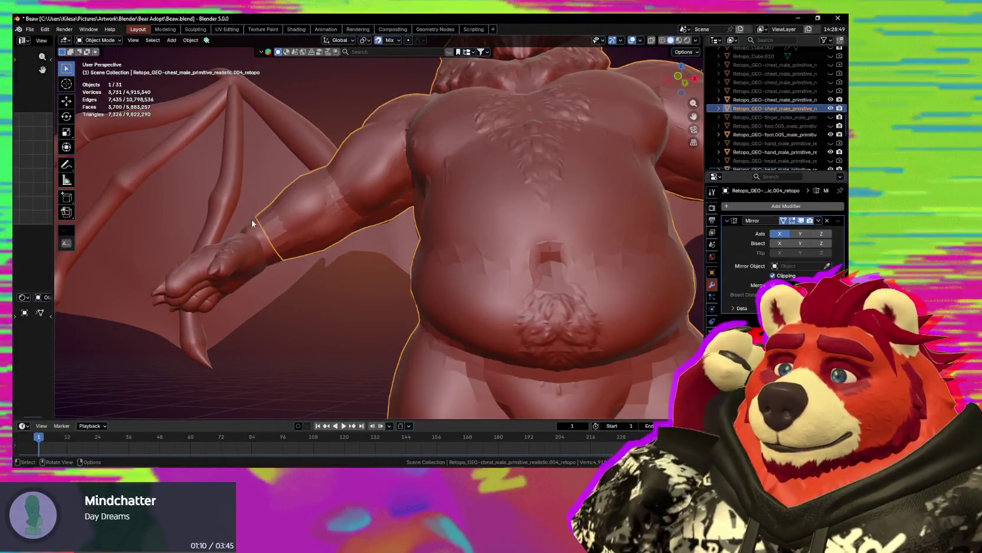
mouse_move(224, 277)
middle_mouse_down()
mouse_move(335, 210)
mouse_move(295, 218)
mouse_move(395, 252)
mouse_move(357, 226)
middle_mouse_up()
left_click(382, 250)
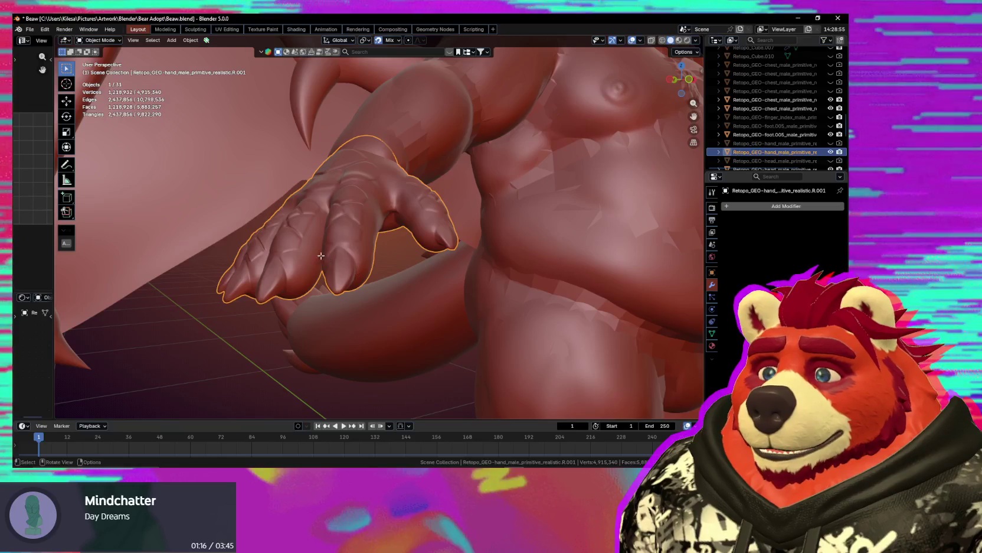
key("Tab")
mouse_move(372, 263)
middle_mouse_down()
mouse_move(399, 314)
mouse_move(378, 224)
mouse_move(428, 329)
mouse_move(360, 223)
mouse_move(446, 301)
mouse_move(472, 264)
mouse_move(449, 279)
mouse_move(473, 234)
mouse_move(436, 259)
mouse_move(434, 231)
mouse_move(450, 287)
mouse_move(497, 366)
mouse_move(531, 399)
middle_mouse_up()
key("alt+a")
key("Tab")
- Orbit and zoom around the hand from palm and above, ending facing the mouth
mouse_move(474, 315)
middle_mouse_down()
mouse_move(513, 281)
mouse_move(420, 276)
mouse_move(408, 347)
middle_mouse_up()
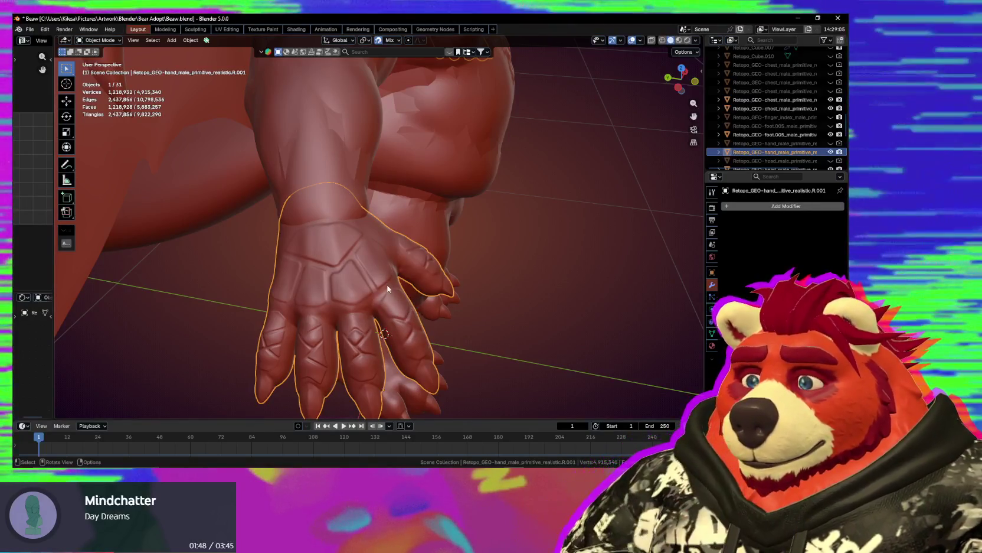
mouse_move(377, 271)
middle_mouse_down()
mouse_move(443, 277)
mouse_move(362, 264)
middle_mouse_up()
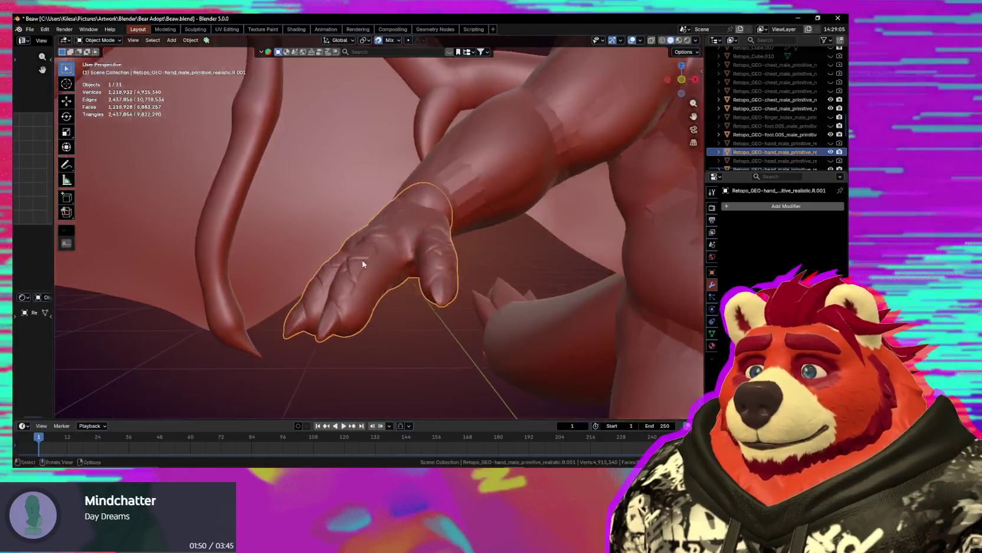
mouse_move(419, 295)
middle_mouse_down()
mouse_move(381, 261)
mouse_move(332, 248)
mouse_move(437, 279)
mouse_move(439, 324)
mouse_move(470, 340)
mouse_move(449, 301)
mouse_move(321, 289)
middle_mouse_up()
scroll(353, 267, "up", 3)
mouse_move(428, 263)
middle_mouse_down()
mouse_move(402, 263)
mouse_move(329, 325)
mouse_move(426, 305)
mouse_move(468, 312)
middle_mouse_up()
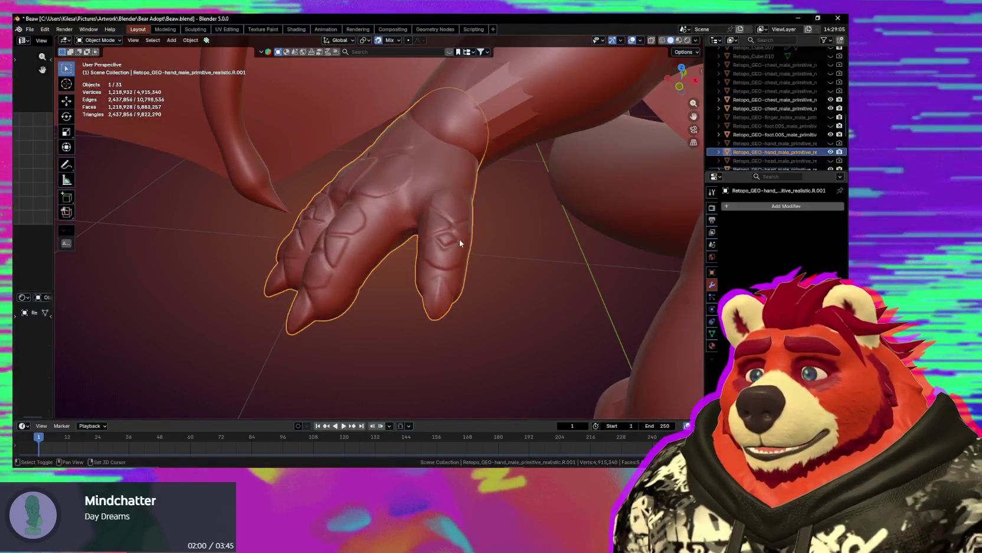
scroll(460, 242, "down", 2)
scroll(362, 288, "down", 2)
scroll(362, 288, "down", 5)
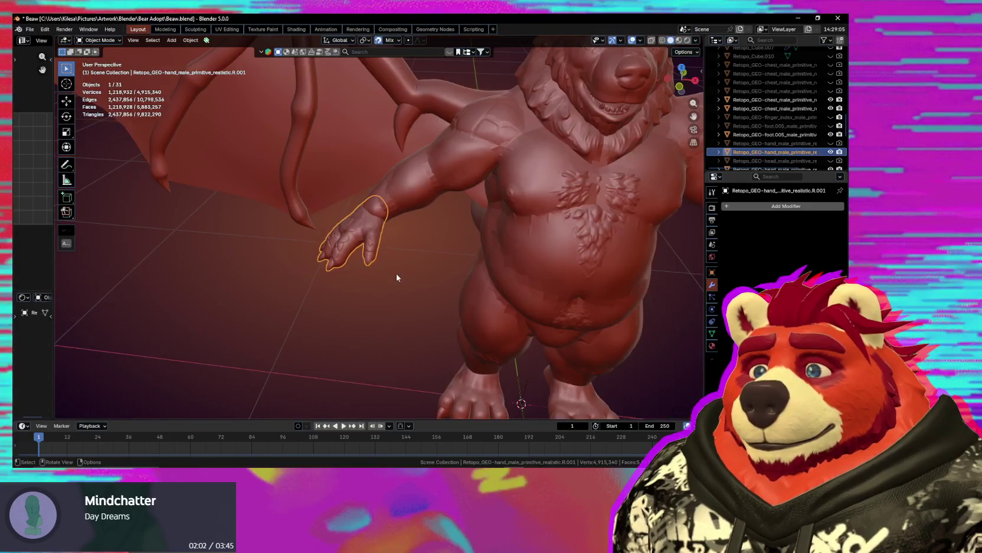
mouse_move(408, 277)
middle_mouse_down()
mouse_move(319, 293)
mouse_move(409, 317)
mouse_move(436, 230)
mouse_move(336, 317)
middle_mouse_up()
scroll(336, 318, "up", 3)
scroll(346, 259, "up", 3)
mouse_move(347, 259)
middle_mouse_down()
mouse_move(313, 233)
mouse_move(333, 271)
middle_mouse_up()
scroll(341, 267, "up", 3)
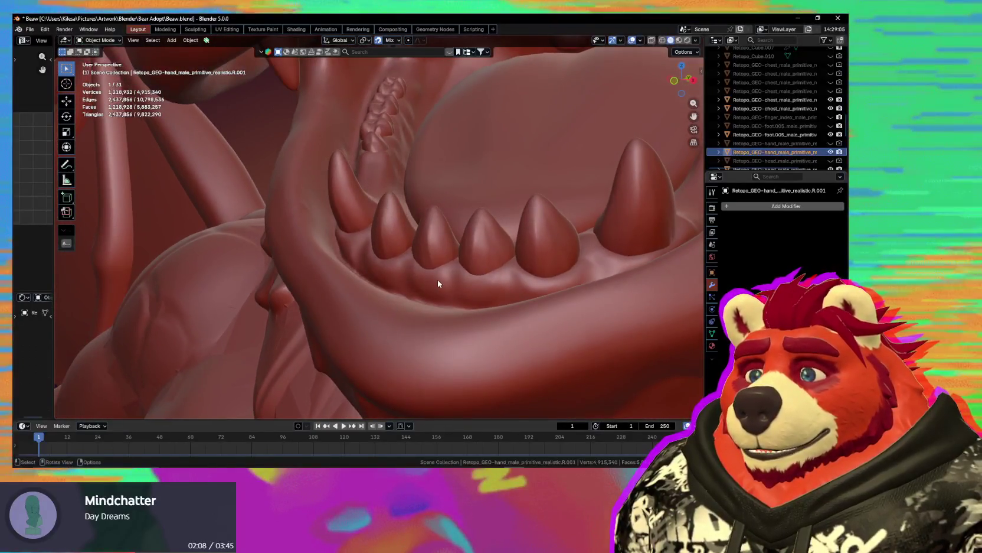
- Select the head to inspect the open mouth, then toggle the shoulder mesh selection
left_click(438, 279)
mouse_move(398, 249)
middle_mouse_down()
mouse_move(398, 225)
mouse_move(489, 281)
mouse_move(519, 256)
mouse_move(432, 267)
mouse_move(408, 259)
mouse_move(446, 248)
mouse_move(417, 254)
mouse_move(436, 246)
mouse_move(494, 259)
middle_mouse_up()
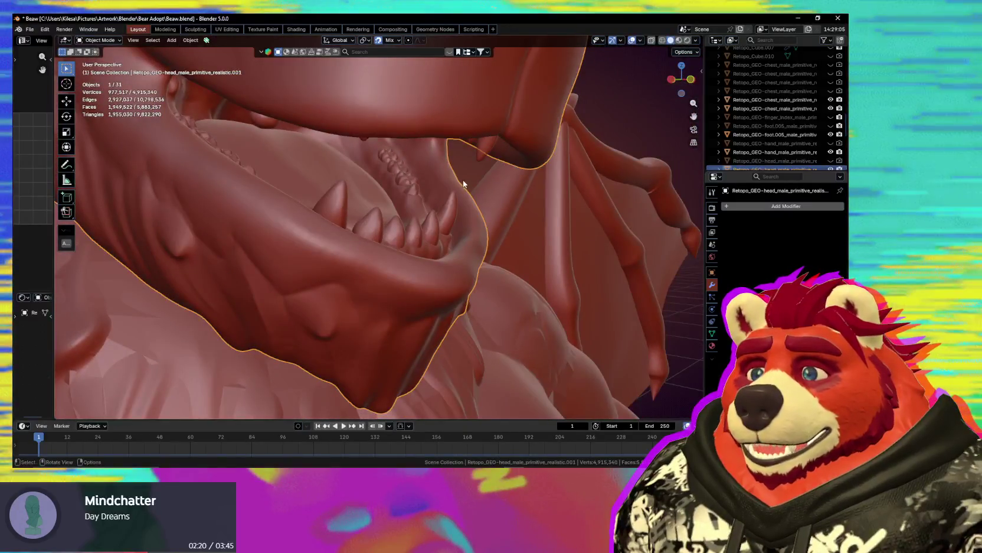
middle_click_drag(440, 187, 348, 182)
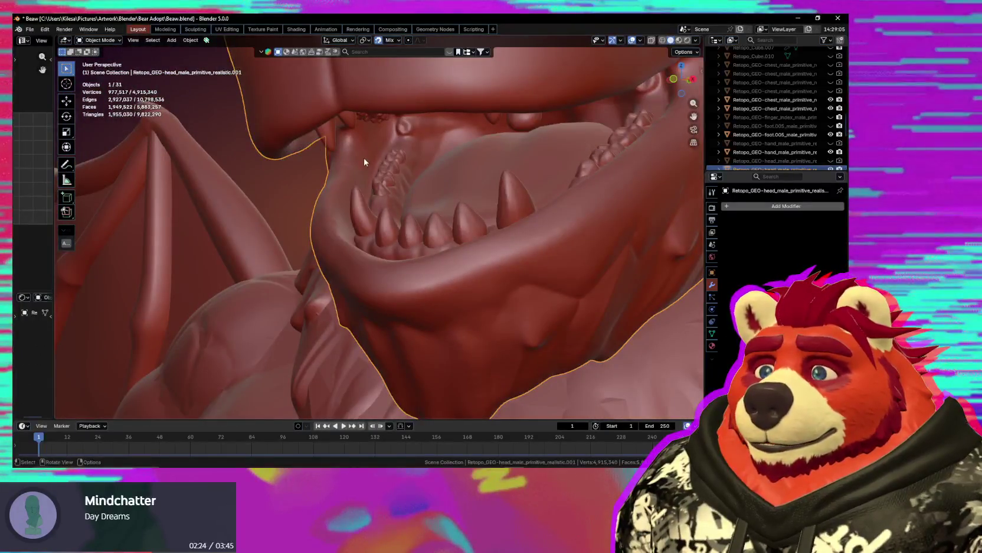
mouse_move(333, 225)
middle_mouse_down()
mouse_move(441, 237)
mouse_move(373, 272)
mouse_move(359, 246)
mouse_move(334, 286)
mouse_move(319, 221)
mouse_move(390, 203)
mouse_move(369, 232)
mouse_move(325, 232)
middle_mouse_up()
left_click(391, 203)
left_click(324, 232, "shift")
left_click(323, 236, "shift")
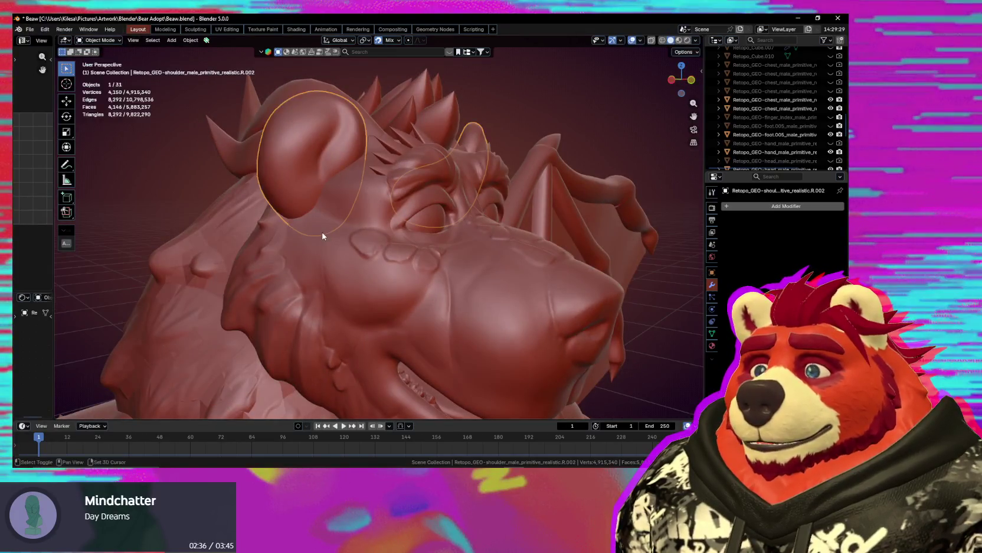
mouse_move(411, 267)
middle_mouse_down()
mouse_move(284, 287)
mouse_move(328, 264)
middle_mouse_up()
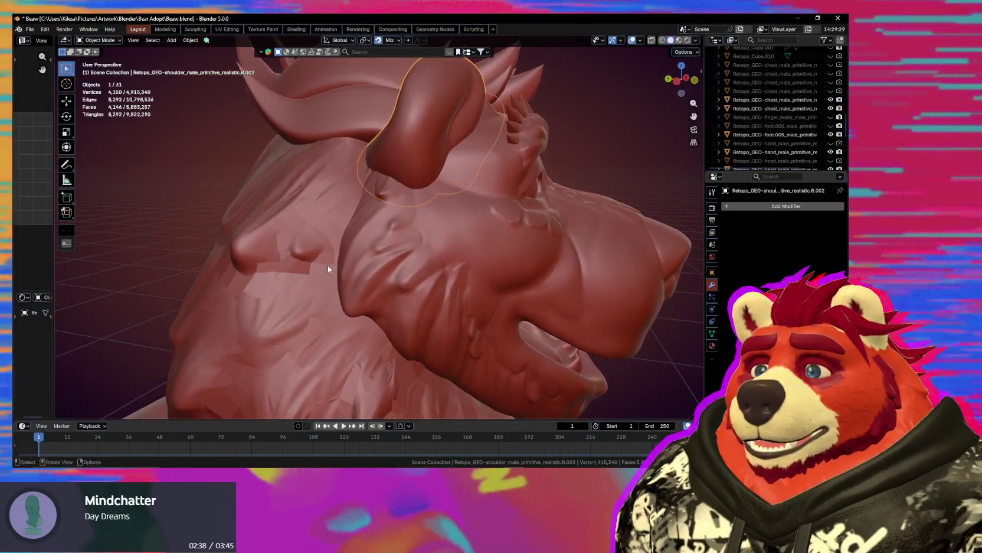
- Select the chest retopology mesh, orbit to the arm, and enter Edit Mode
left_click(327, 265)
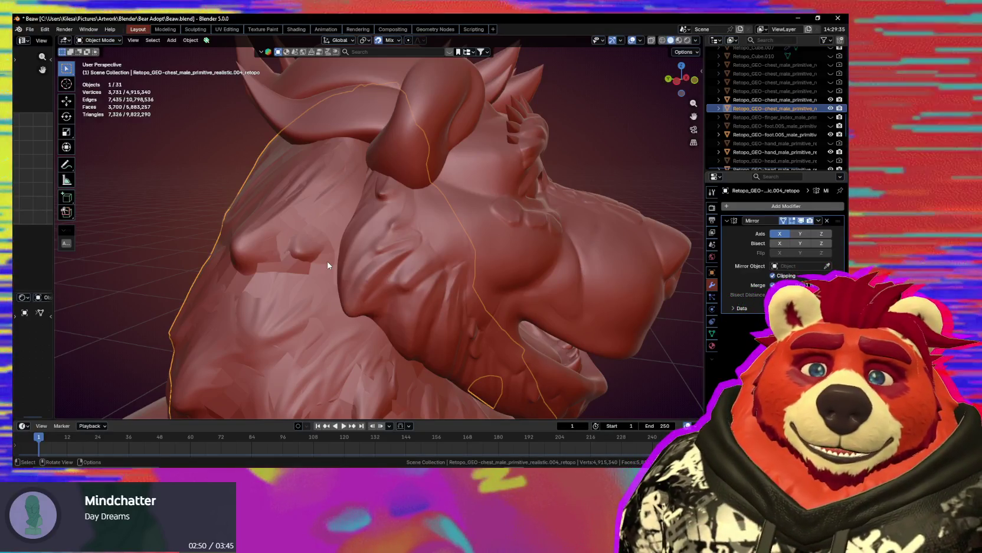
mouse_move(393, 280)
middle_mouse_down()
mouse_move(440, 296)
mouse_move(361, 290)
mouse_move(377, 295)
mouse_move(368, 326)
mouse_move(346, 274)
mouse_move(355, 256)
mouse_move(337, 261)
mouse_move(358, 189)
mouse_move(292, 228)
mouse_move(323, 215)
mouse_move(345, 128)
mouse_move(299, 223)
middle_mouse_up()
scroll(335, 258, "up", 3)
scroll(358, 190, "down", 5)
mouse_move(348, 215)
middle_mouse_down()
mouse_move(409, 244)
mouse_move(324, 219)
mouse_move(412, 251)
mouse_move(359, 284)
mouse_move(379, 286)
middle_mouse_up()
key("Tab")
scroll(411, 251, "up", 3)
- Extrude one more edge ring past the wrist loop using Ring extend mode
left_click(411, 251, "alt")
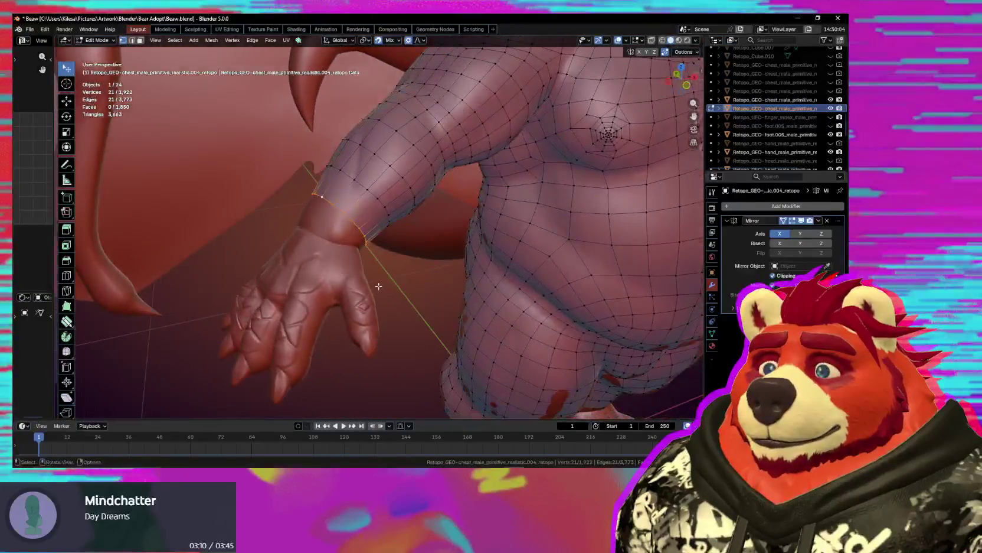
key("e")
key("space")
key("space")
left_click_drag(337, 223, 324, 236)
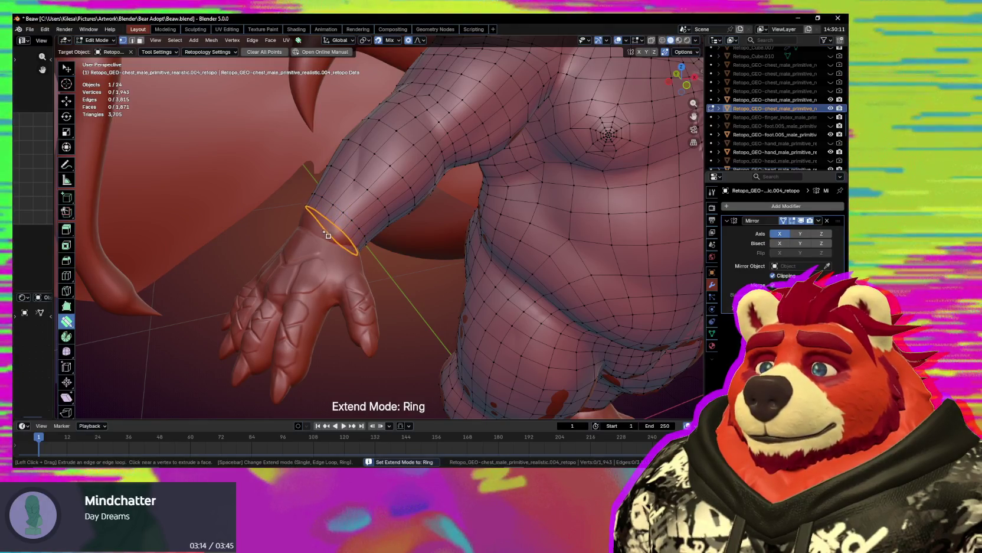
mouse_move(324, 236)
middle_mouse_down()
mouse_move(294, 169)
mouse_move(363, 264)
mouse_move(407, 292)
middle_mouse_up()
- Return to Object Mode, select the hand sculpt, and centre the view on it
key("ctrl+Tab")
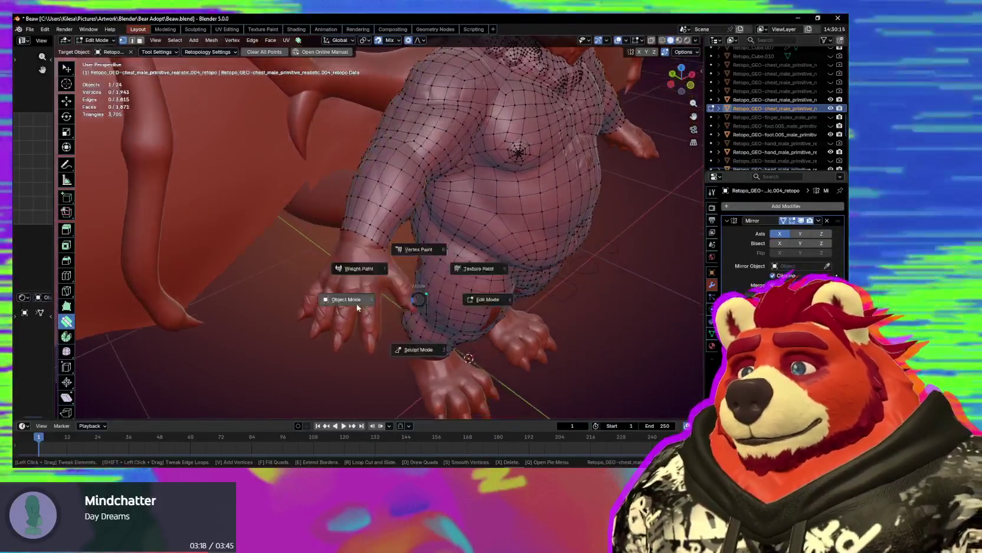
left_click(358, 285)
left_click(358, 285)
key("KP_Decimal")
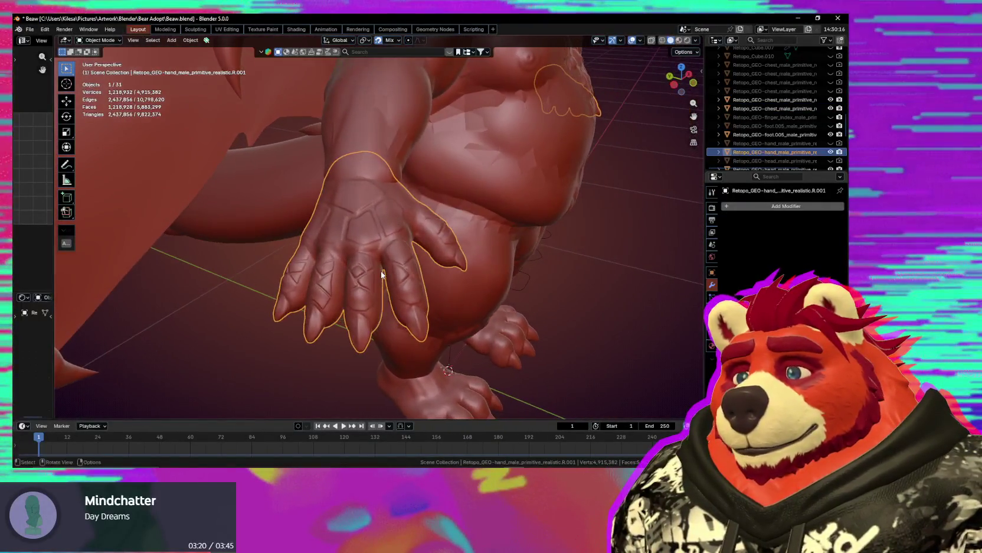
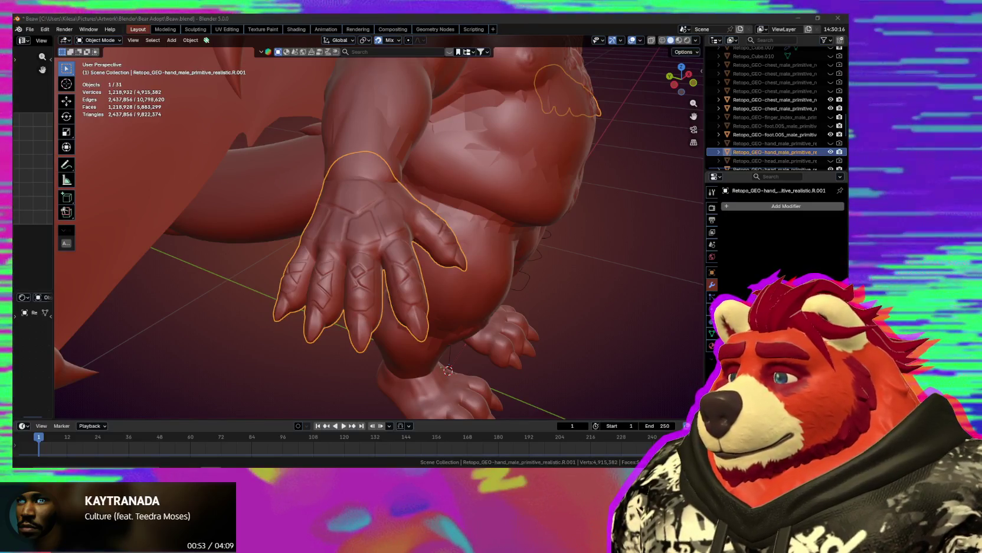
- Orbit and zoom onto the hand sculpt, then open the Quad Maker menu for a new retopology object
mouse_move(368, 261)
middle_mouse_down()
mouse_move(302, 243)
mouse_move(393, 246)
middle_mouse_up()
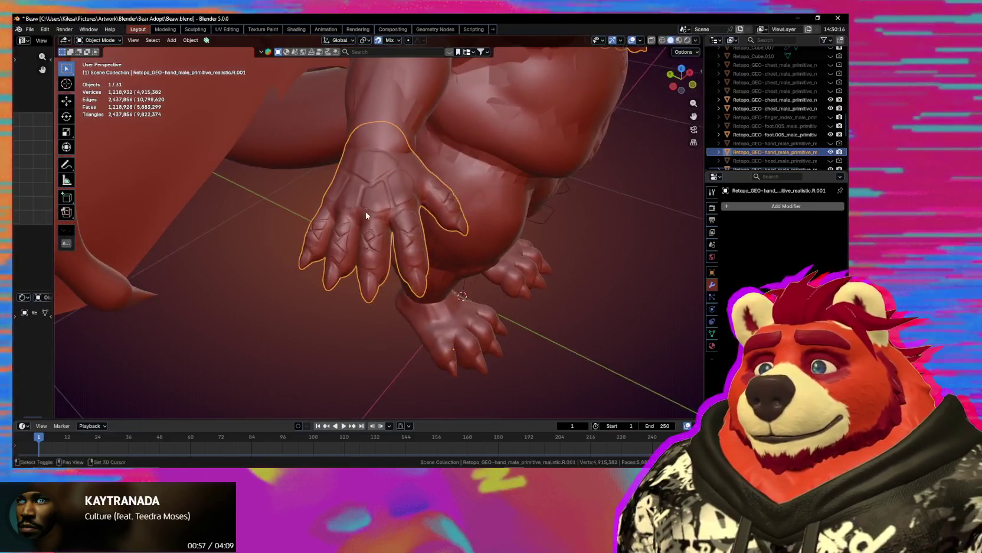
scroll(393, 246, "up", 2)
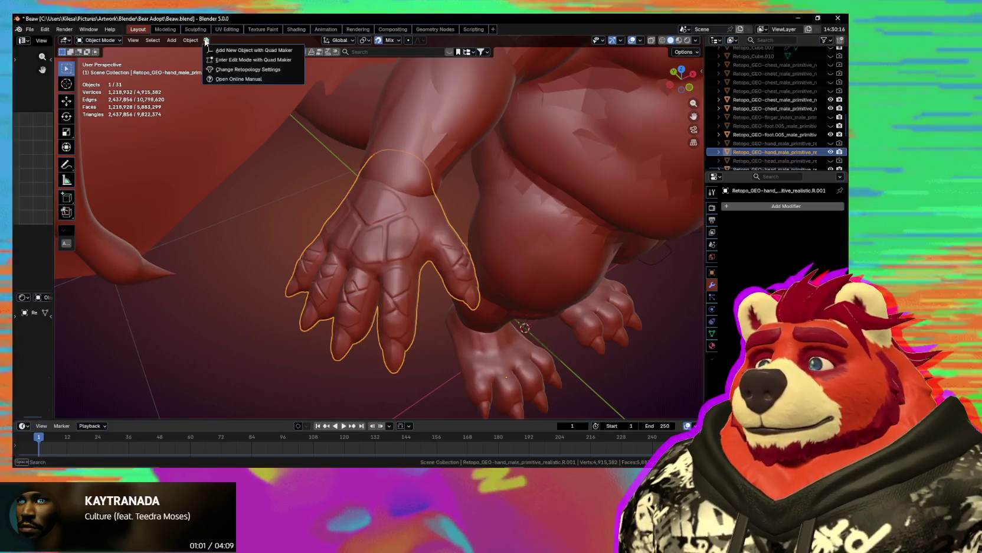
left_click(227, 53)
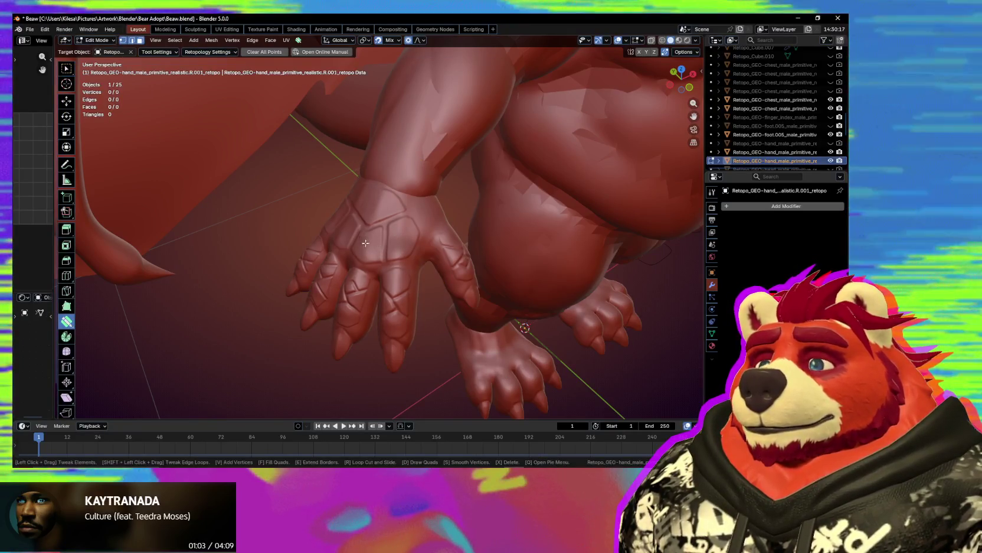
- Place the first three retopology vertices around the wrist
middle_click_drag(354, 259, 383, 268)
scroll(380, 254, "up", 1)
scroll(378, 236, "up", 1)
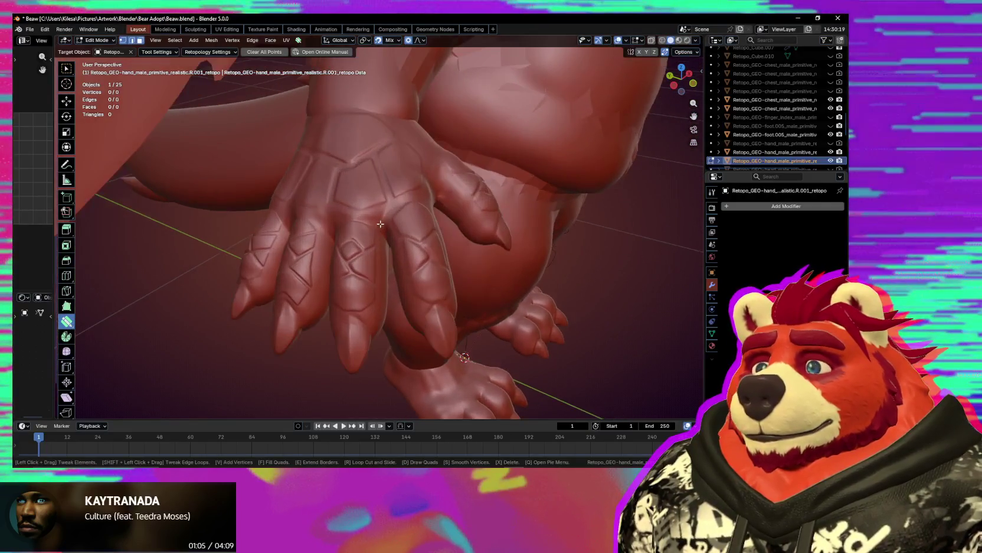
scroll(373, 214, "up", 1)
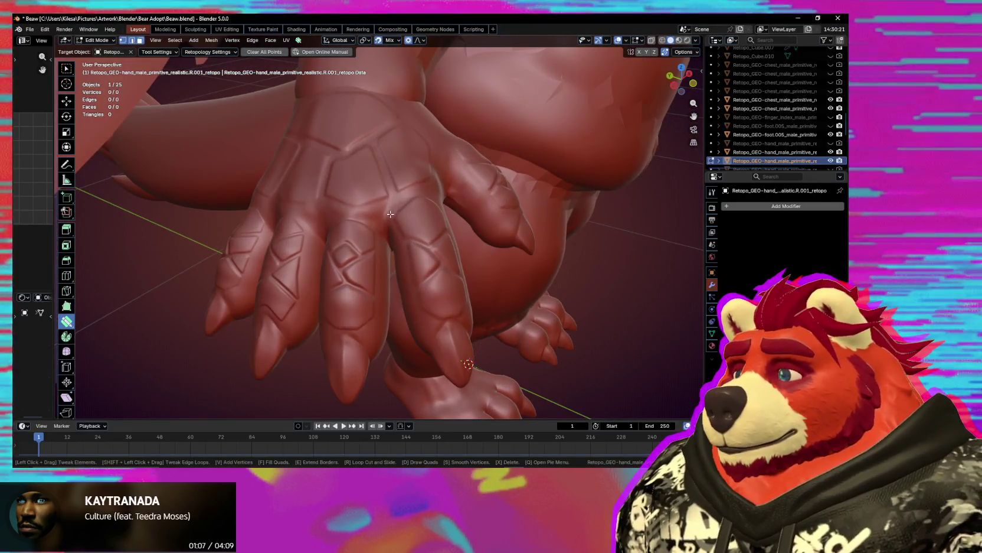
middle_click_drag(390, 213, 393, 221)
key("v")
left_click(391, 228)
left_click(322, 231)
middle_click_drag(316, 237, 297, 246)
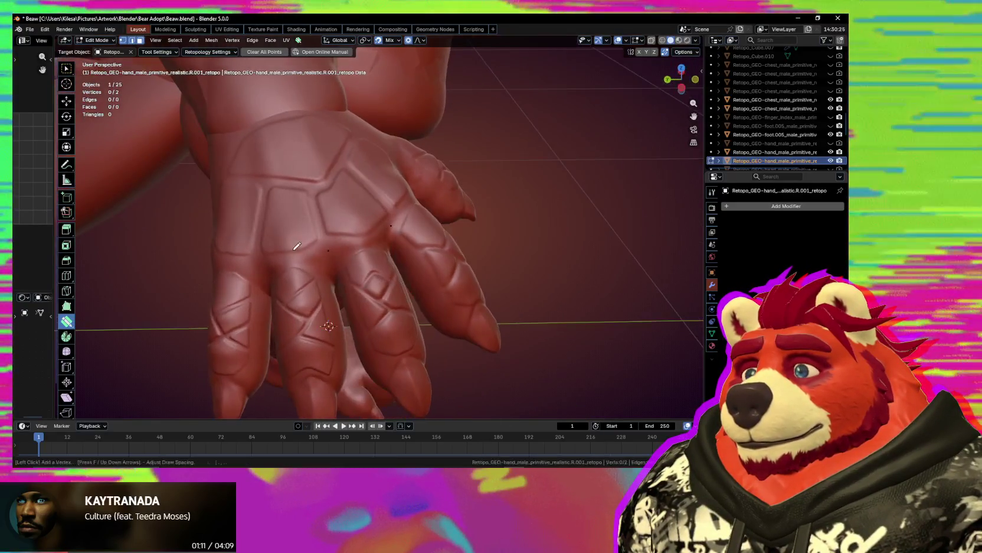
left_click(260, 263)
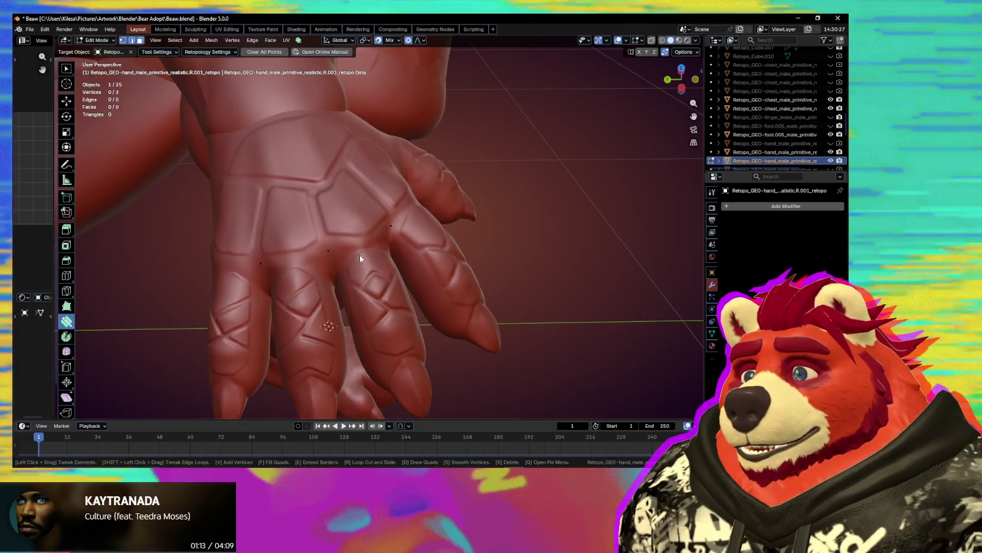
- Add the remaining wrist vertices and fill them into a band of four quads
middle_click_drag(272, 226, 331, 251)
key("v")
left_click(318, 244)
mouse_move(429, 216)
middle_mouse_down()
mouse_move(378, 254)
mouse_move(312, 274)
middle_mouse_up()
mouse_move(359, 311)
middle_mouse_down()
mouse_move(351, 324)
mouse_move(425, 282)
mouse_move(473, 279)
middle_mouse_up()
left_click(480, 254)
left_click(464, 288)
left_click_drag(293, 251, 461, 230)
mouse_move(460, 230)
middle_mouse_down()
mouse_move(371, 266)
mouse_move(376, 218)
mouse_move(361, 189)
middle_mouse_up()
- Drop loose vertices across the palm and finger bases
key("d")
mouse_move(383, 303)
middle_mouse_down()
mouse_move(375, 288)
mouse_move(422, 266)
mouse_move(480, 208)
mouse_move(411, 271)
middle_mouse_up()
left_click(417, 251)
left_click(412, 154)
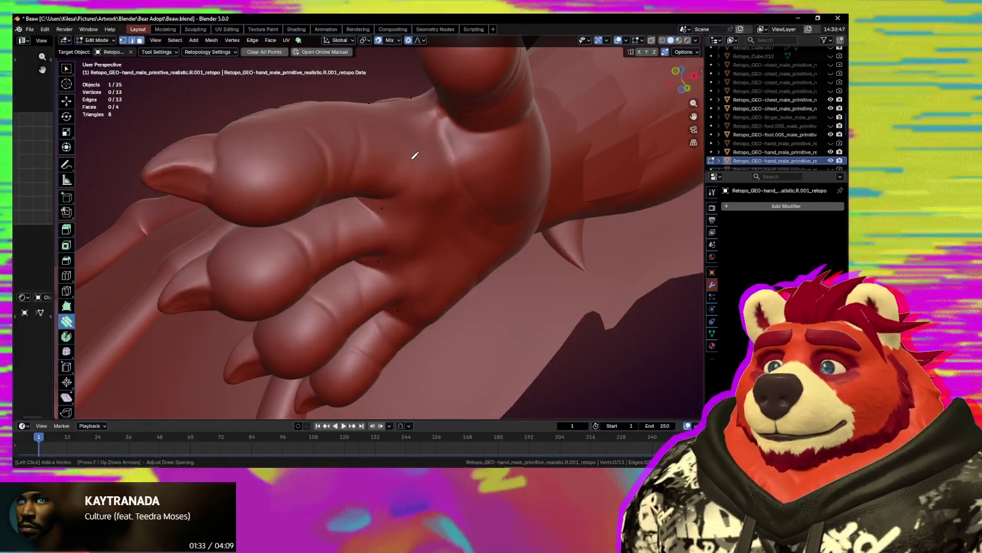
mouse_move(412, 197)
middle_mouse_down()
mouse_move(427, 202)
mouse_move(410, 227)
mouse_move(458, 203)
mouse_move(379, 261)
middle_mouse_up()
left_click(330, 272)
left_click(375, 309)
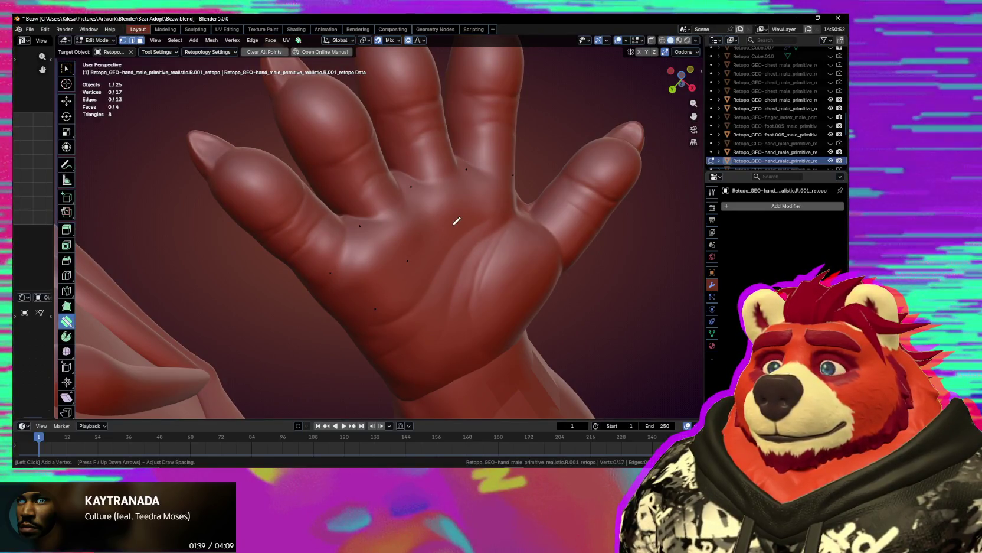
left_click(490, 210)
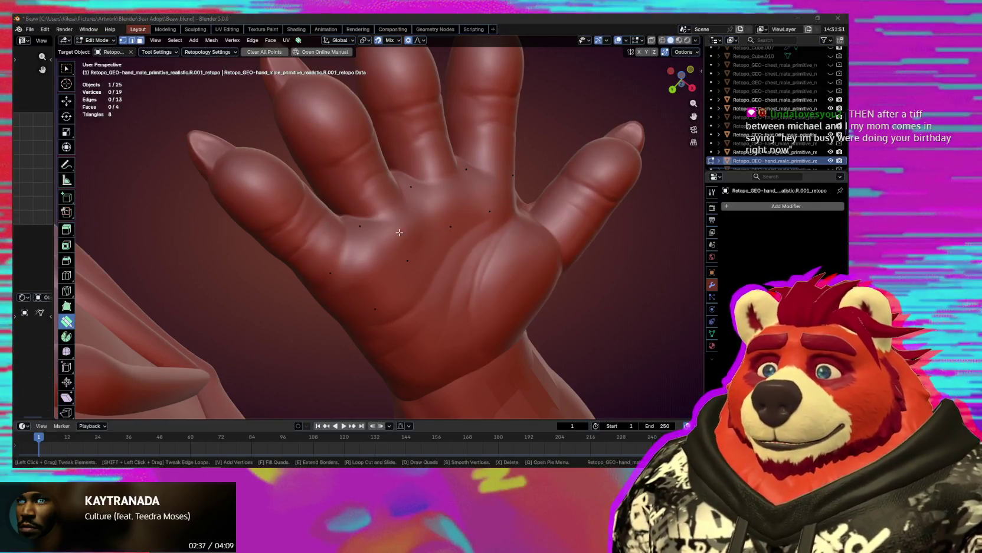
- Nudge a palm vertex, add one more, and fill the palm vertices into quads
middle_click_drag(400, 232, 422, 294)
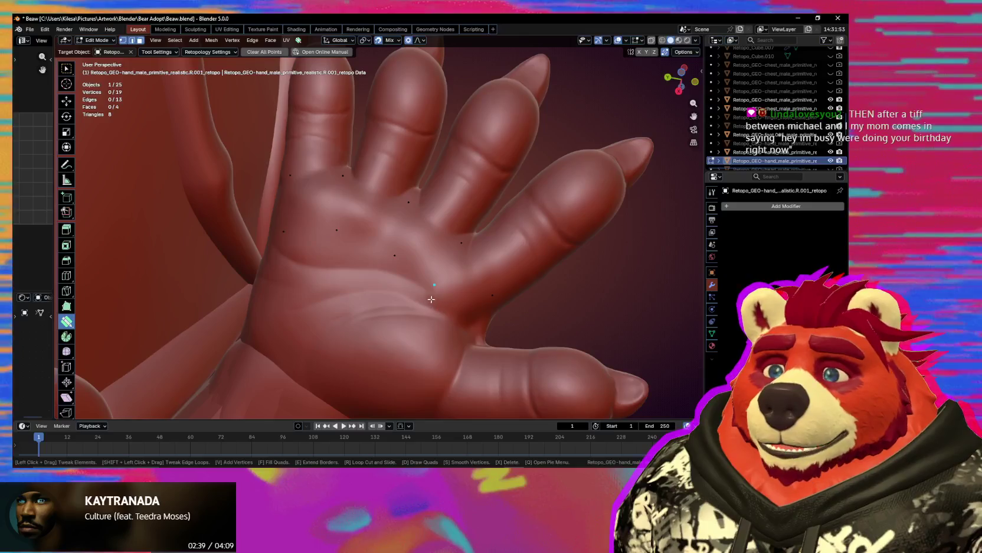
left_click_drag(432, 300, 428, 292)
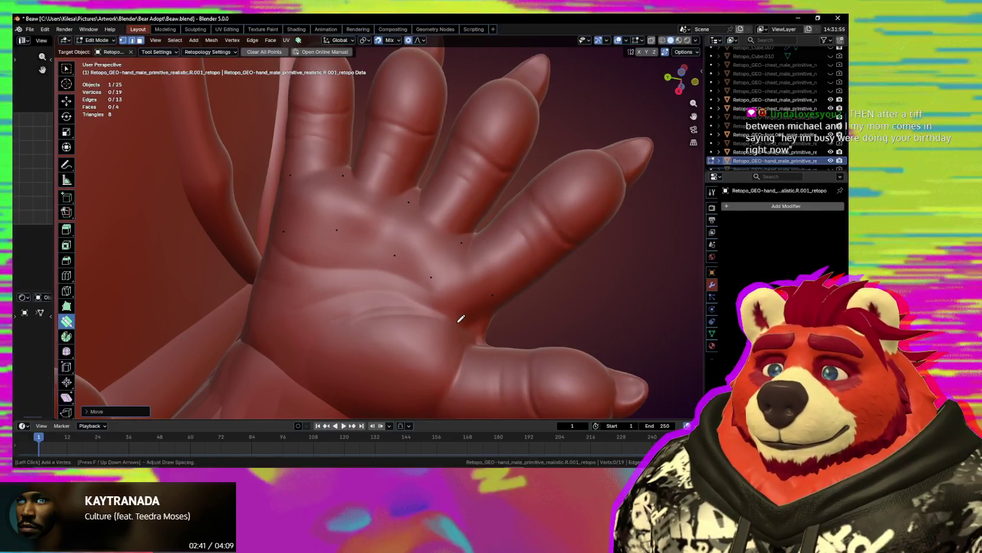
left_click(458, 323)
mouse_move(312, 204)
left_mouse_down()
mouse_move(428, 242)
mouse_move(455, 278)
left_mouse_up()
mouse_move(456, 278)
middle_mouse_down()
mouse_move(491, 285)
mouse_move(432, 250)
mouse_move(418, 363)
mouse_move(434, 340)
mouse_move(325, 347)
mouse_move(317, 360)
middle_mouse_up()
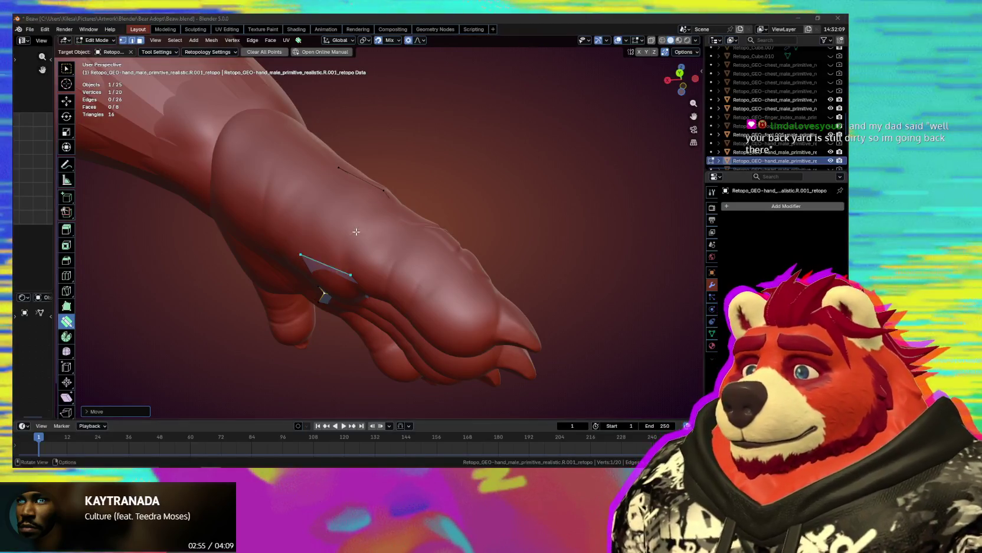
- Poly Build a new quad on the back of the hand
middle_click_drag(324, 293, 308, 269)
left_click(334, 224)
mouse_move(407, 282)
middle_mouse_down()
mouse_move(236, 307)
mouse_move(456, 212)
middle_mouse_up()
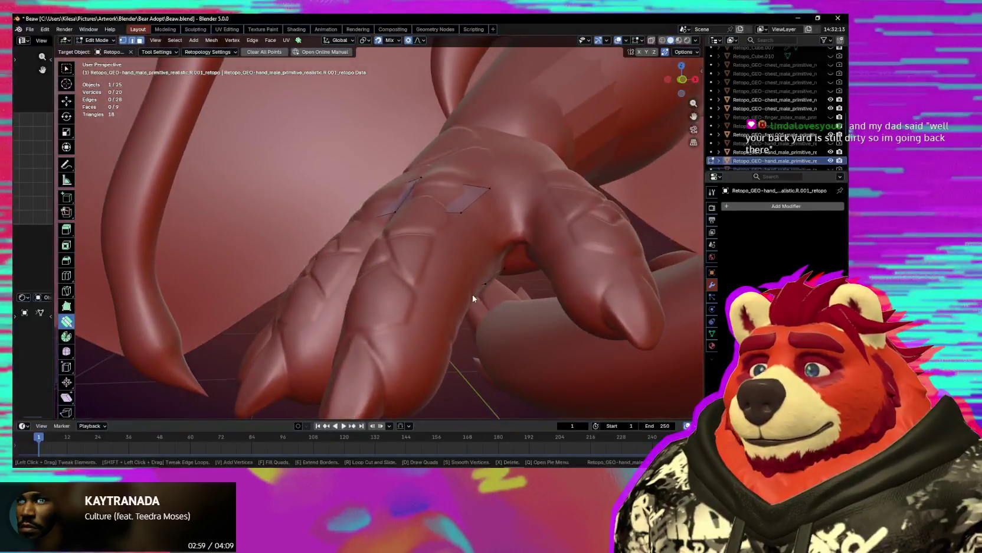
left_click(457, 211)
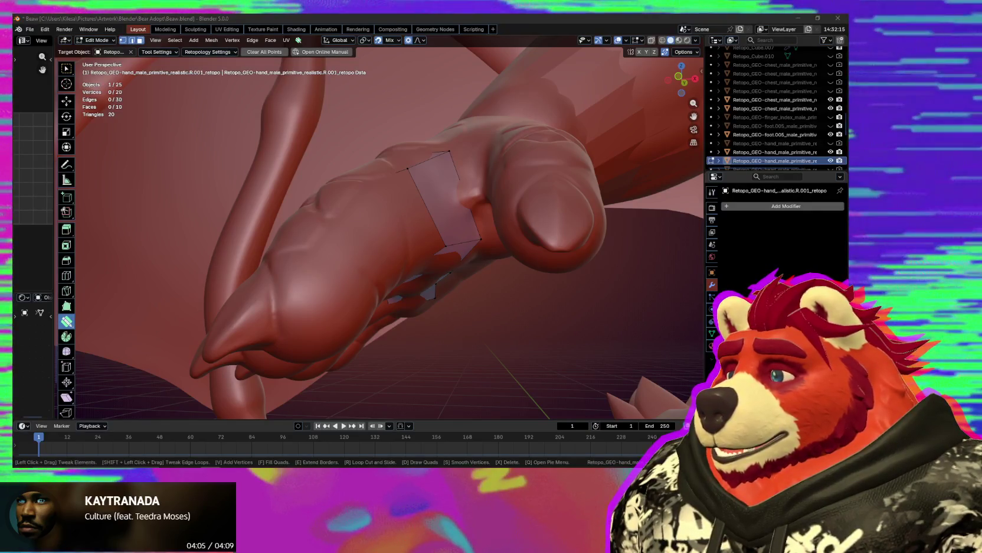
- Orbit to look down on the hand retopology from above
middle_click_drag(378, 319, 319, 298)
- Connect two vertices near the finger bases with a new edge
mouse_move(343, 257)
middle_mouse_down()
mouse_move(400, 266)
mouse_move(354, 204)
middle_mouse_up()
key("w")
left_click(354, 266, "shift")
key("f")
- Fill the gap's four corner vertices with a quad face, then frame the fingers
mouse_move(354, 267)
middle_mouse_down()
mouse_move(428, 267)
mouse_move(486, 242)
mouse_move(591, 242)
mouse_move(340, 207)
middle_mouse_up()
left_click(495, 249, "shift")
key("f")
left_click(495, 249)
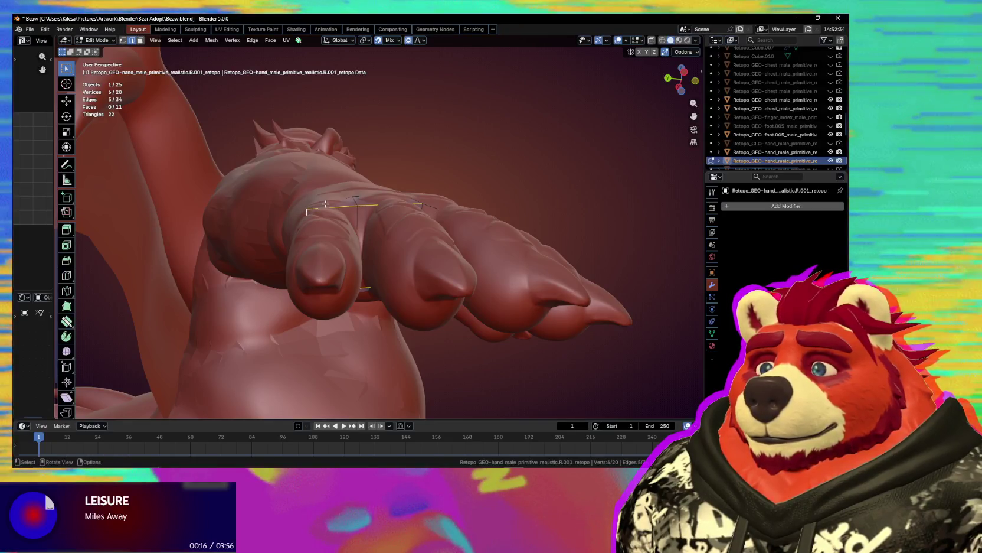
mouse_move(345, 207)
middle_mouse_down()
mouse_move(333, 266)
mouse_move(360, 285)
middle_mouse_up()
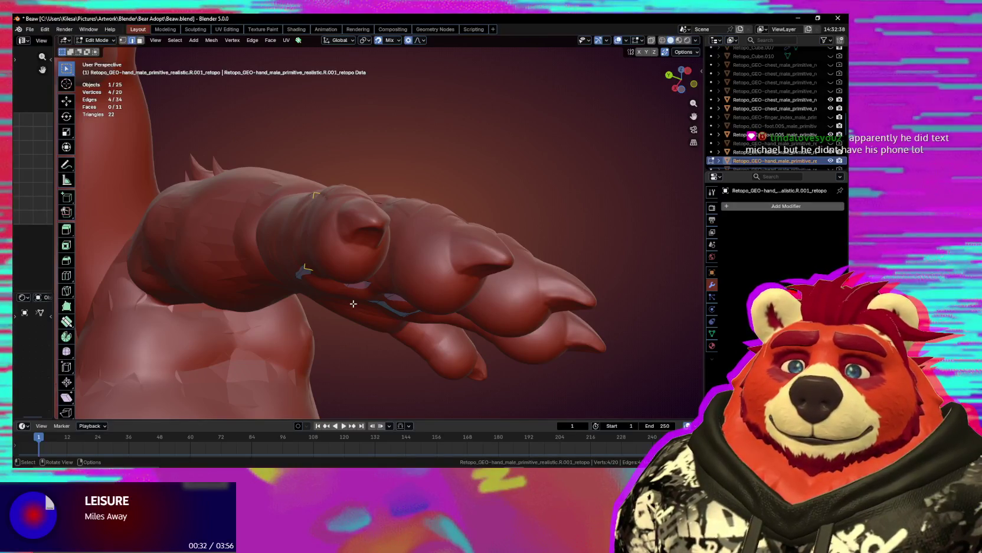
mouse_move(332, 297)
middle_mouse_down()
mouse_move(369, 325)
mouse_move(421, 273)
middle_mouse_up()
scroll(369, 325, "up", 2)
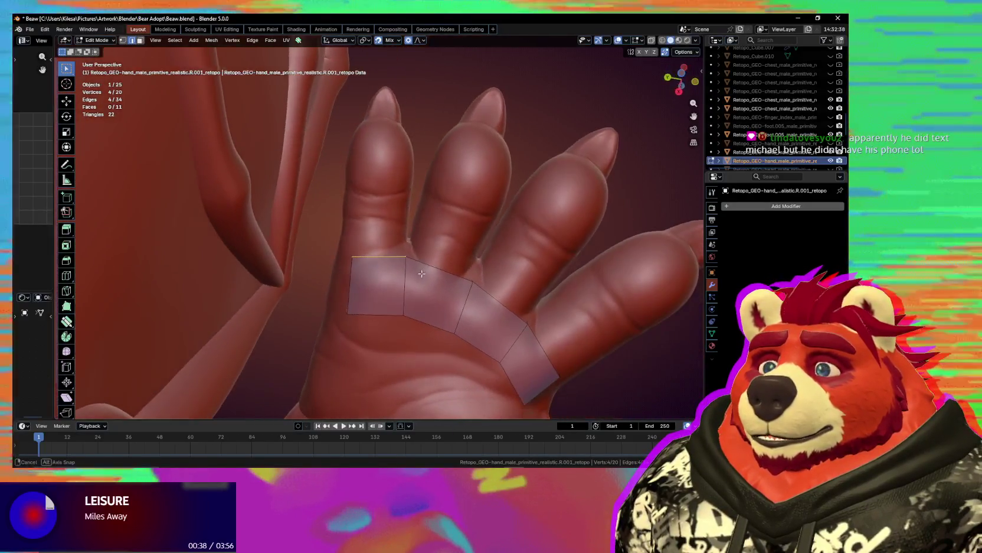
- Preview and cancel a ring extension of the knuckle border, then switch to box selection
middle_click_drag(386, 242, 382, 274)
key("shift+space")
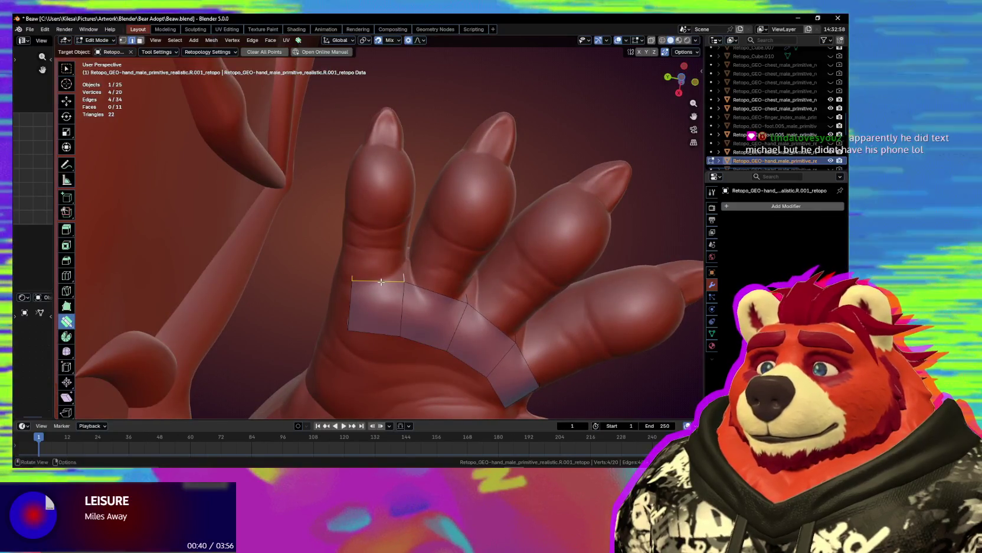
middle_click_drag(378, 277, 376, 308)
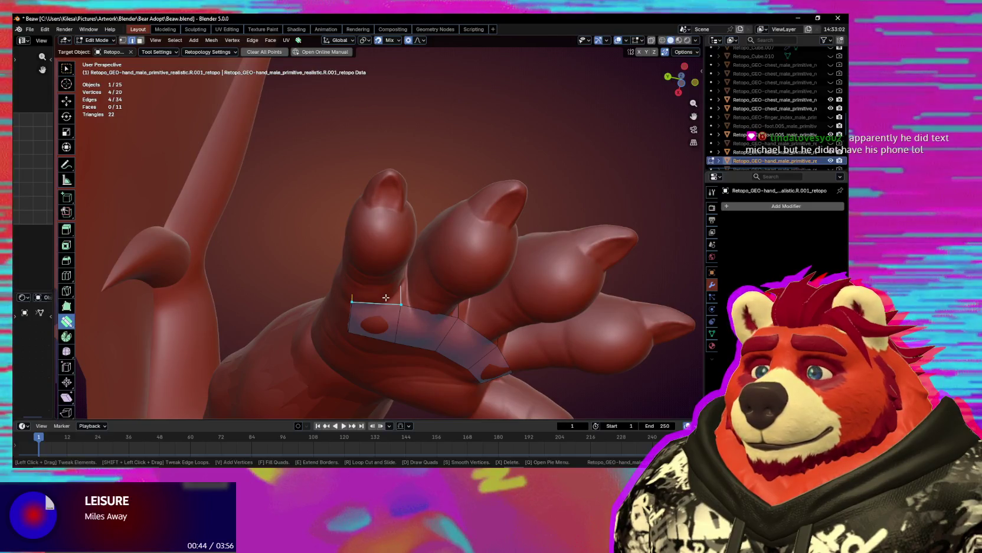
key("e")
key("Escape")
middle_click_drag(383, 288, 377, 266)
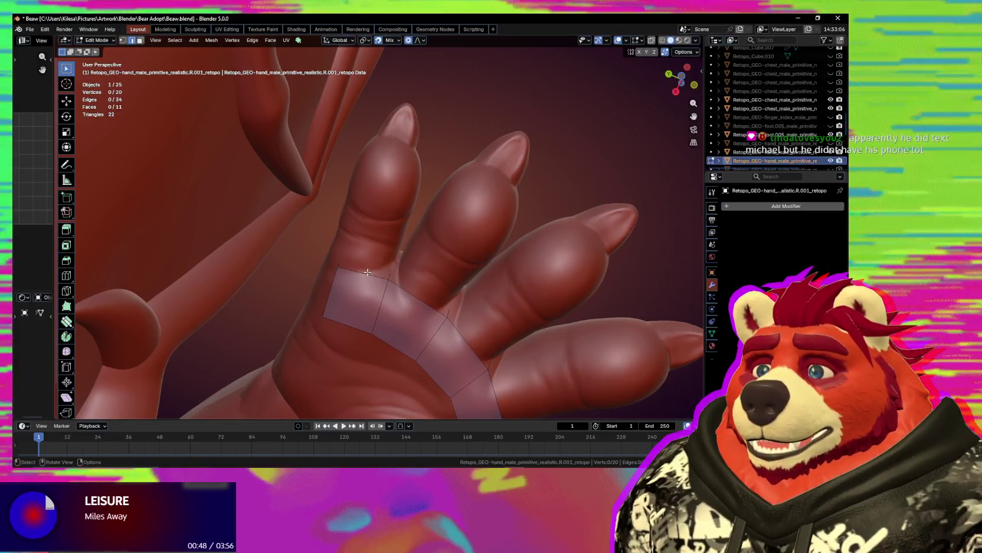
key("w")
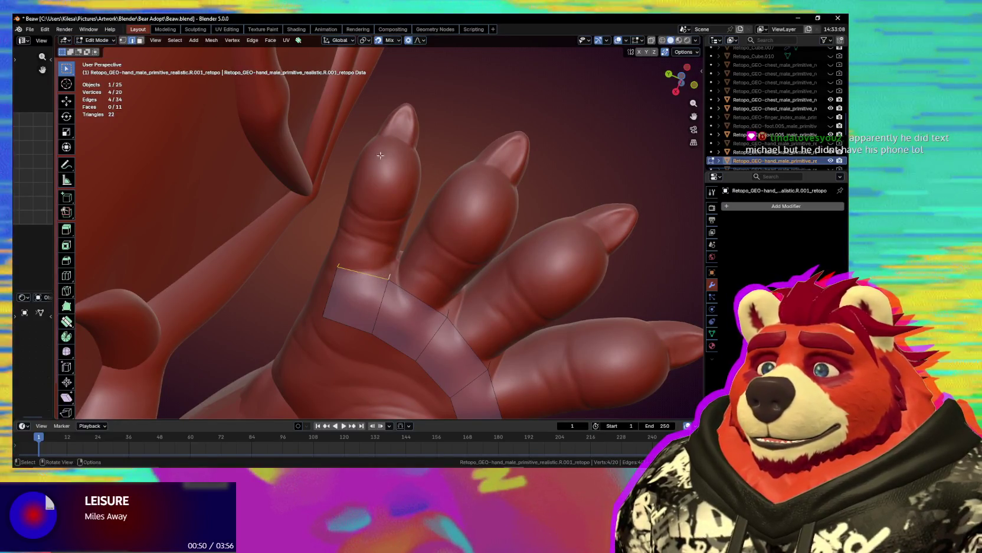
key("ctrl+shift+Tab")
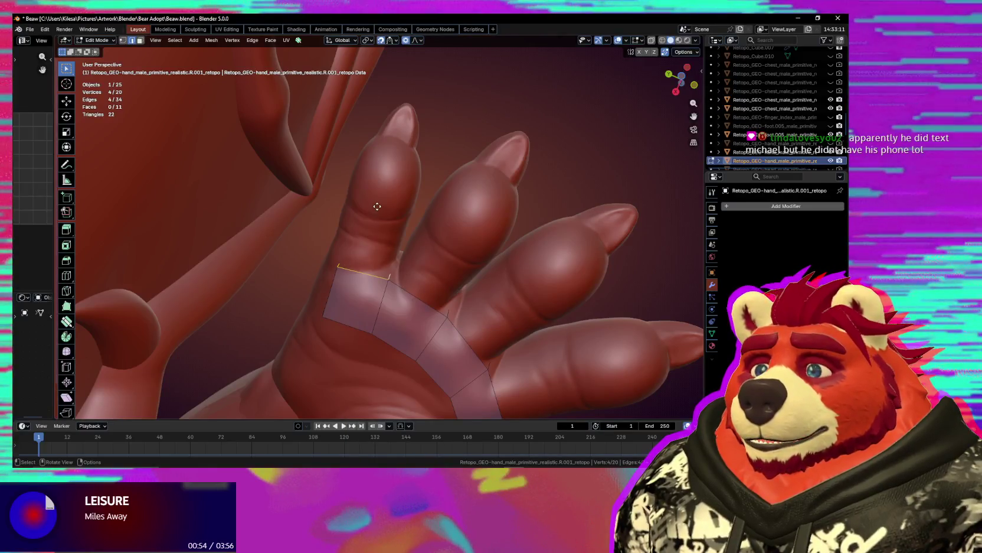
- Extrude the knuckle edge up the first finger and select a vertex on it
key("e")
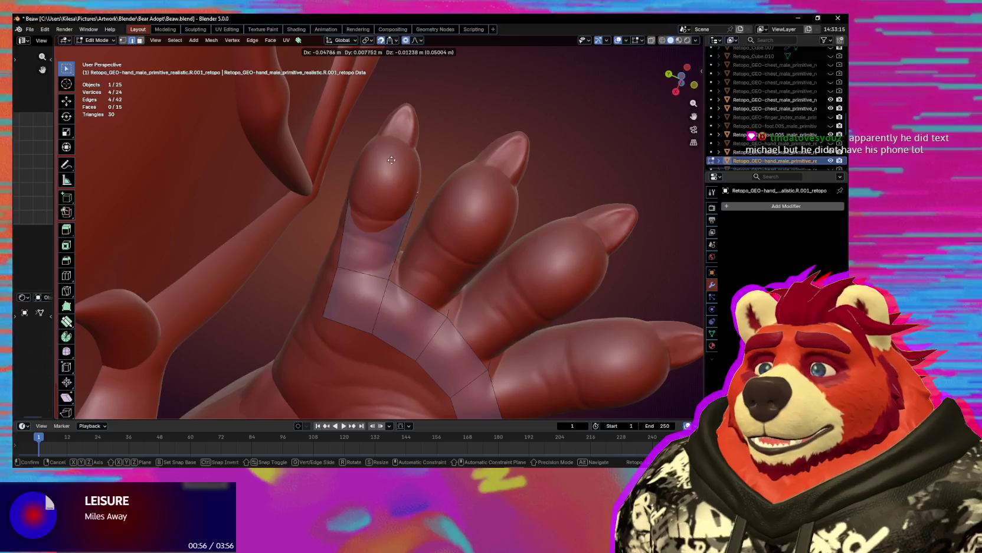
left_click(393, 151)
mouse_move(393, 150)
middle_mouse_down()
mouse_move(406, 274)
mouse_move(396, 266)
middle_mouse_up()
key("1")
left_click(392, 260)
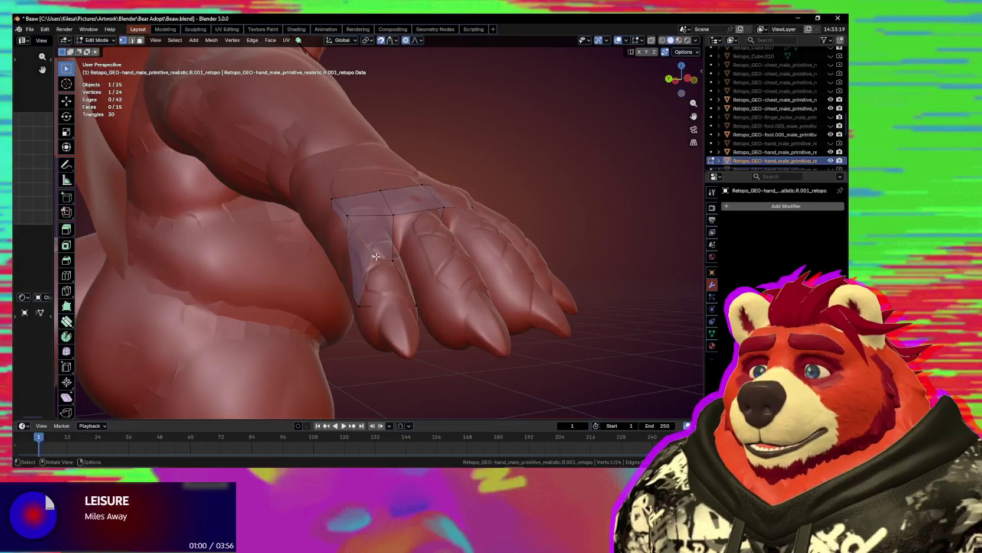
key("ctrl+shift+Tab")
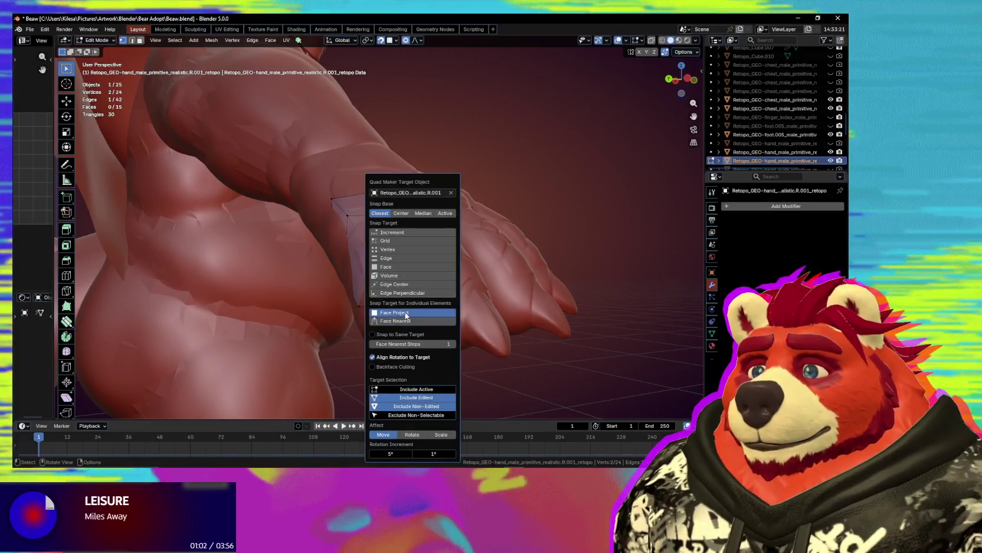
- Move finger vertices with proportional editing to fit the sculpt
key("g")
left_click(399, 347)
mouse_move(399, 347)
middle_mouse_down()
mouse_move(380, 224)
mouse_move(399, 311)
mouse_move(380, 311)
mouse_move(406, 340)
middle_mouse_up()
key("g")
left_click(383, 228)
key("g")
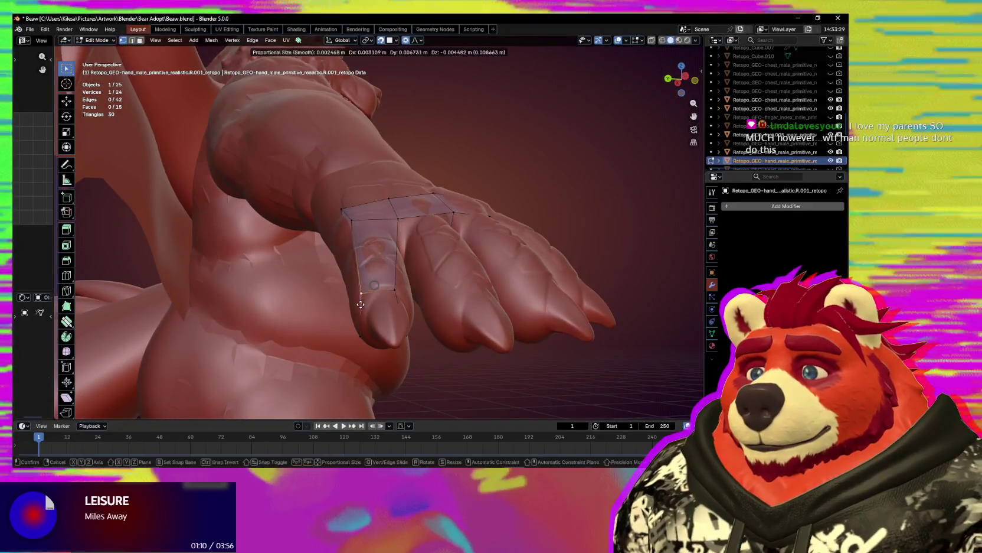
left_click(412, 302)
mouse_move(412, 302)
middle_mouse_down()
mouse_move(394, 322)
mouse_move(362, 294)
middle_mouse_up()
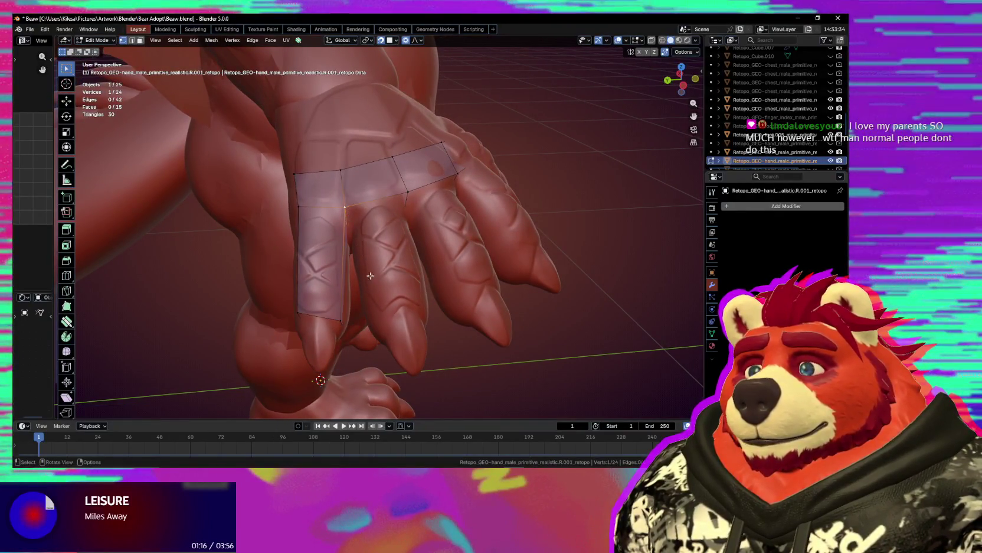
- Extrude two new vertices along the finger and fill a face between them
key("e")
left_click(404, 393)
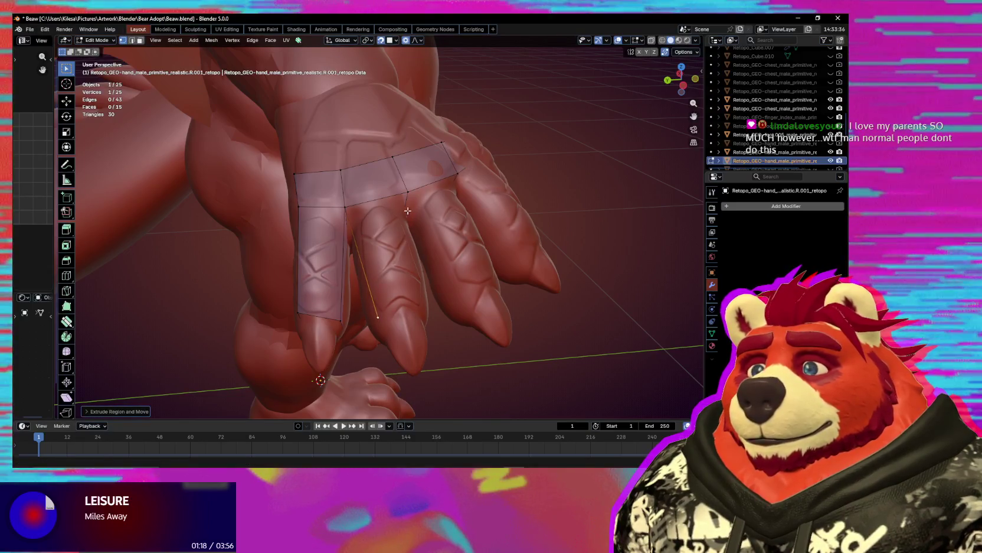
middle_click_drag(407, 211, 404, 295)
key("e")
left_click(402, 408)
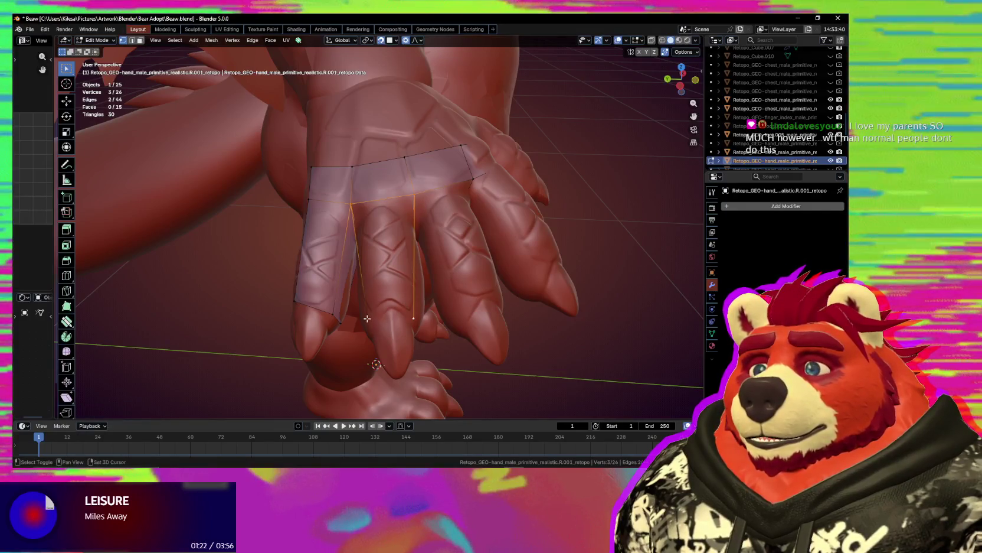
key("f")
mouse_move(367, 319)
middle_mouse_down()
mouse_move(362, 251)
mouse_move(345, 292)
mouse_move(381, 289)
middle_mouse_up()
- Extrude a vertex onto the finger and fill a new quad from four corners
left_click(344, 291)
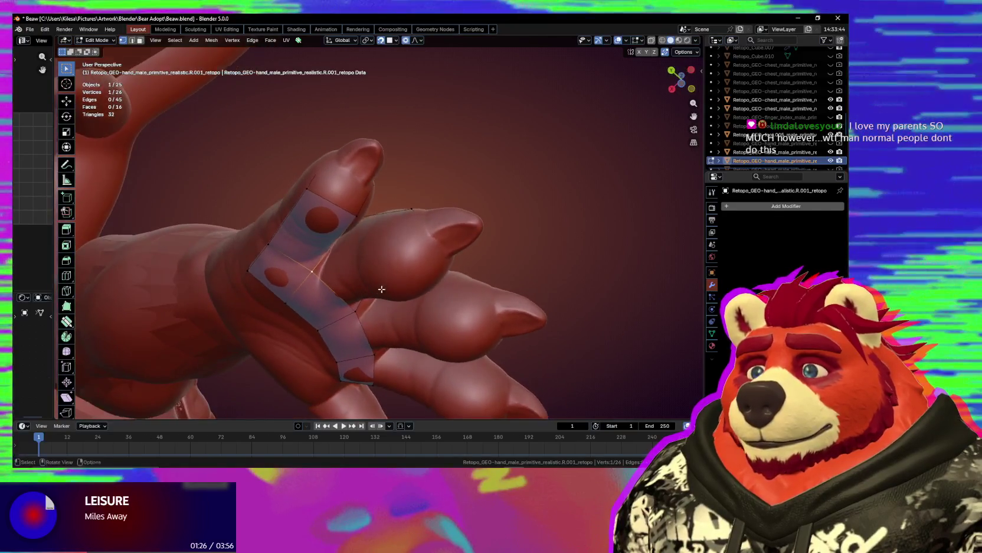
key("e")
left_click(452, 270)
middle_click_drag(409, 207, 343, 230)
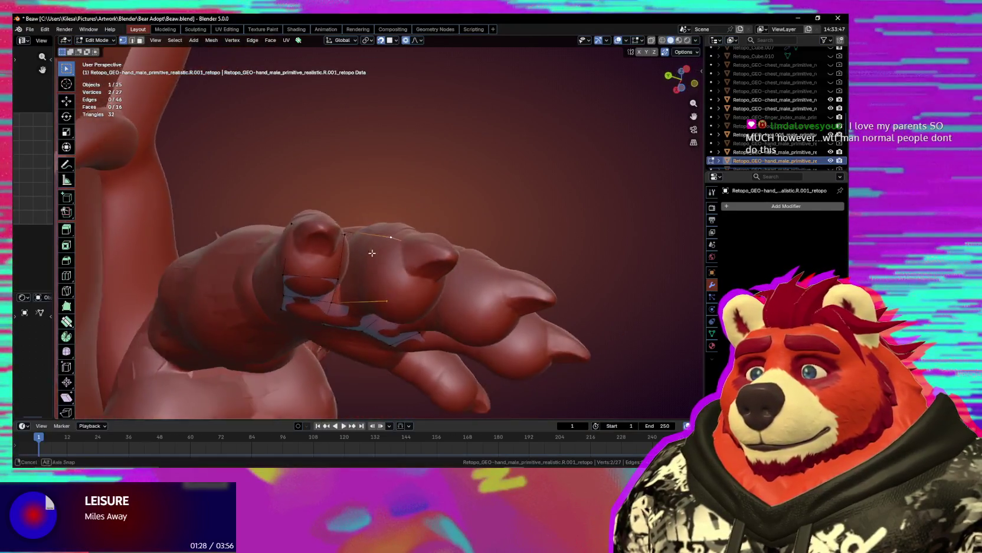
left_click(343, 230, "shift")
left_click(342, 300, "shift")
key("f")
middle_click_drag(342, 300, 380, 305)
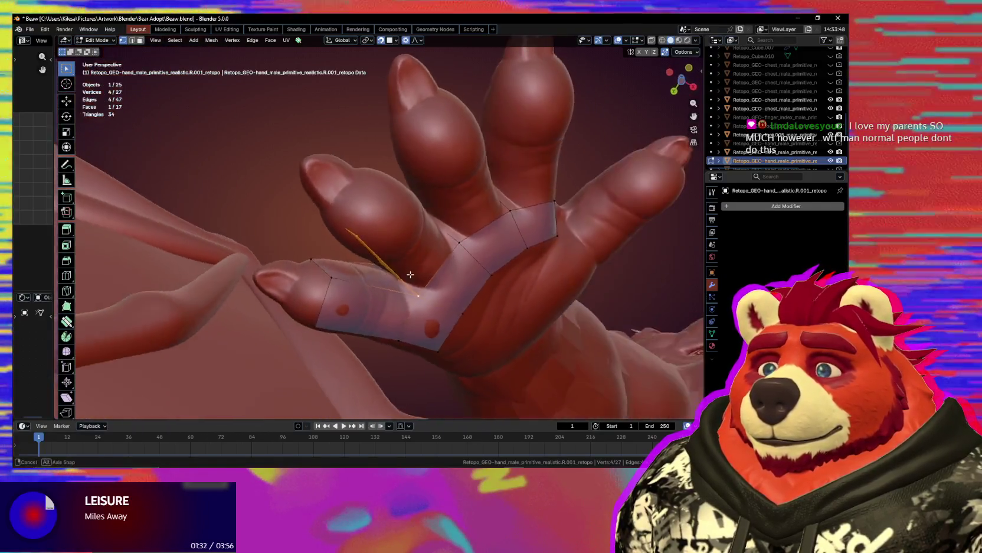
- Extrude a vertex at the finger joint and fill two faces on the back of the hand
middle_click_drag(446, 276, 459, 235)
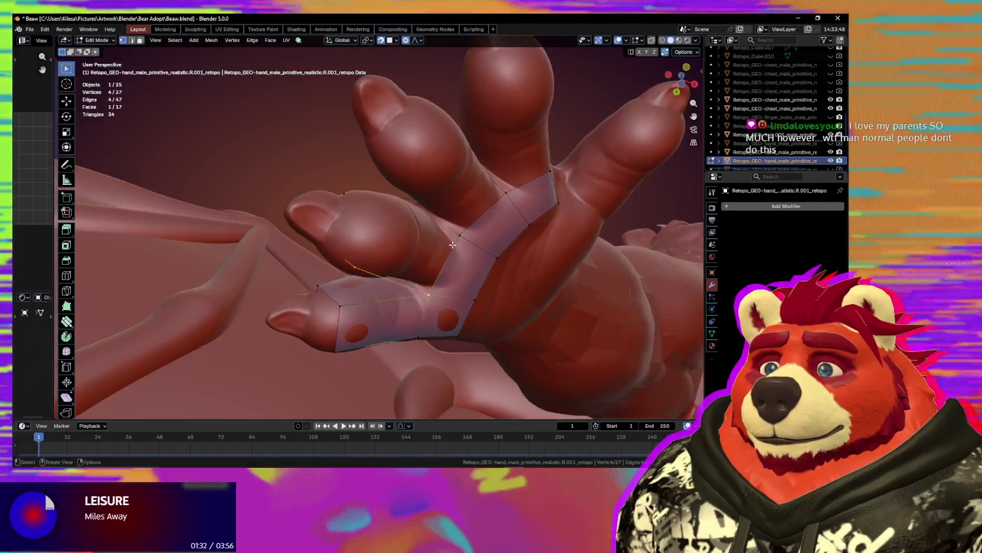
left_click(459, 235)
key("e")
left_click(381, 215)
left_click(458, 236)
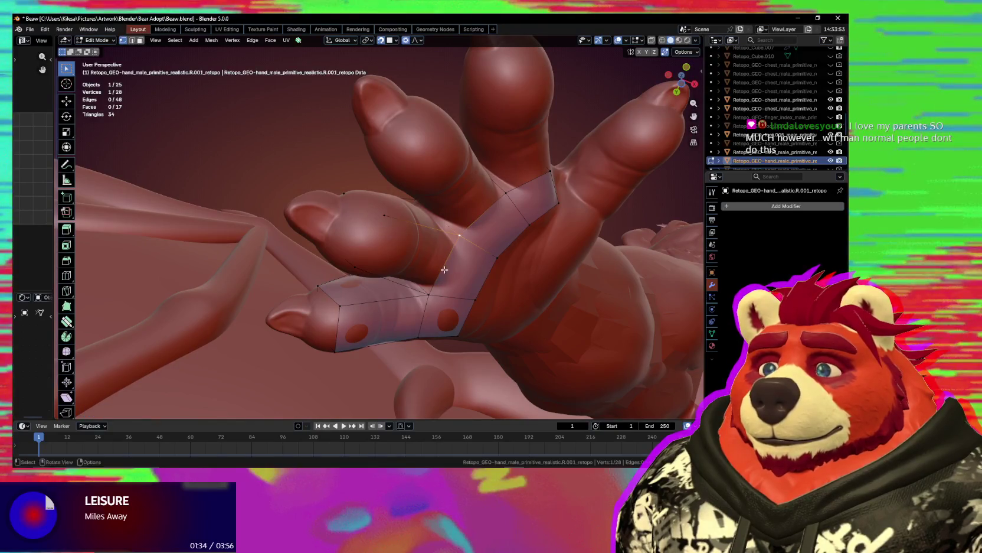
key("f")
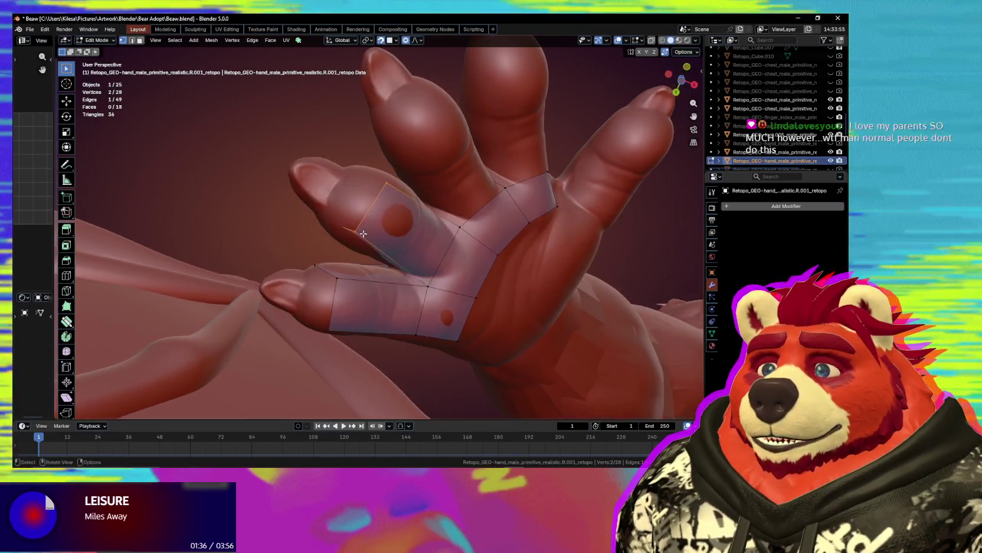
middle_click_drag(350, 255, 418, 218)
key("f")
middle_click_drag(401, 270, 430, 235)
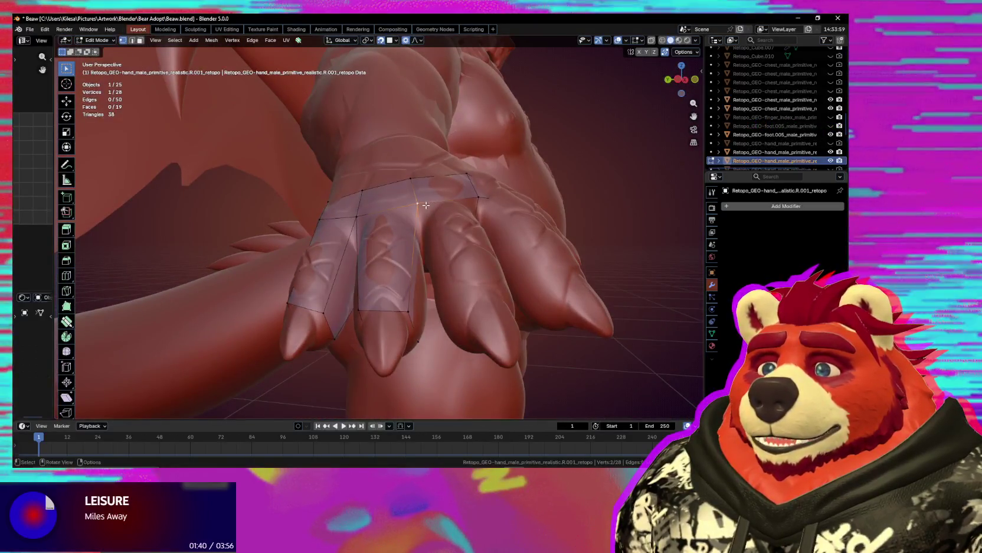
- Extrude two more faces up the next finger
key("e")
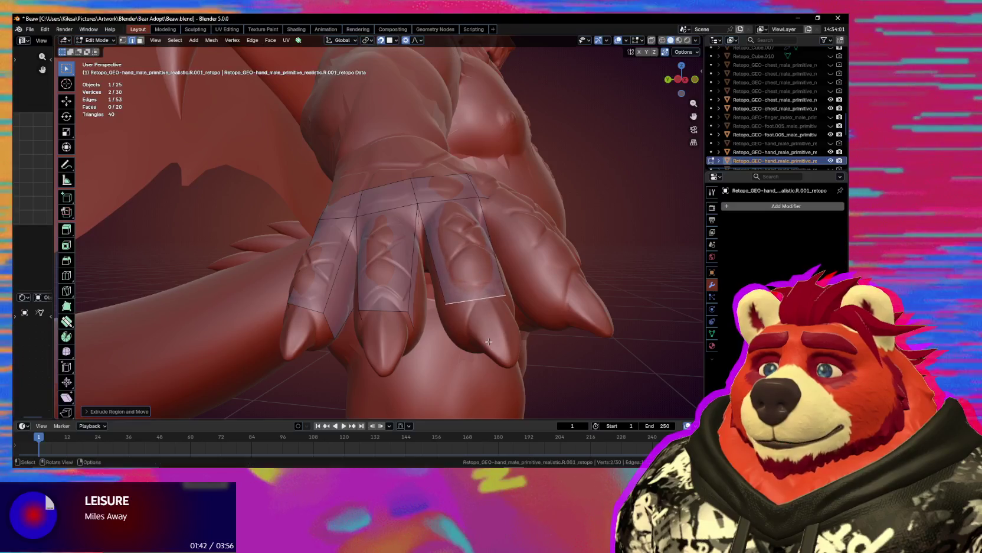
left_click(487, 283)
middle_click_drag(487, 283, 484, 276)
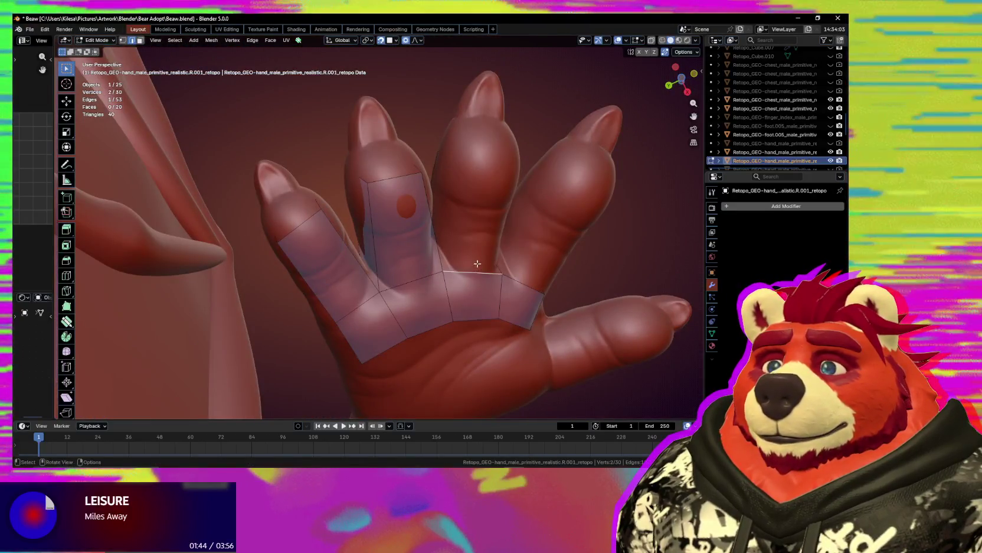
key("e")
left_click(491, 114)
middle_click_drag(474, 210, 426, 235)
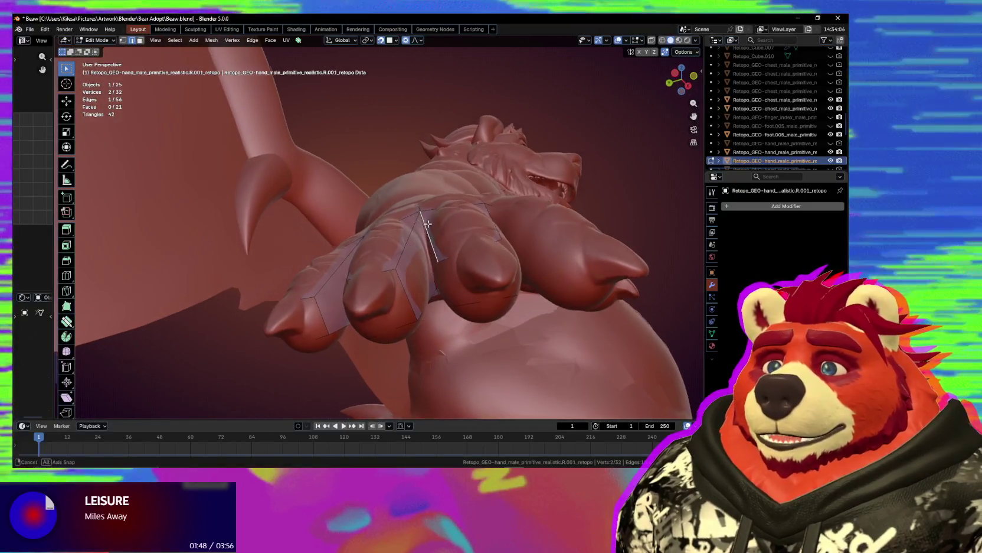
- Fill a face beside the selected edge and reposition a vertex on the finger loop
key("f")
mouse_move(412, 229)
middle_mouse_down()
mouse_move(461, 275)
mouse_move(492, 199)
middle_mouse_up()
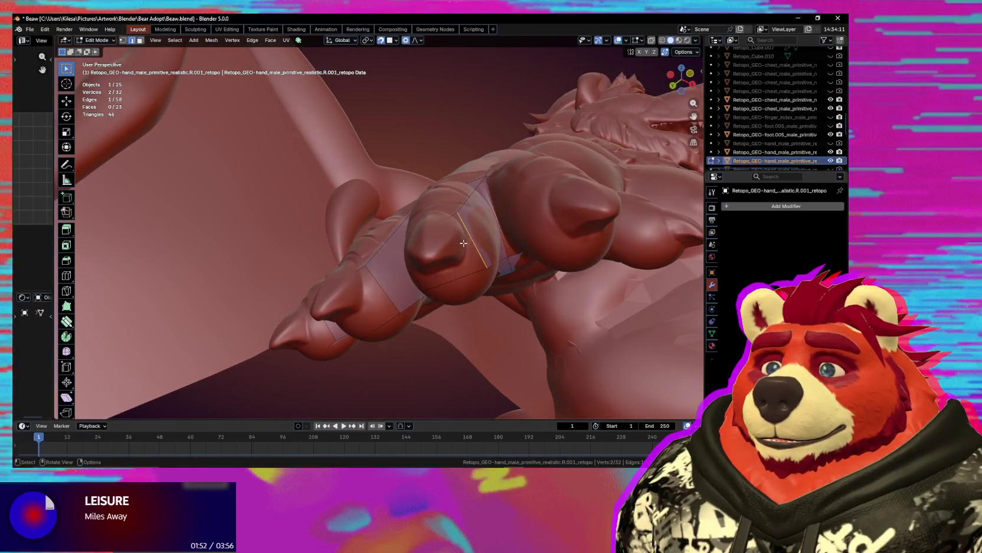
middle_click_drag(464, 243, 483, 224)
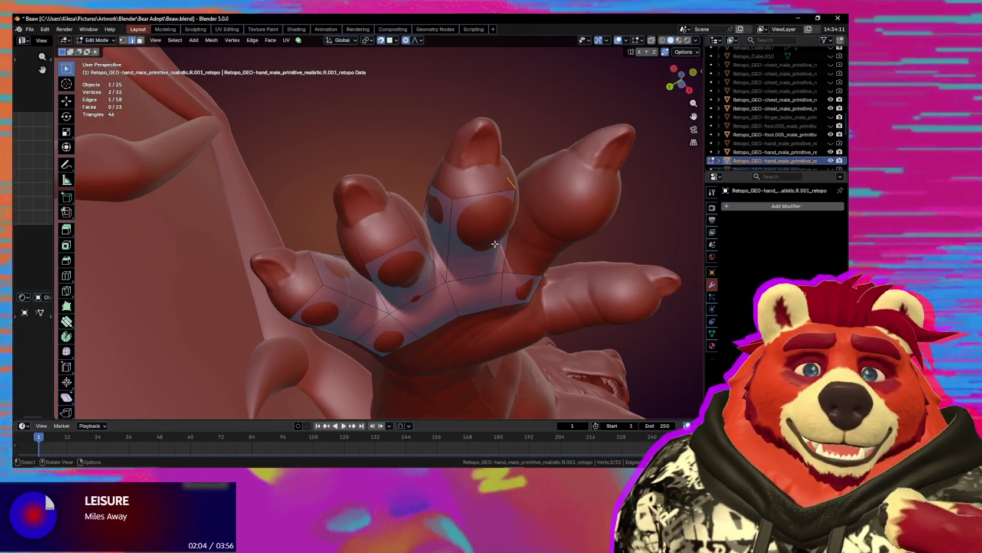
mouse_move(494, 244)
middle_mouse_down()
mouse_move(527, 244)
mouse_move(533, 260)
middle_mouse_up()
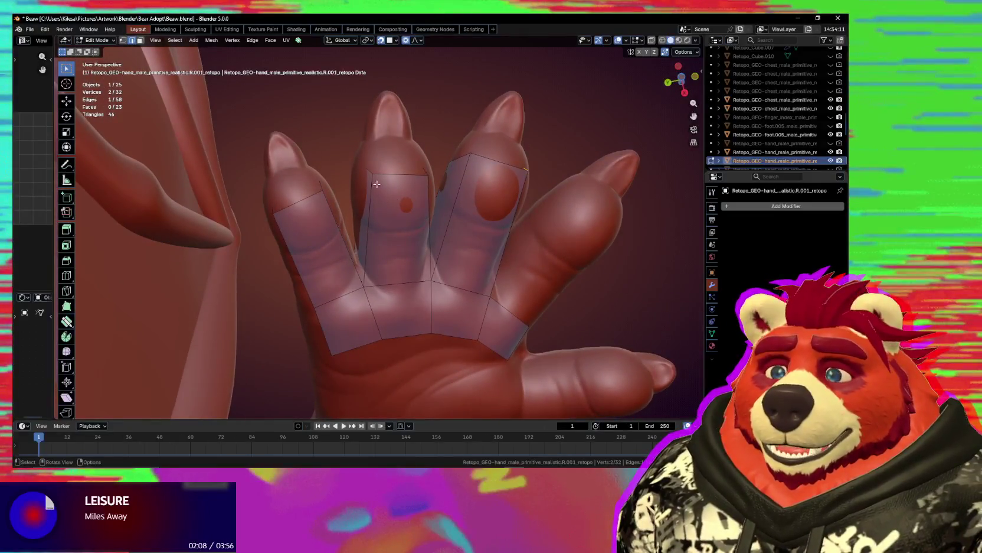
left_click_drag(375, 176, 376, 175)
mouse_move(376, 175)
middle_mouse_down()
mouse_move(427, 141)
mouse_move(417, 258)
mouse_move(373, 319)
mouse_move(302, 322)
mouse_move(385, 343)
mouse_move(388, 202)
mouse_move(397, 204)
middle_mouse_up()
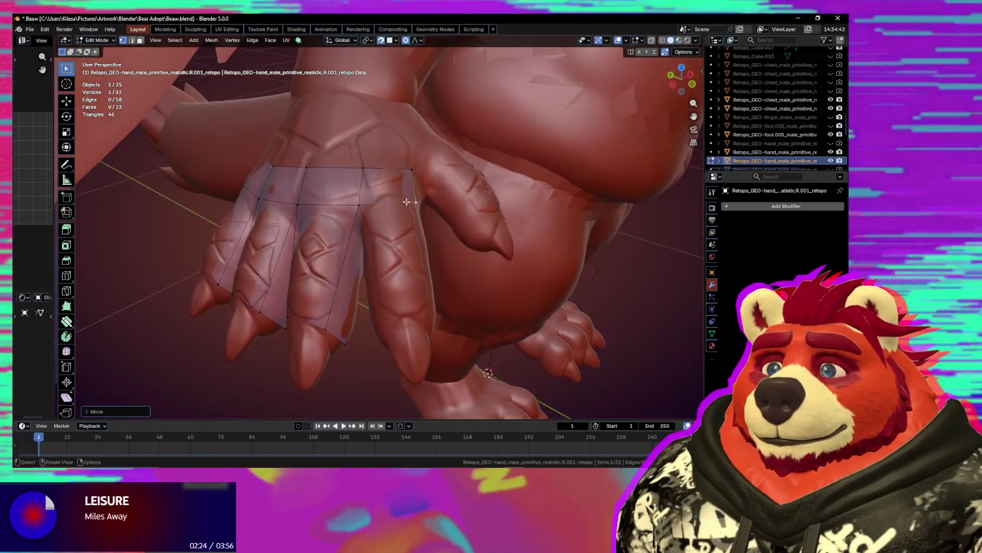
- Extrude a finger-row edge twice to add two faces across the palm side
key("2")
left_click(397, 204)
key("e")
left_click(412, 333)
mouse_move(412, 332)
middle_mouse_down()
mouse_move(408, 285)
mouse_move(455, 325)
mouse_move(480, 310)
middle_mouse_up()
key("e")
left_click(408, 275)
middle_click_drag(415, 269, 352, 239)
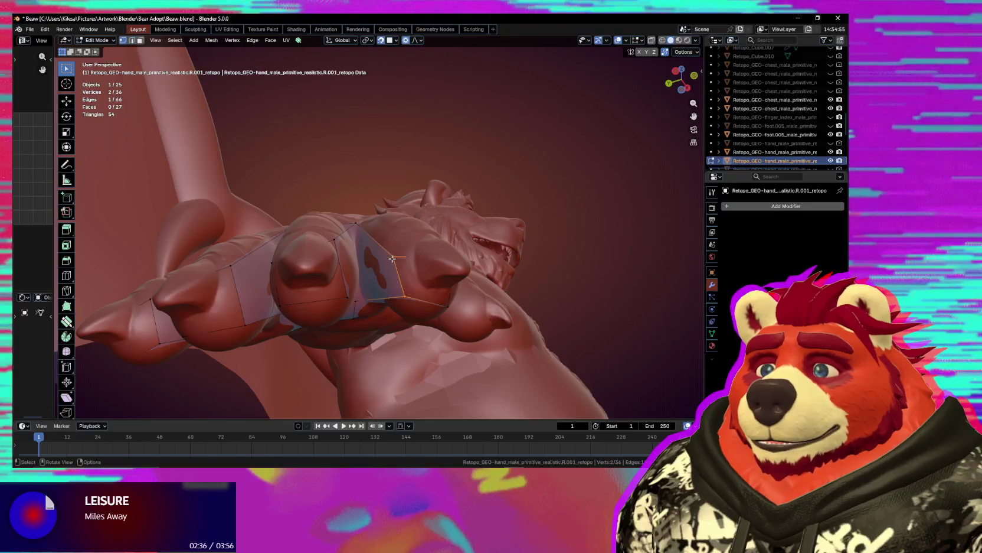
- Move a vertex onto the knuckle with soft falloff and inspect the result close up
left_click_drag(392, 258, 395, 242)
key("g")
mouse_move(399, 302)
middle_mouse_down()
mouse_move(437, 224)
mouse_move(541, 303)
mouse_move(125, 306)
middle_mouse_up()
left_click(455, 201)
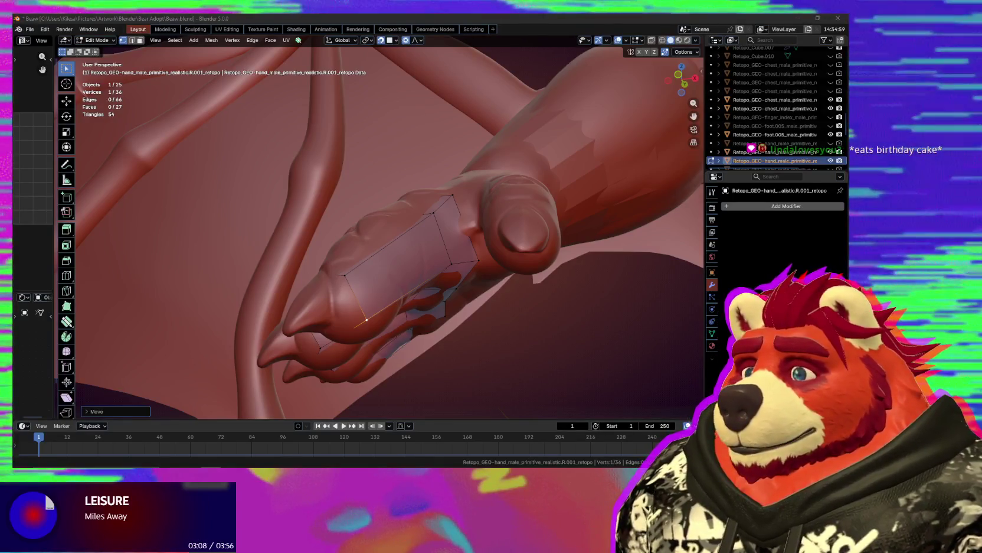
middle_click_drag(354, 318, 346, 328)
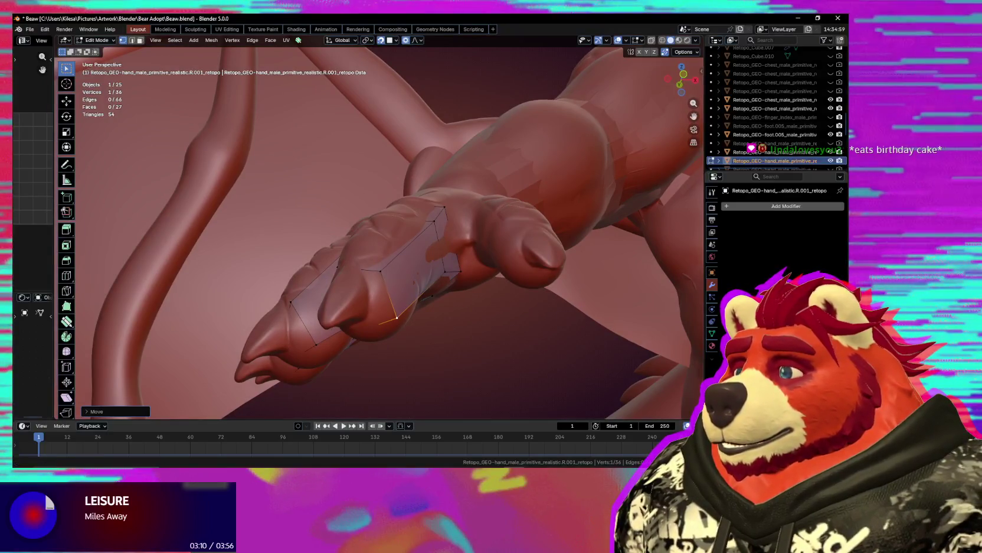
middle_click_drag(306, 342, 378, 349)
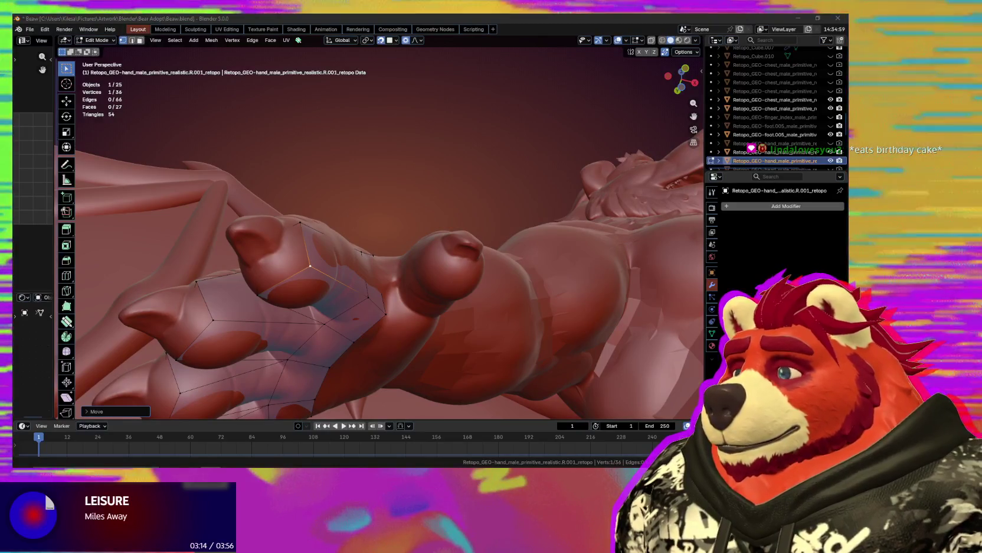
mouse_move(378, 296)
middle_mouse_down()
mouse_move(414, 284)
mouse_move(362, 211)
mouse_move(352, 222)
middle_mouse_up()
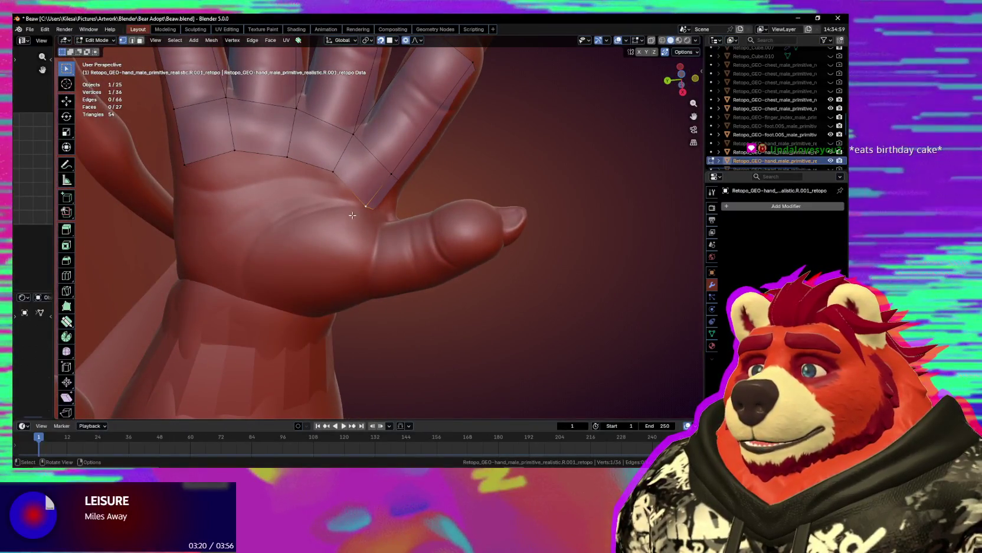
- Extrude two new faces from the palm edge toward the wrist and lower one vertex
key("e")
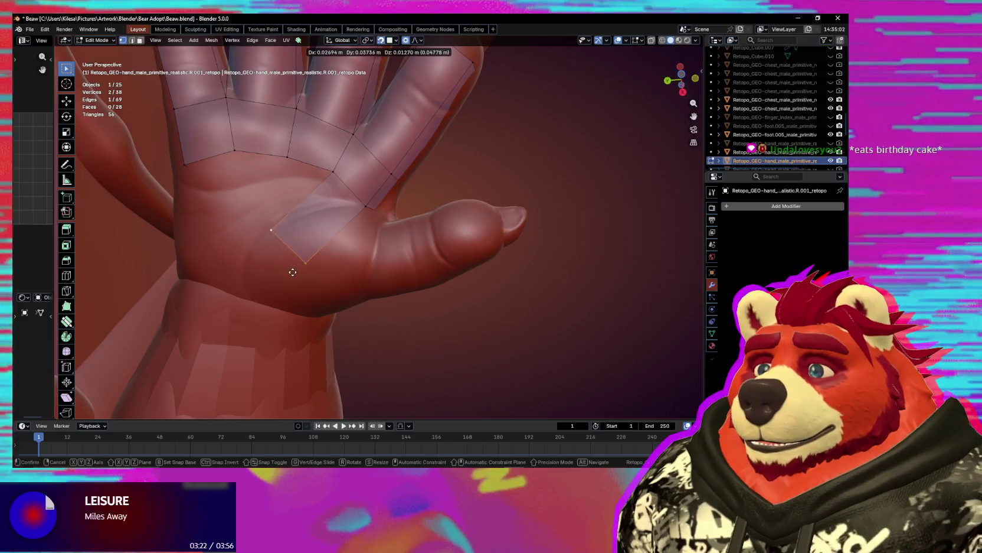
left_click(300, 274)
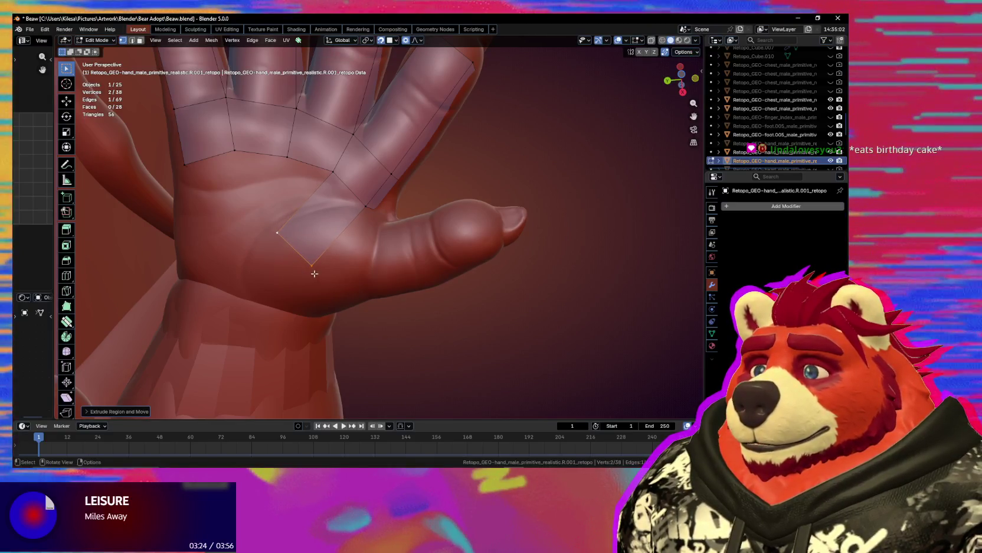
key("e")
left_click(295, 360)
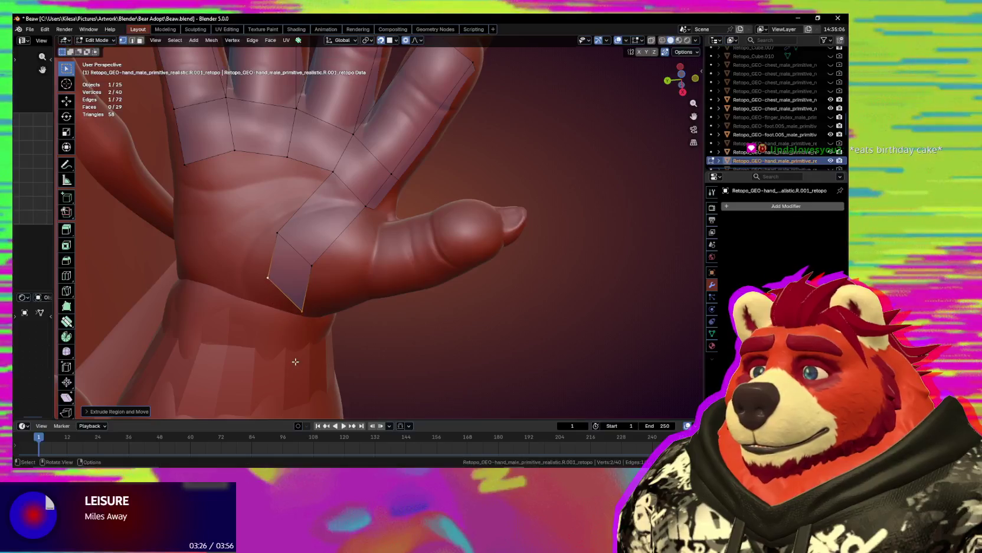
middle_click_drag(295, 362, 307, 301)
left_click(308, 251)
key("g")
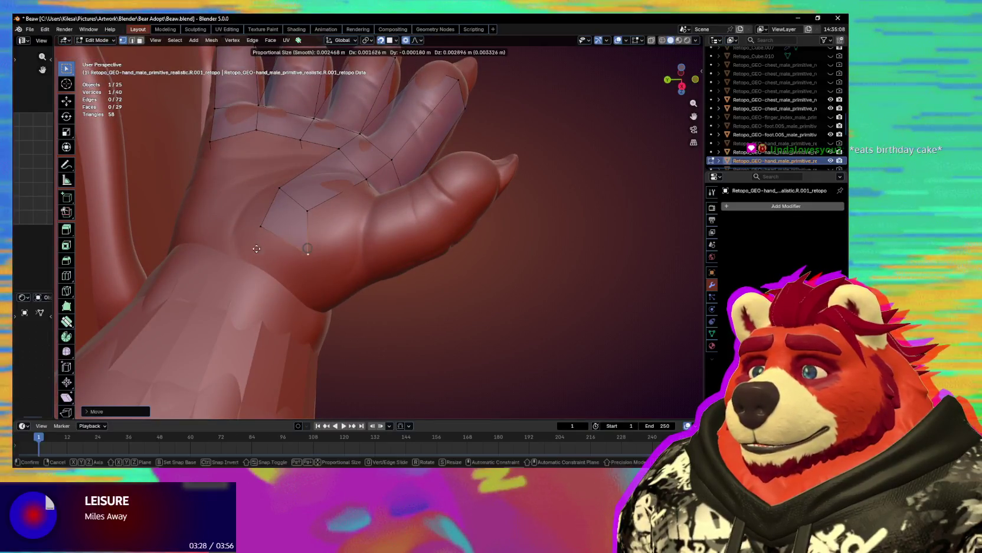
left_click(287, 259)
- Set a vertex down near the wrist and try extruding a new palm vertex
mouse_move(286, 259)
middle_mouse_down()
mouse_move(312, 293)
mouse_move(344, 273)
mouse_move(313, 299)
middle_mouse_up()
key("g")
left_click(311, 300)
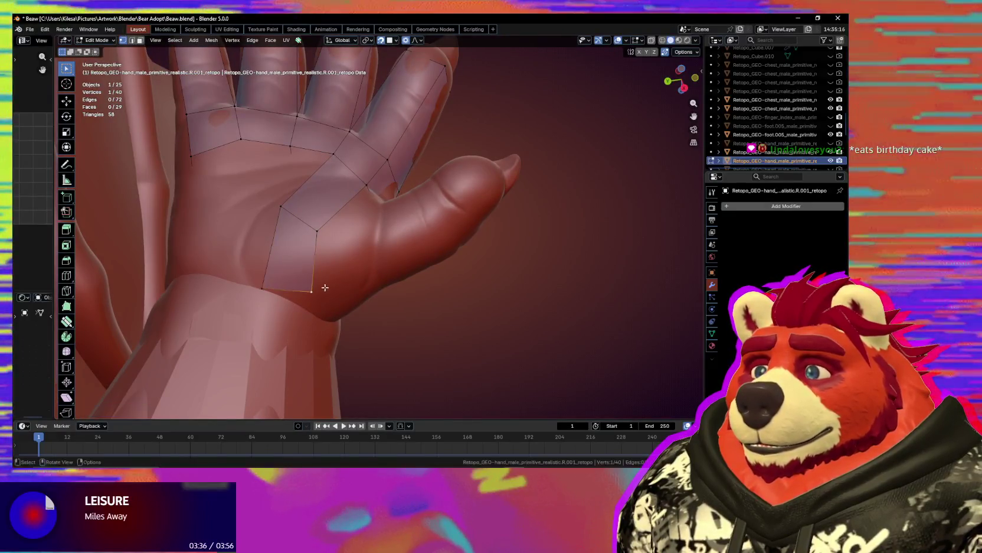
middle_click_drag(312, 301, 325, 232)
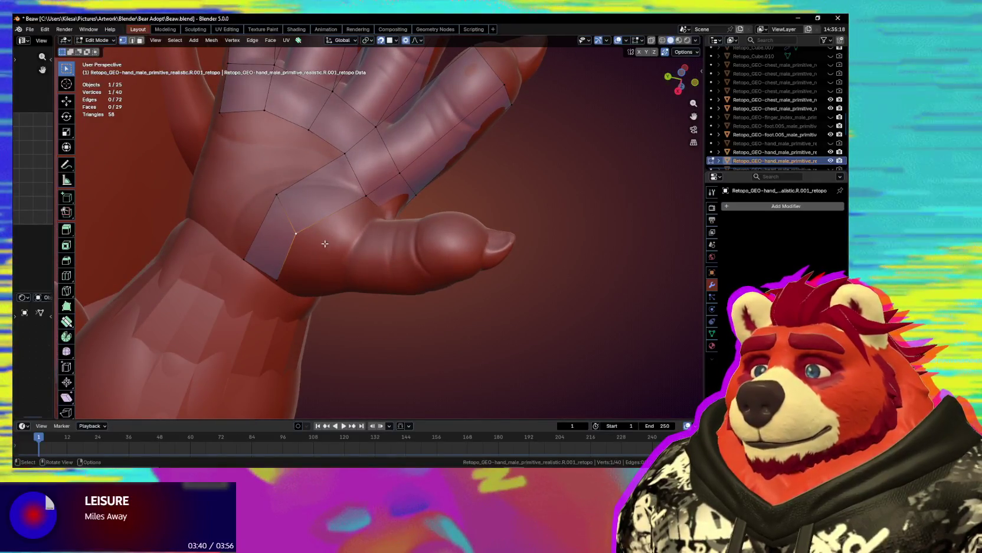
key("e")
left_click(361, 277)
key("g")
middle_click_drag(360, 199, 367, 247)
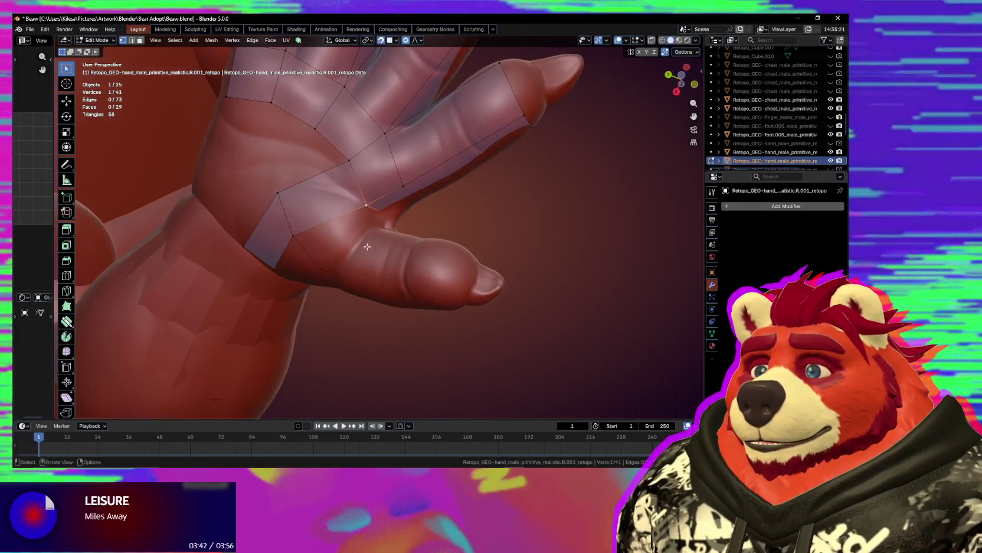
- Extrude new vertices near the thumb and scale the new edge to fit the thumb
key("e")
left_click(335, 216)
key("e")
left_click(376, 248)
key("s")
left_click(365, 247)
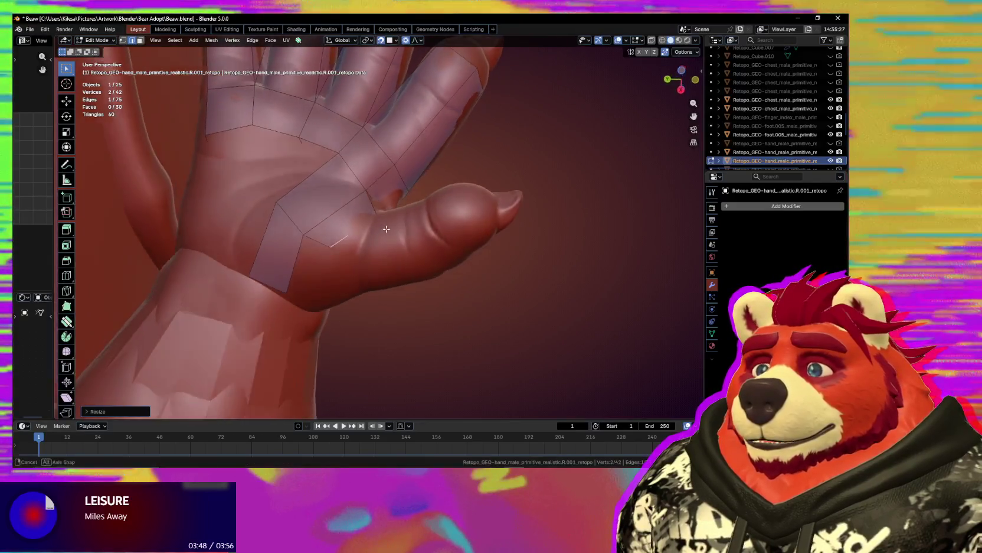
middle_click_drag(365, 246, 314, 234)
- Extend the mesh with a new quad from a vertex near the thumb, adjusting its vertices
key("1")
left_click(303, 232)
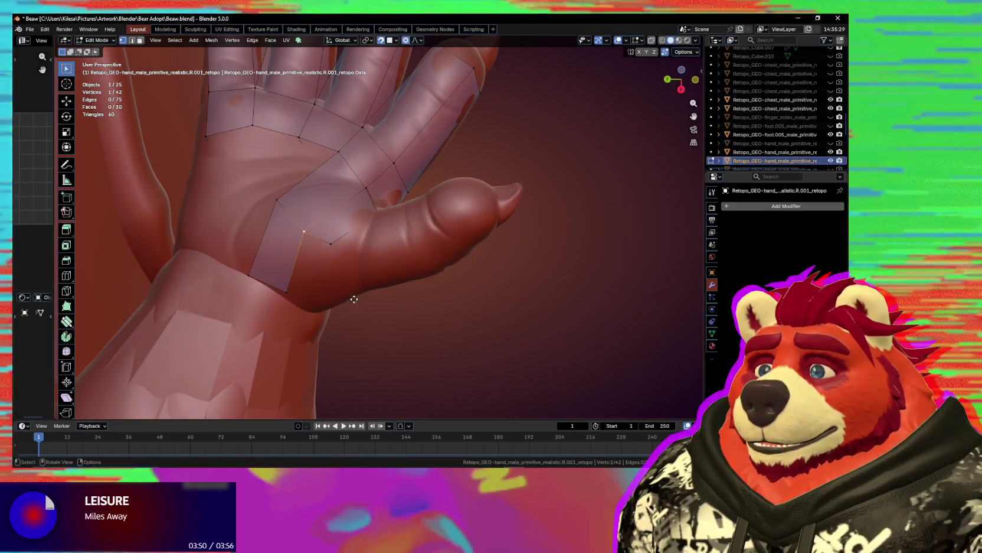
key("f")
left_click(356, 262)
middle_click_drag(357, 261, 277, 234)
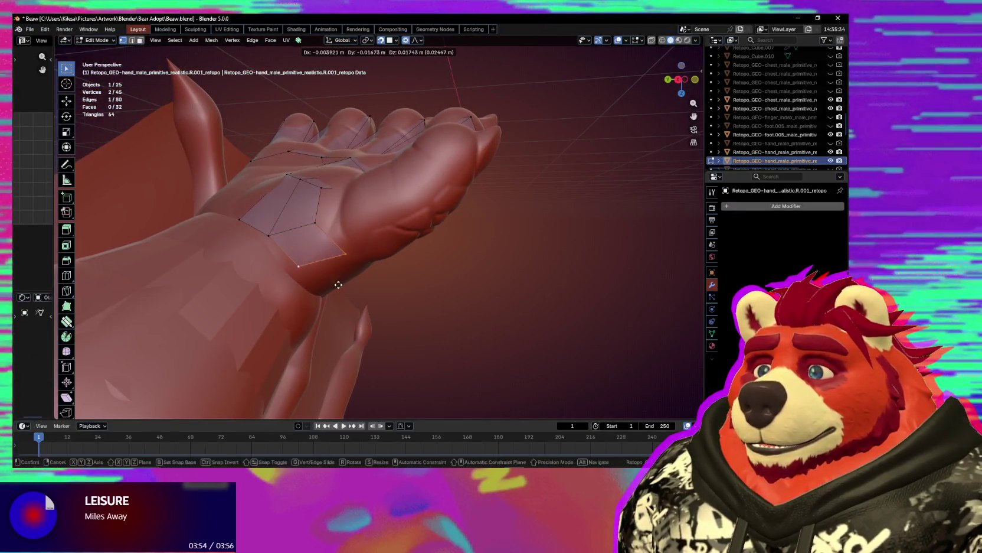
middle_click_drag(336, 284, 345, 308)
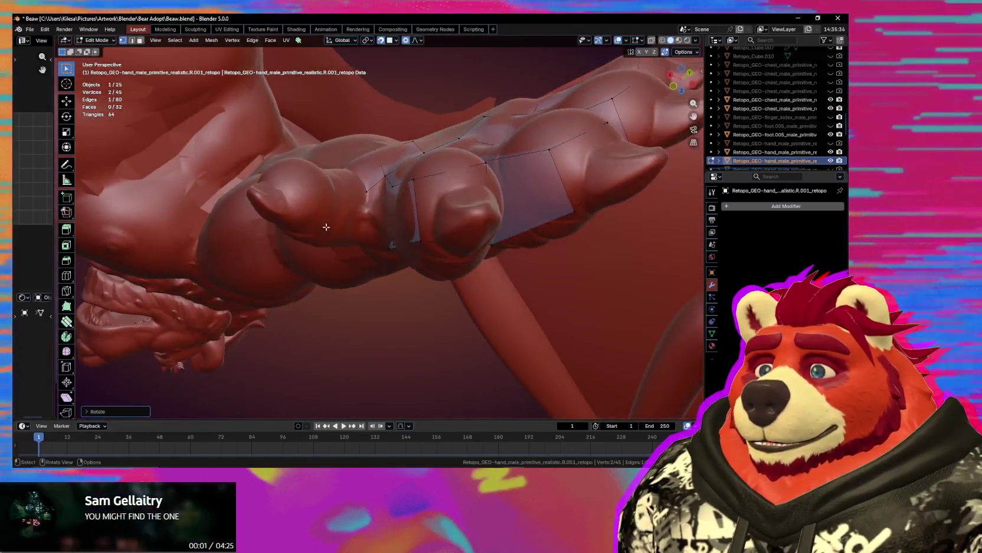
mouse_move(346, 309)
middle_mouse_down()
mouse_move(366, 198)
mouse_move(370, 223)
middle_mouse_up()
left_click(368, 227)
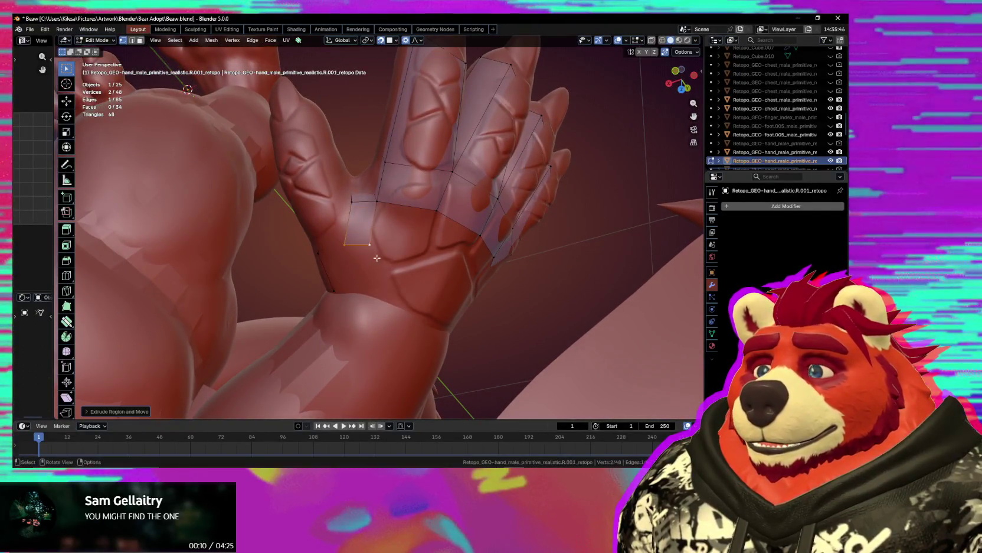
left_click(425, 353)
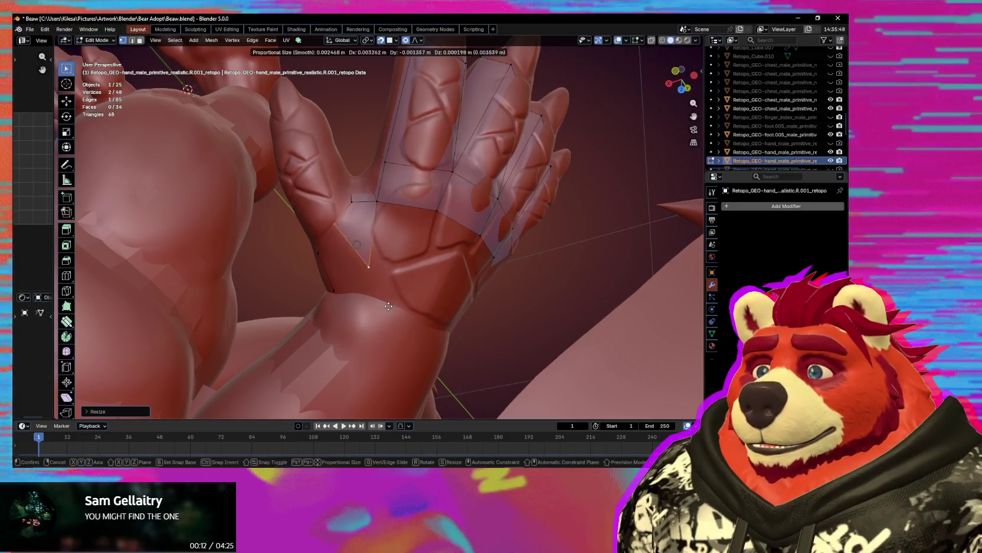
- Fill a new quad face in the palm and slide a palm vertex into place
mouse_move(386, 311)
middle_mouse_down()
mouse_move(320, 230)
mouse_move(393, 350)
mouse_move(334, 251)
middle_mouse_up()
key("f")
left_click(334, 252)
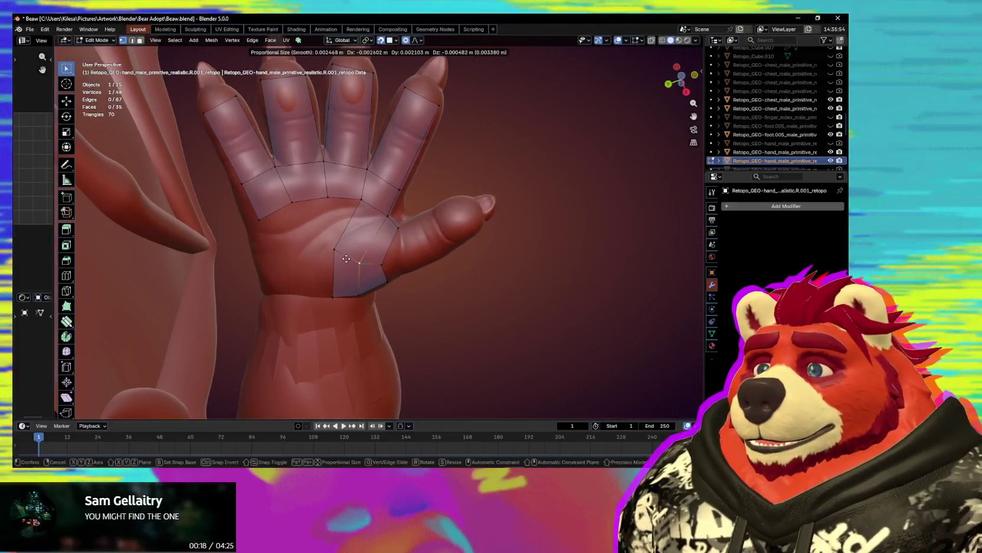
left_click_drag(334, 252, 334, 243)
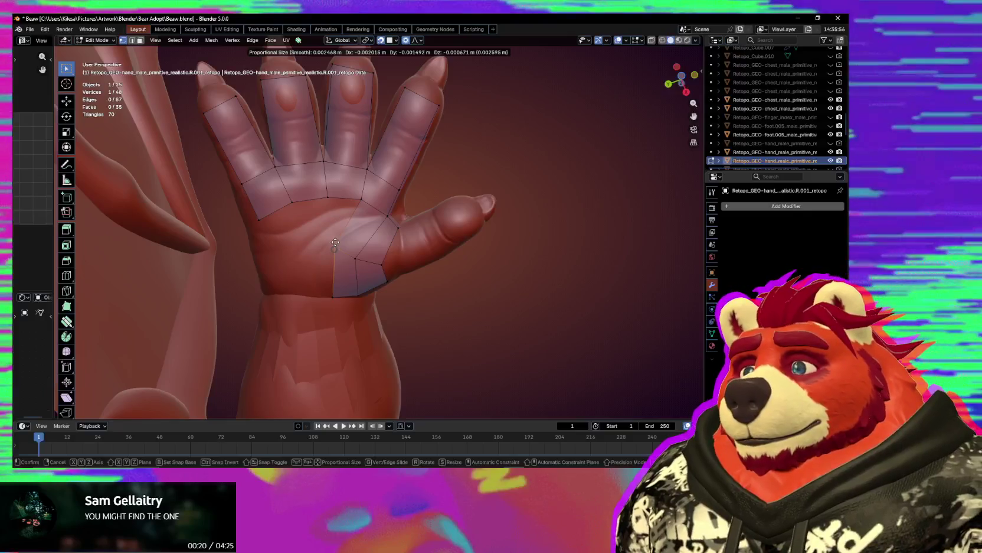
left_click(336, 243)
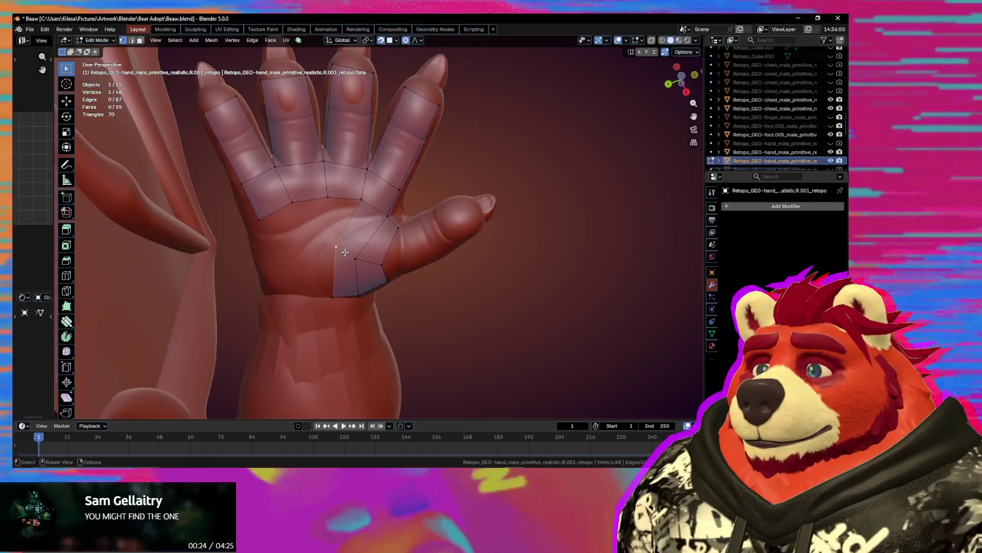
middle_click_drag(344, 252, 358, 224)
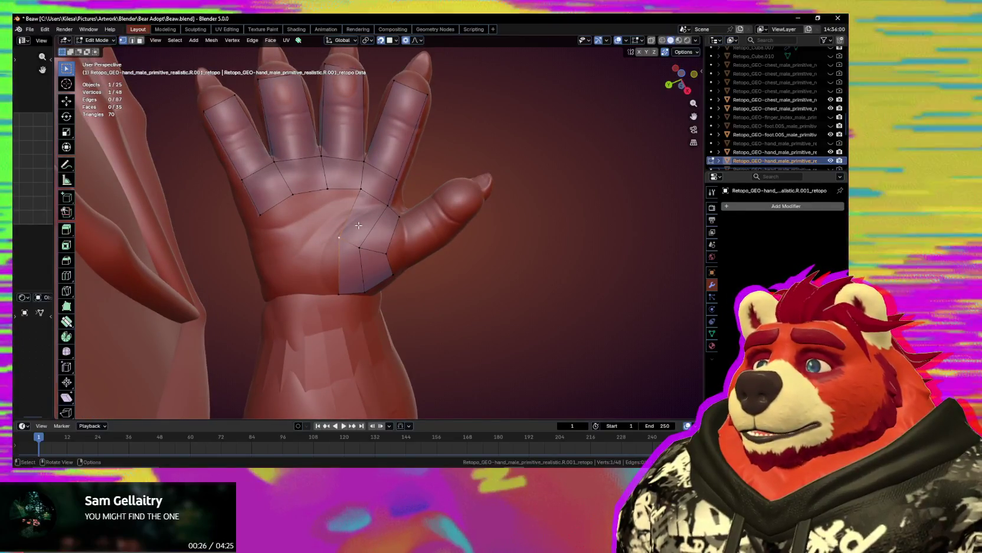
- Delete the awkward palm face and merge its leftover vertex onto a neighbour
key("x")
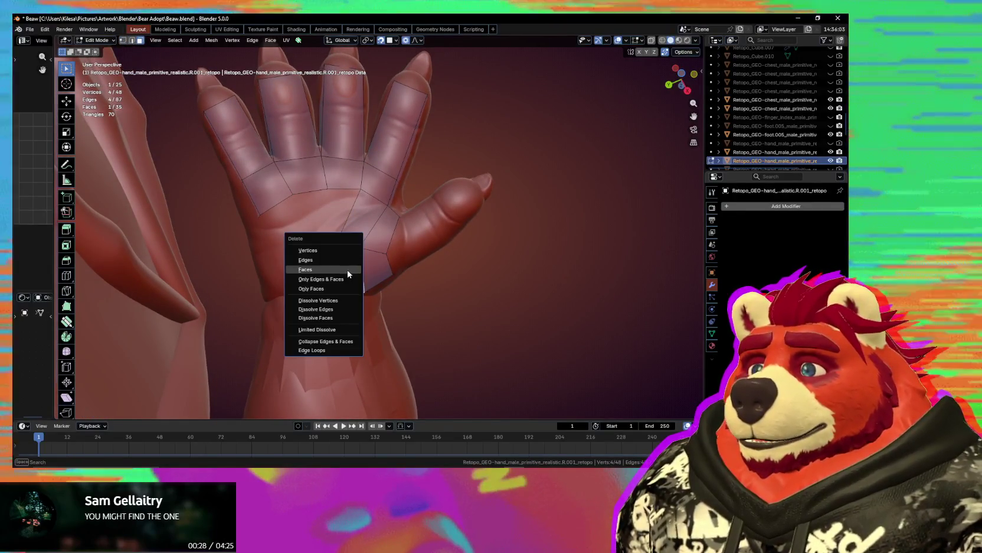
left_click(355, 262)
key("1")
left_click(339, 237)
key("g")
left_click(332, 186)
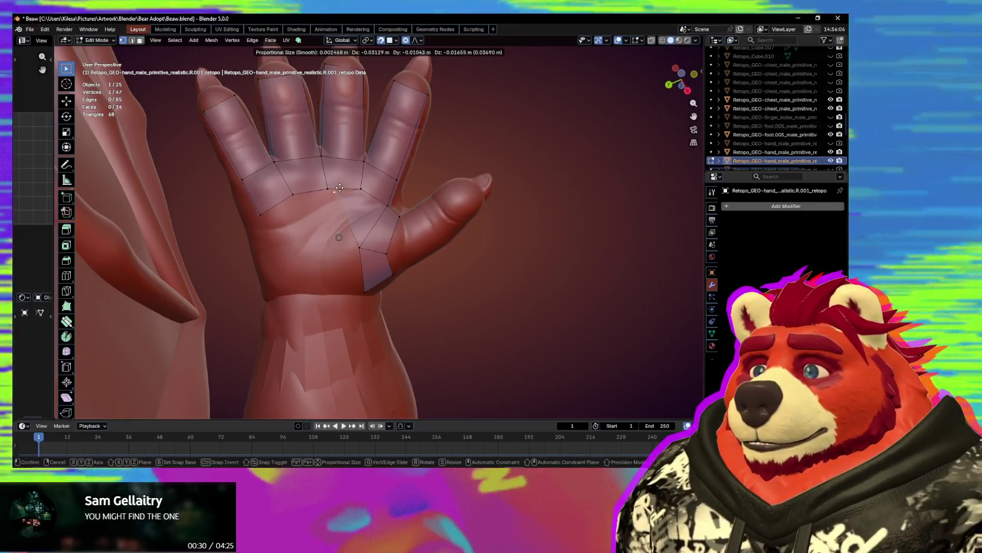
- Reposition the wrist vertex, undoing the last move, and select the wrist quad's corner
key("g")
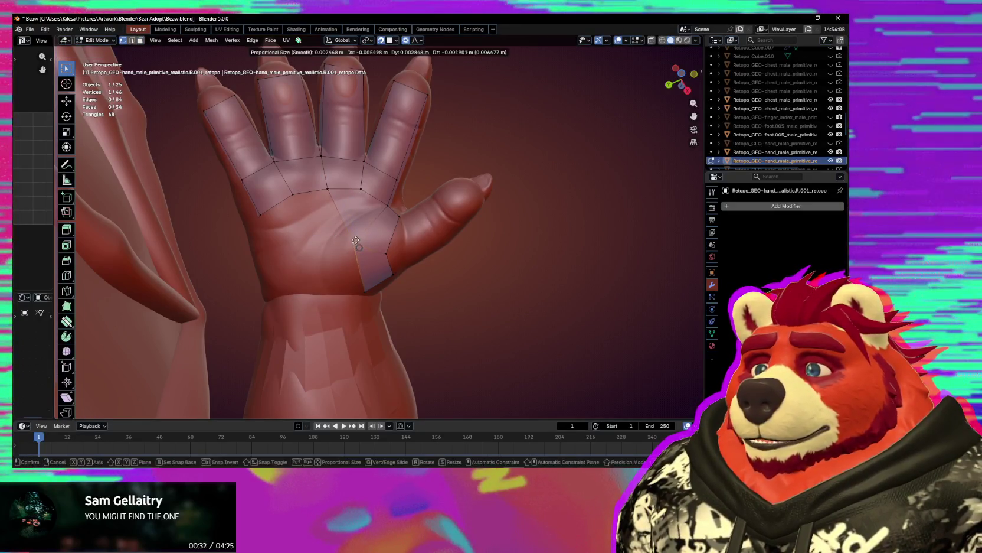
left_click(352, 295)
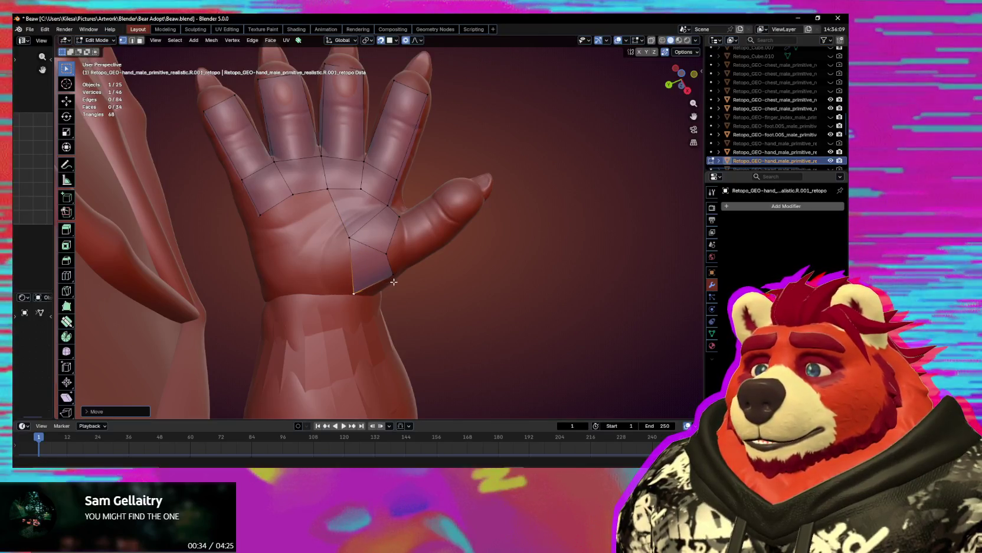
middle_click_drag(394, 279, 372, 274)
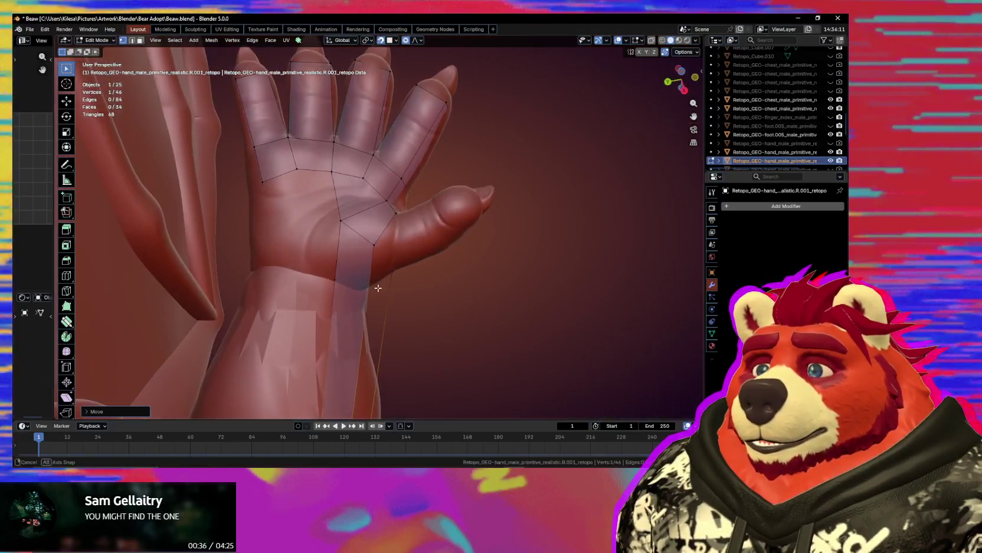
left_click_drag(372, 274, 365, 283)
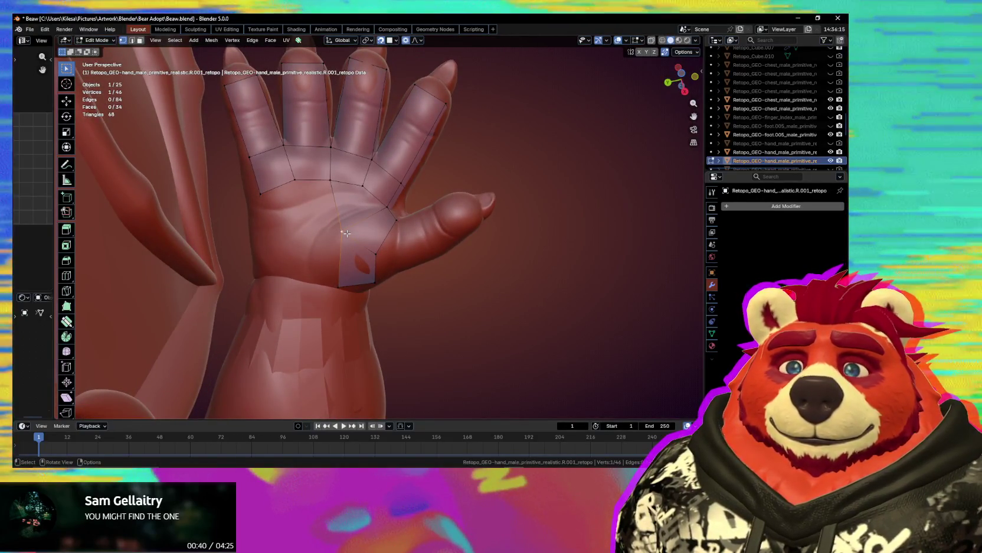
key("ctrl+shift+z")
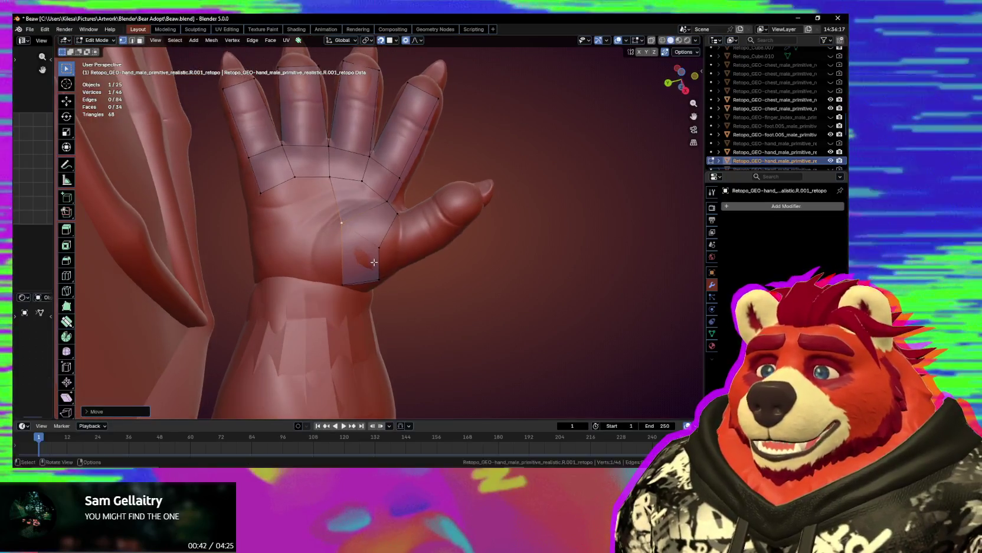
key("ctrl+z")
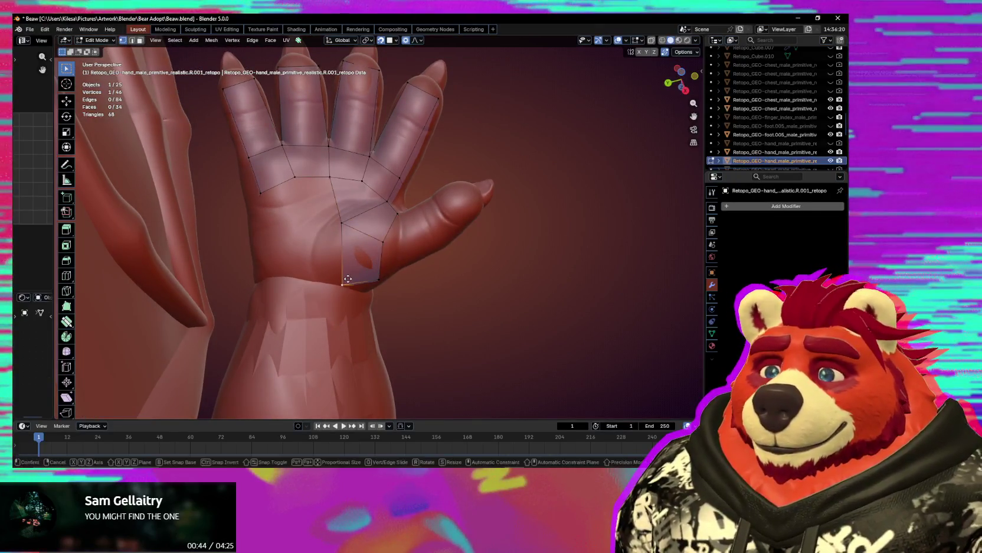
left_click(344, 282)
middle_click_drag(344, 282, 334, 210)
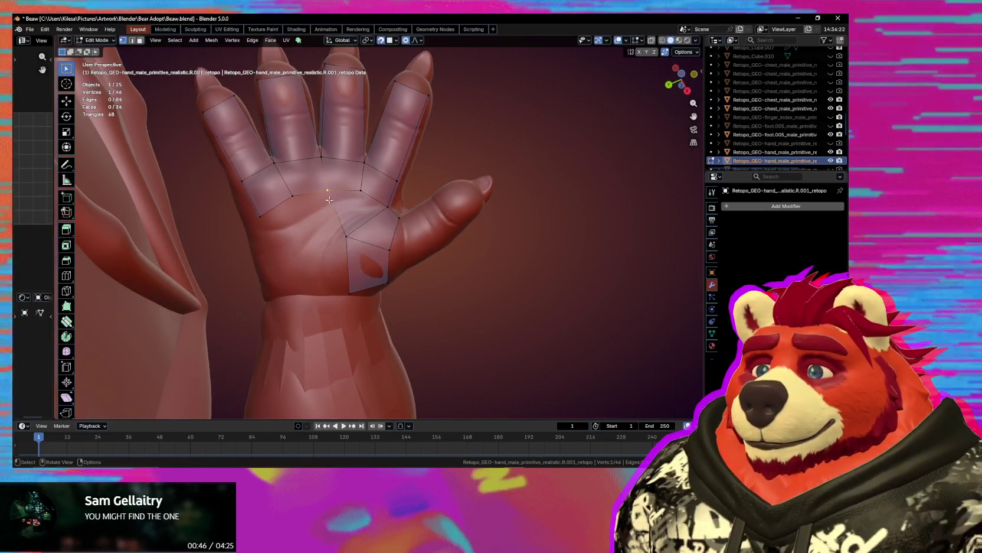
- Extrude four new quads across the lower palm and nudge one vertex into place
key("e")
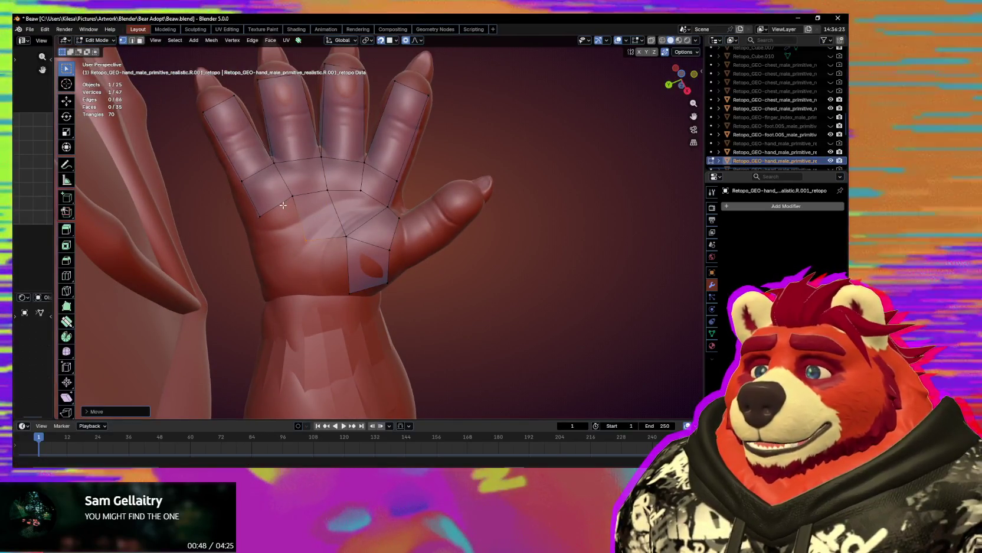
left_click(250, 218)
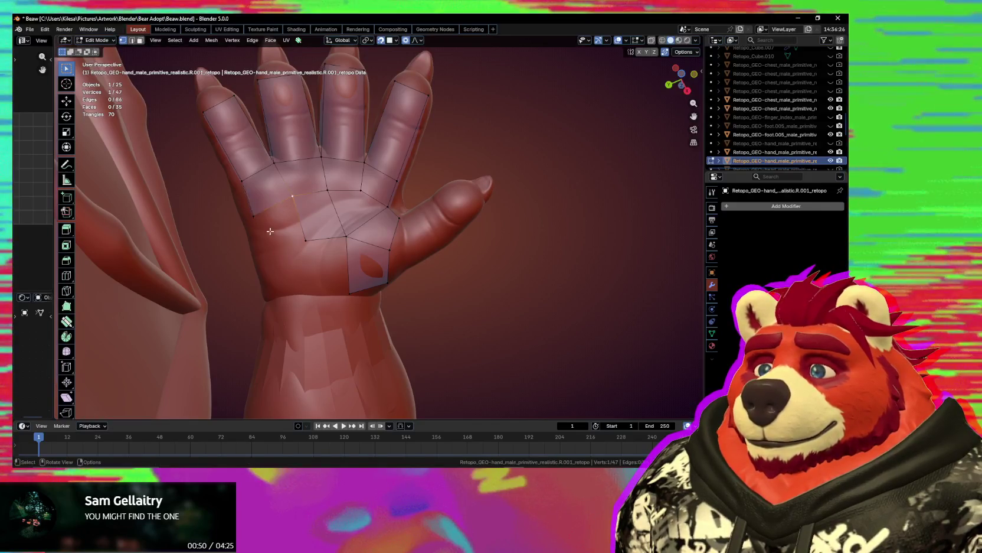
key("e")
left_click(268, 219)
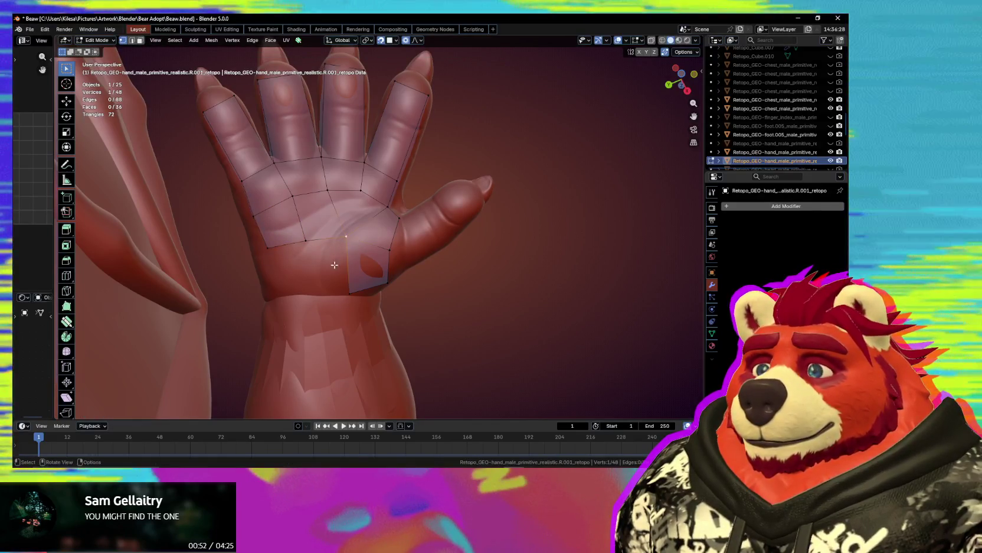
key("e")
left_click(335, 261)
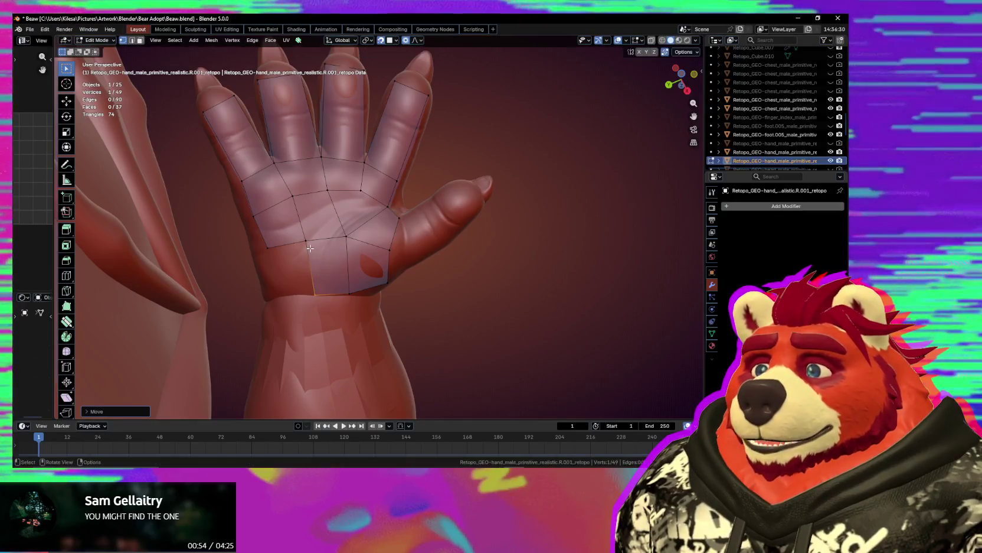
key("e")
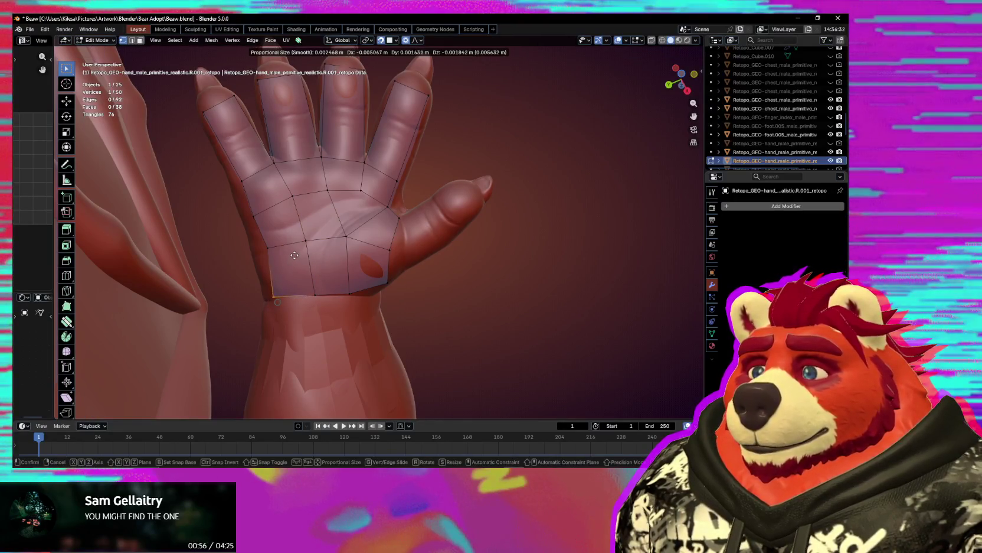
left_click(296, 255)
key("g")
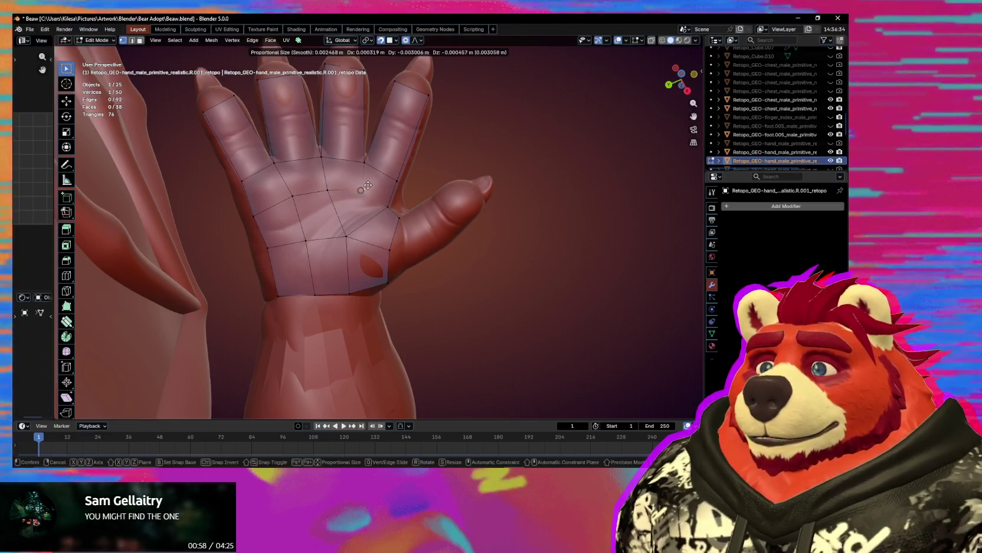
left_click(367, 184)
mouse_move(387, 196)
middle_mouse_down()
mouse_move(388, 294)
mouse_move(387, 268)
middle_mouse_up()
- Add a new face on the back of the hand from a selected vertex
left_click(388, 294)
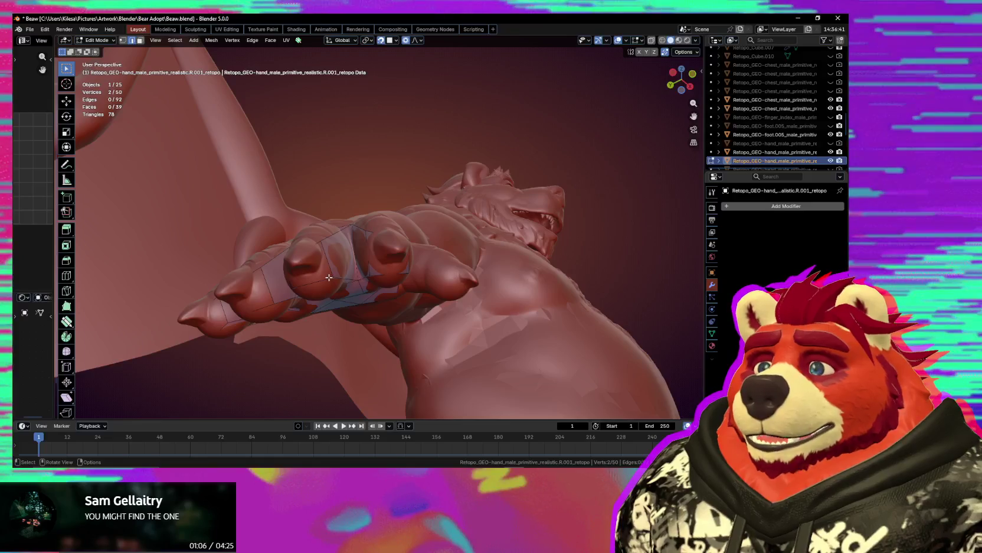
middle_click_drag(328, 277, 342, 258)
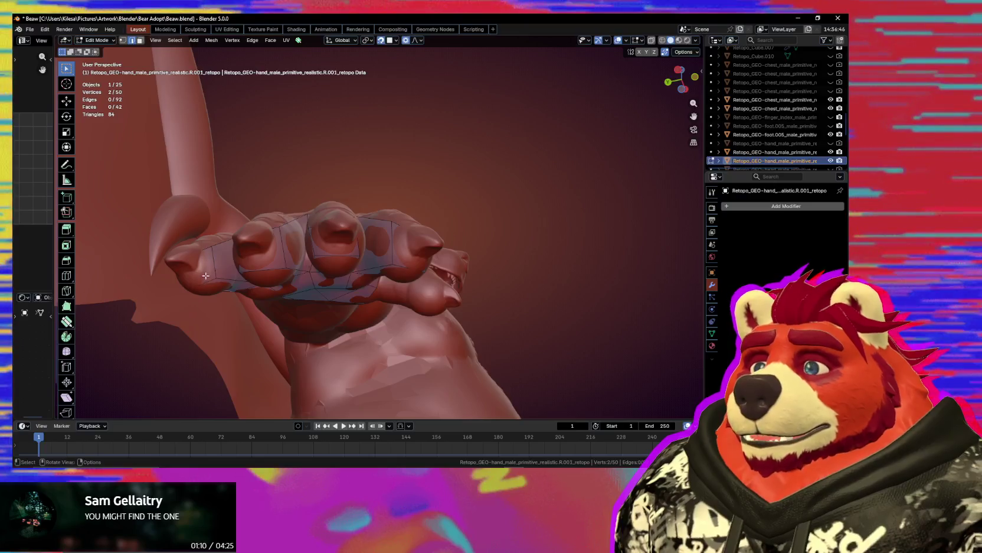
middle_click_drag(205, 276, 275, 338)
middle_click_drag(190, 363, 405, 257)
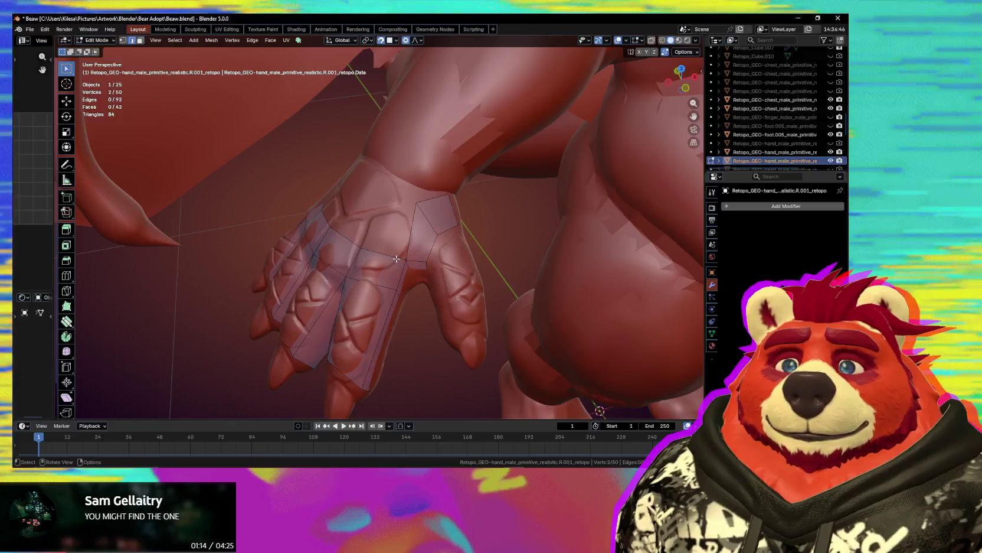
left_click(396, 259)
mouse_move(397, 259)
middle_mouse_down()
mouse_move(360, 245)
mouse_move(377, 243)
mouse_move(386, 293)
middle_mouse_up()
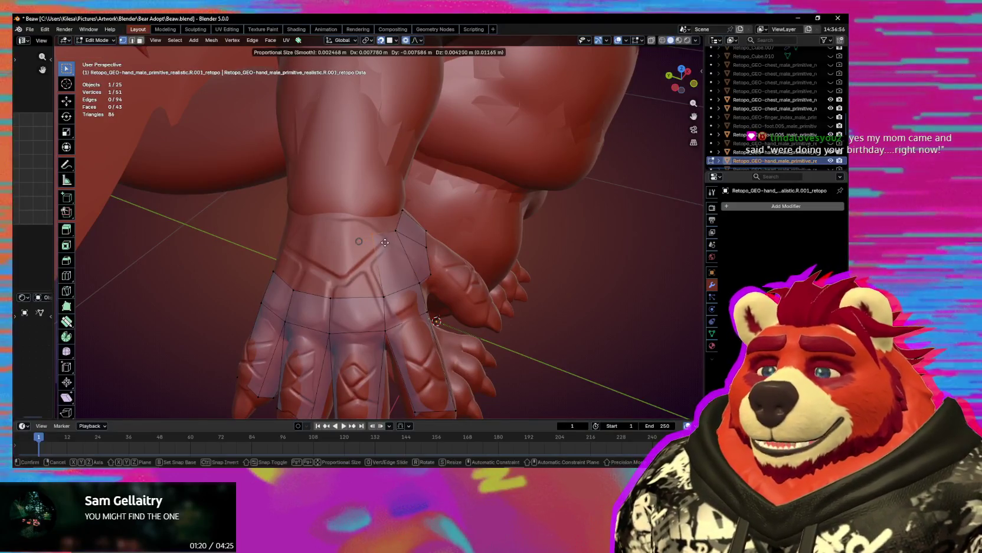
key("f")
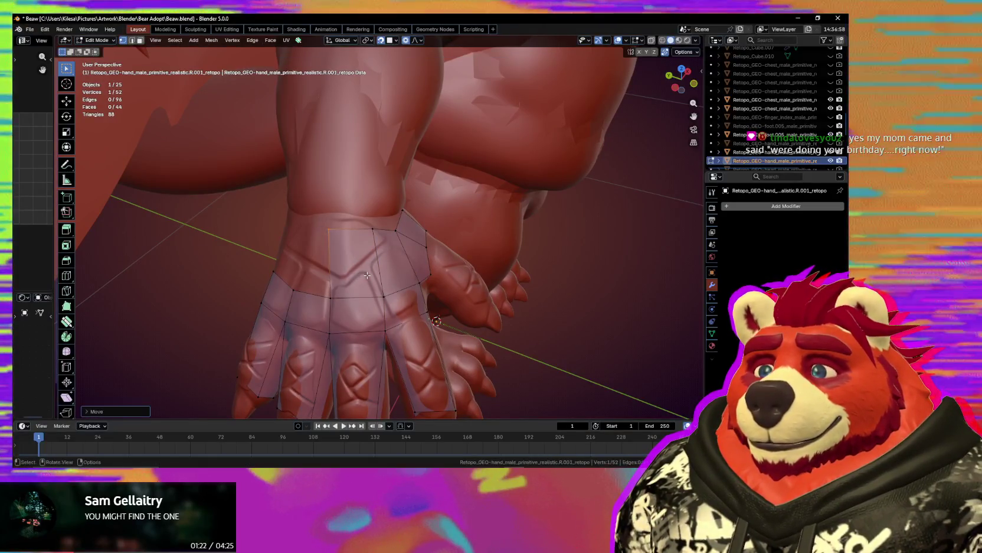
middle_click_drag(366, 290, 396, 279)
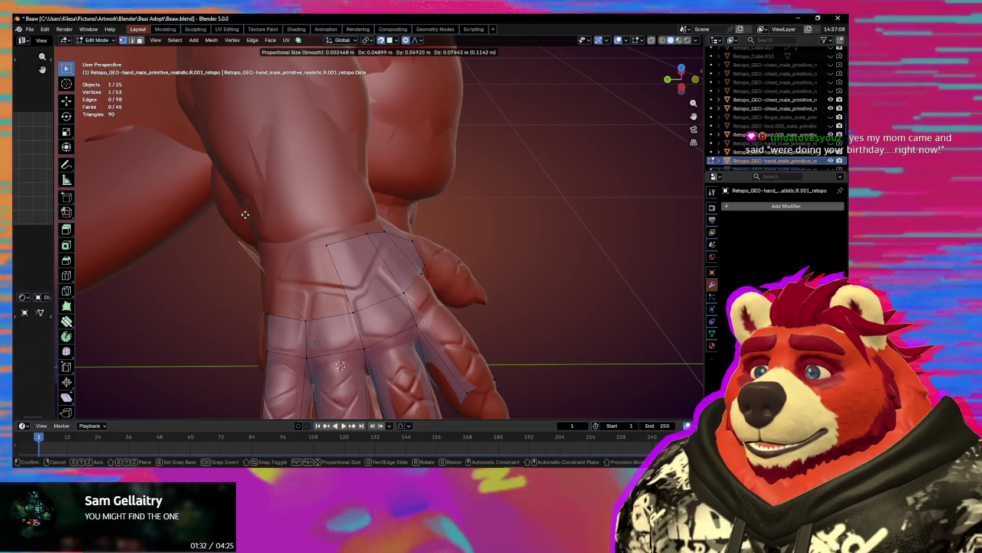
- Fill new faces at the wrist and move a wrist vertex onto the sculpt
key("f")
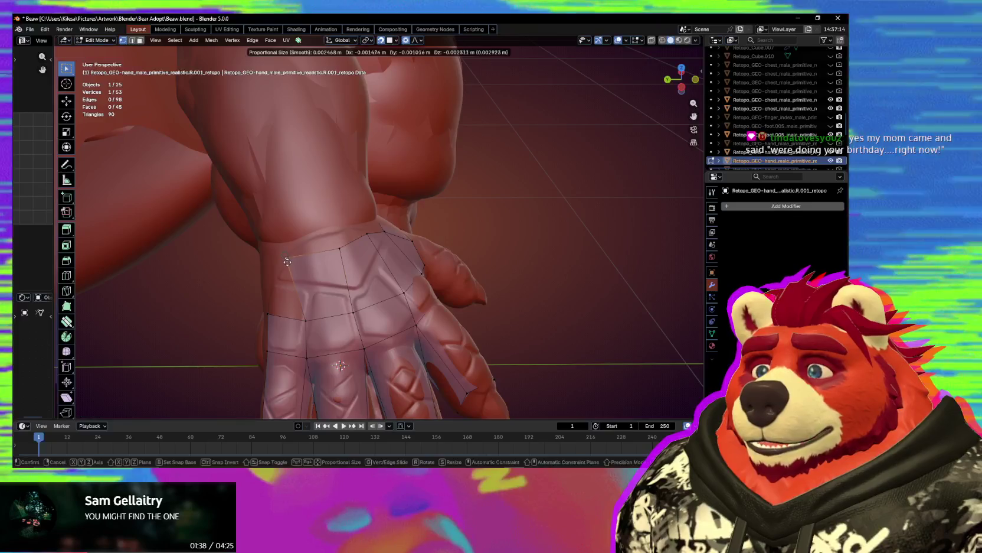
middle_click_drag(334, 250, 335, 285)
left_click(335, 284)
key("g")
mouse_move(373, 312)
middle_mouse_down()
mouse_move(391, 257)
mouse_move(446, 207)
middle_mouse_up()
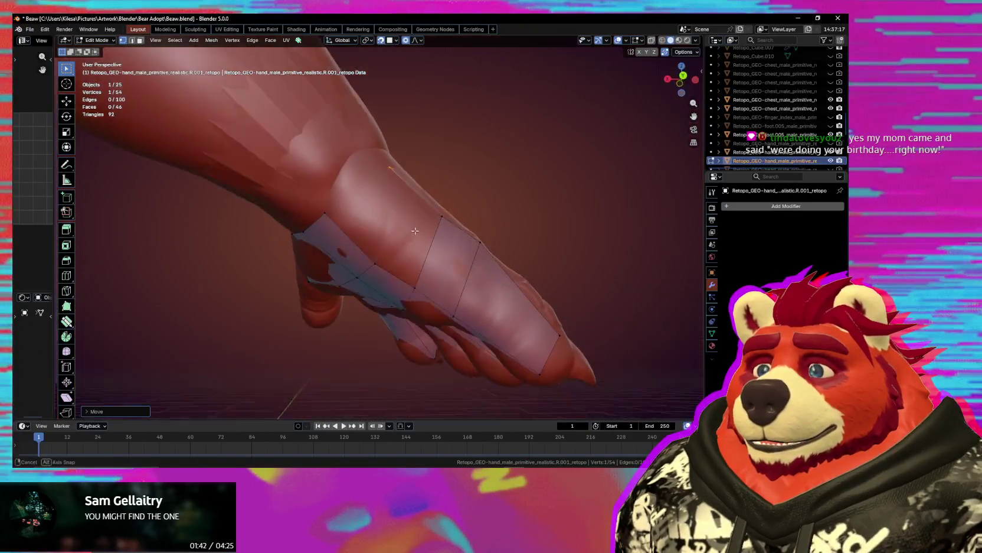
mouse_move(418, 252)
middle_mouse_down()
mouse_move(401, 263)
mouse_move(380, 176)
mouse_move(388, 200)
mouse_move(346, 185)
mouse_move(515, 201)
middle_mouse_up()
key("f")
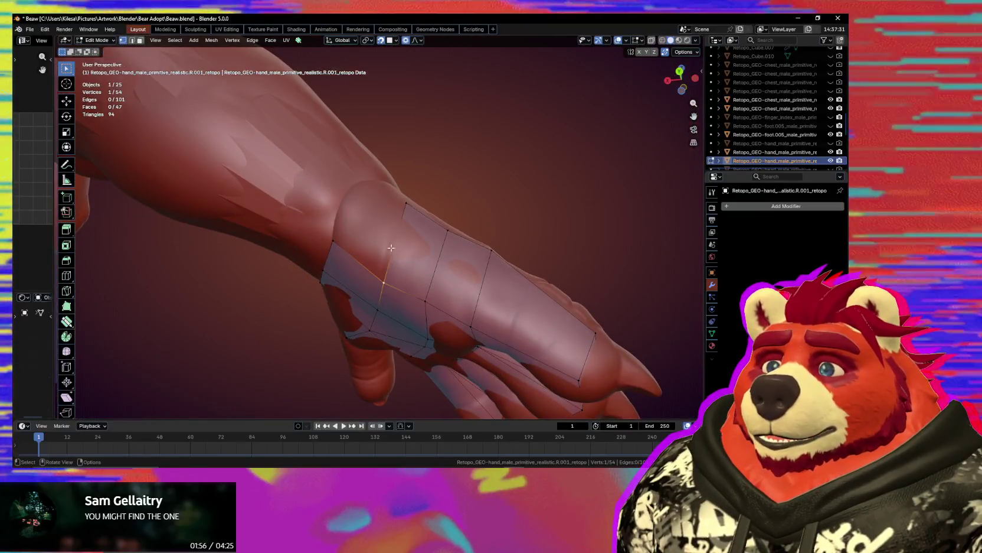
- Extrude a new face along the wrist strip and slide its vertex with proportional editing
middle_click_drag(399, 280, 396, 247)
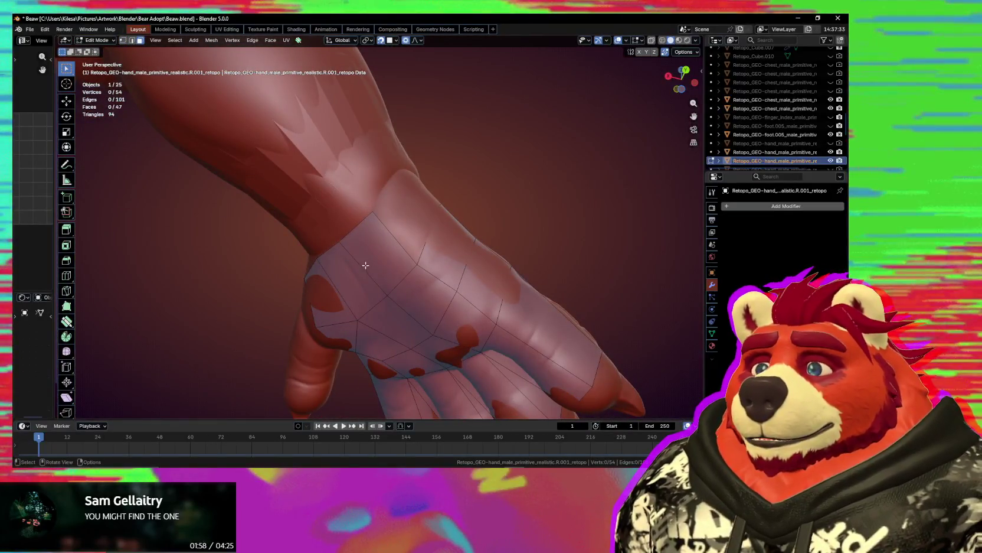
left_click(382, 251, "alt")
mouse_move(381, 251)
middle_mouse_down()
mouse_move(485, 292)
mouse_move(372, 279)
mouse_move(401, 293)
middle_mouse_up()
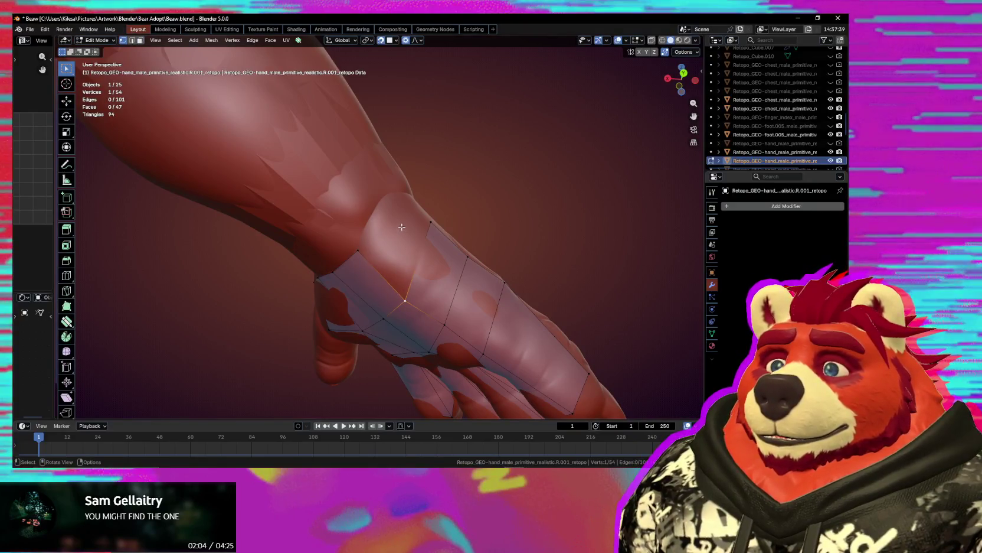
mouse_move(421, 258)
middle_mouse_down()
mouse_move(371, 264)
mouse_move(366, 279)
middle_mouse_up()
key("e")
left_click(371, 263)
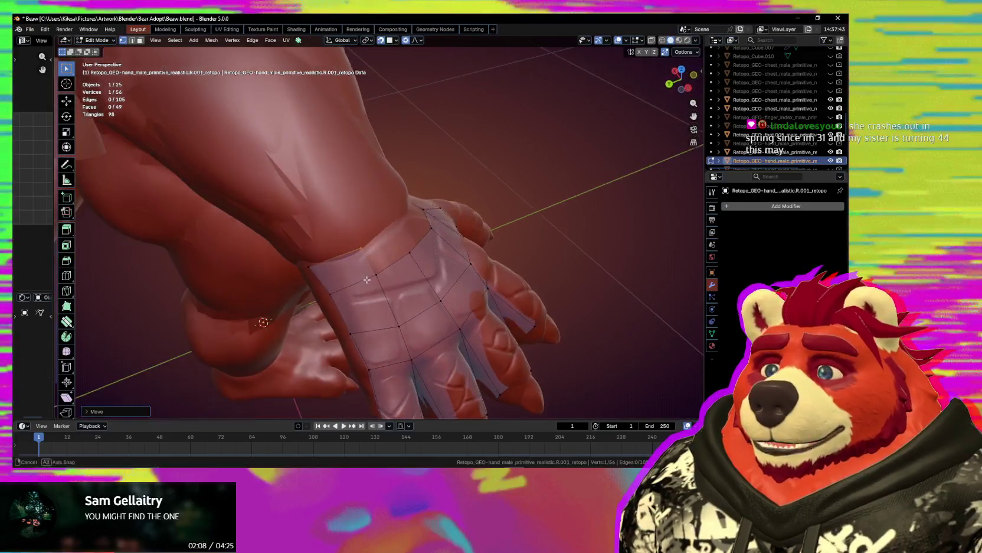
mouse_move(409, 247)
middle_mouse_down()
mouse_move(496, 254)
mouse_move(504, 265)
middle_mouse_up()
left_click_drag(376, 272, 357, 268)
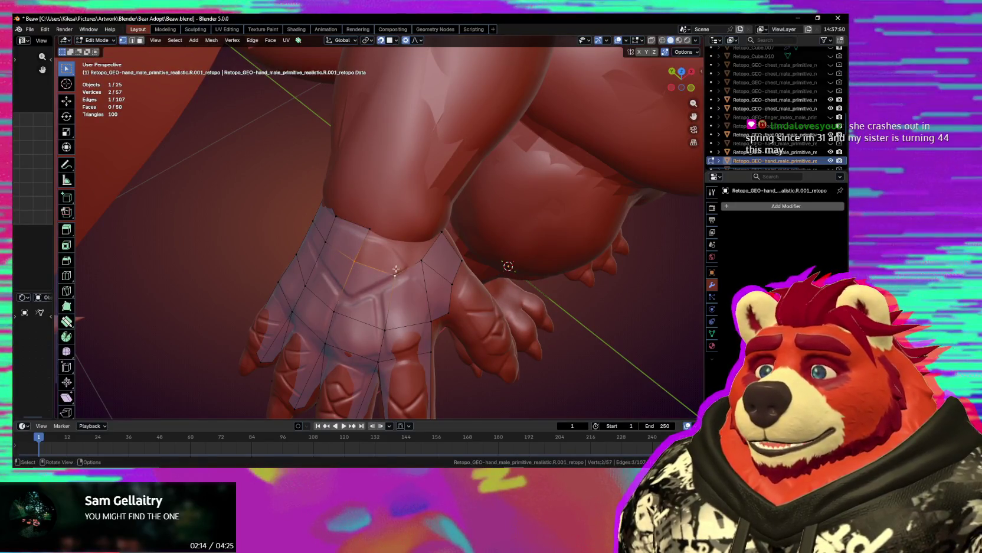
- Fill the wrist gap with a new face and move its vertex into place
key("f")
middle_click_drag(396, 270, 370, 234)
left_click_drag(365, 224, 367, 233)
left_click(368, 271)
mouse_move(368, 271)
middle_mouse_down()
mouse_move(428, 270)
mouse_move(372, 257)
mouse_move(349, 187)
mouse_move(376, 283)
mouse_move(437, 213)
mouse_move(349, 274)
middle_mouse_up()
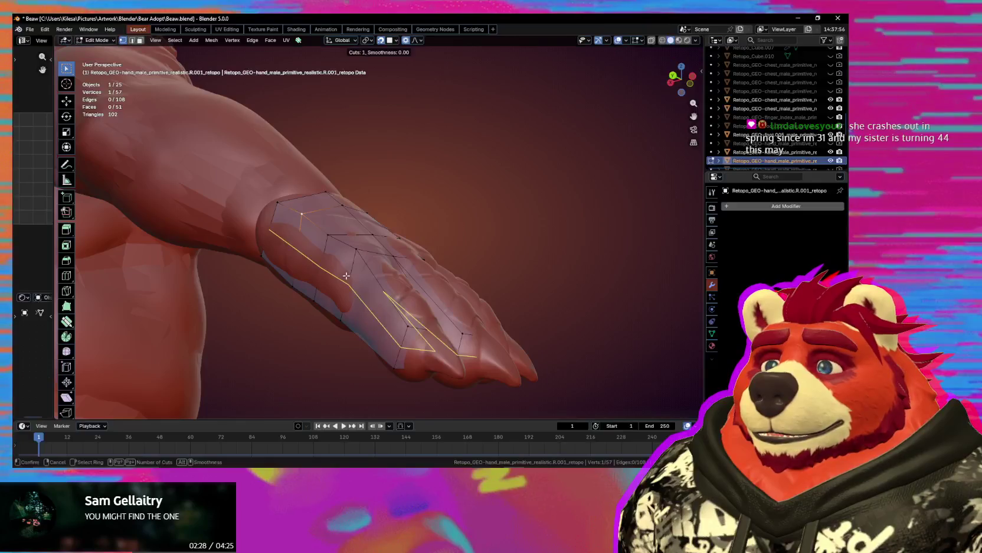
- Try a loop cut across the fingers, then undo and cancel it
mouse_move(419, 316)
middle_mouse_down()
mouse_move(330, 285)
mouse_move(377, 286)
mouse_move(418, 265)
mouse_move(390, 258)
mouse_move(458, 319)
mouse_move(336, 340)
mouse_move(358, 292)
mouse_move(409, 259)
mouse_move(471, 317)
middle_mouse_up()
key("ctrl+z")
key("ctrl+r")
key("Escape")
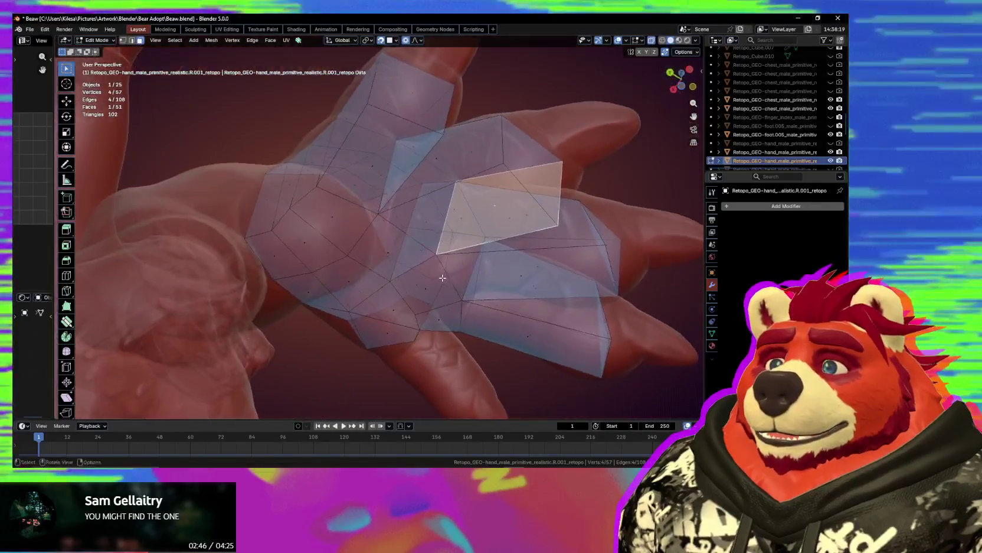
- Zoom and orbit around the hand, starting another loop cut across the fingers
scroll(470, 317, "up", 5)
scroll(455, 315, "up", 3)
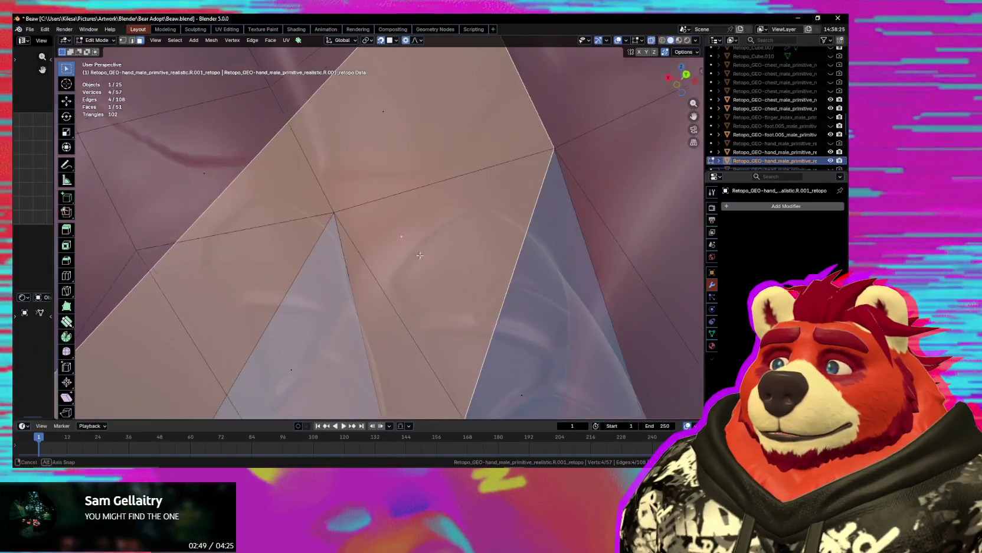
mouse_move(420, 255)
middle_mouse_down()
mouse_move(498, 288)
mouse_move(469, 345)
middle_mouse_up()
scroll(474, 275, "down", 5)
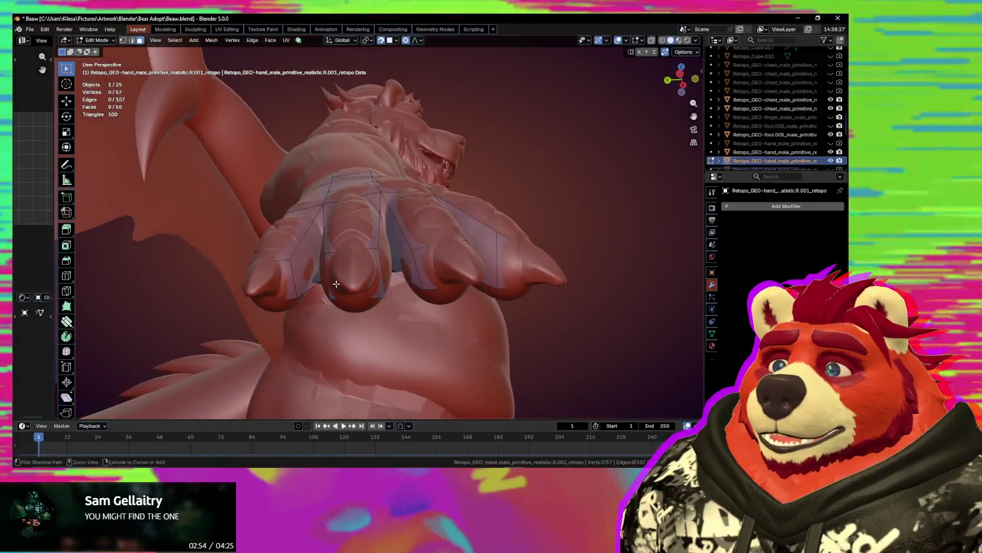
key("ctrl+r")
mouse_move(454, 299)
middle_mouse_down()
mouse_move(368, 300)
mouse_move(379, 322)
mouse_move(393, 324)
mouse_move(378, 376)
middle_mouse_up()
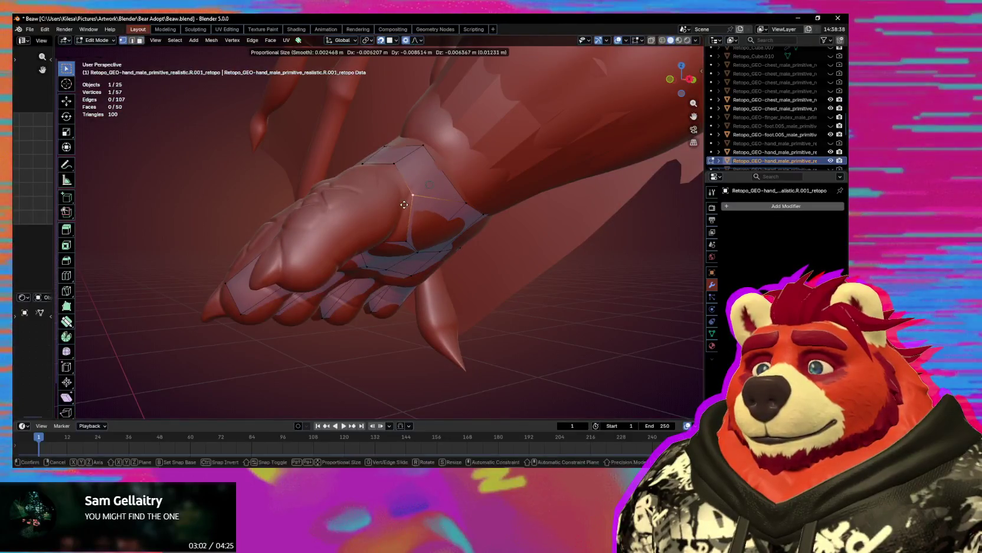
mouse_move(404, 219)
middle_mouse_down()
mouse_move(440, 209)
mouse_move(416, 171)
mouse_move(432, 217)
mouse_move(505, 228)
middle_mouse_up()
mouse_move(435, 201)
middle_mouse_down()
mouse_move(417, 185)
mouse_move(437, 189)
mouse_move(473, 170)
mouse_move(408, 262)
middle_mouse_up()
- Select the thumb-base edge loop and extrude it up the thumb
left_click(418, 185)
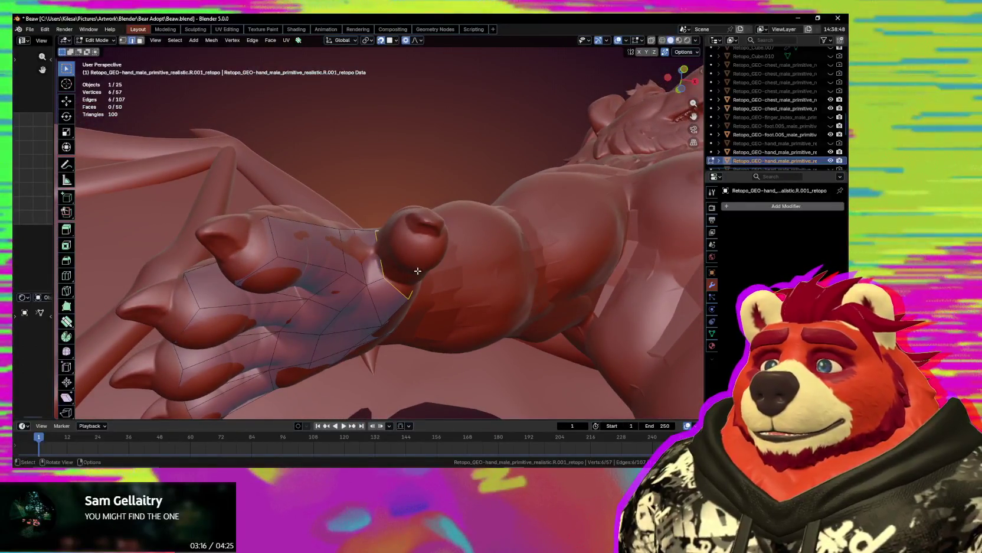
key("ctrl+shift+q")
middle_click_drag(437, 345, 437, 261)
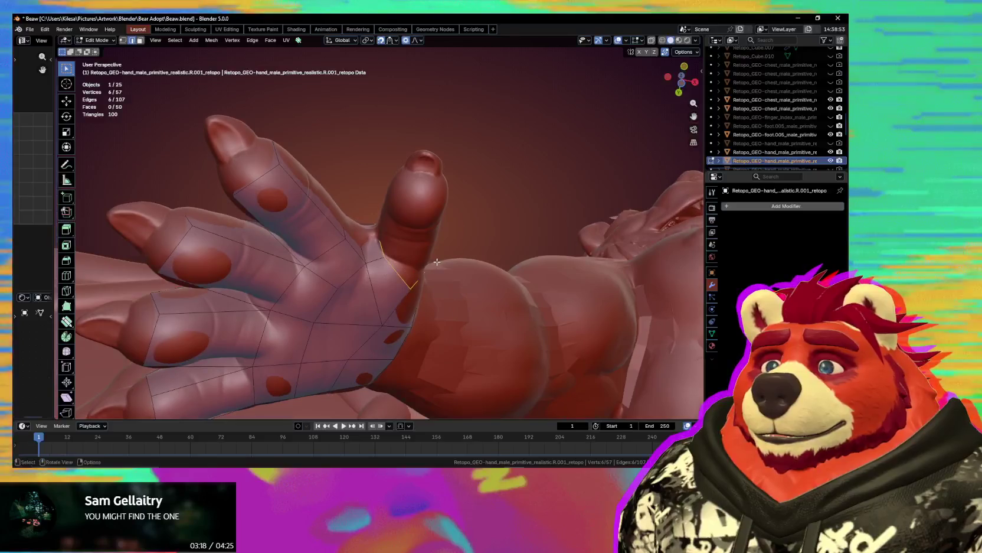
key("e")
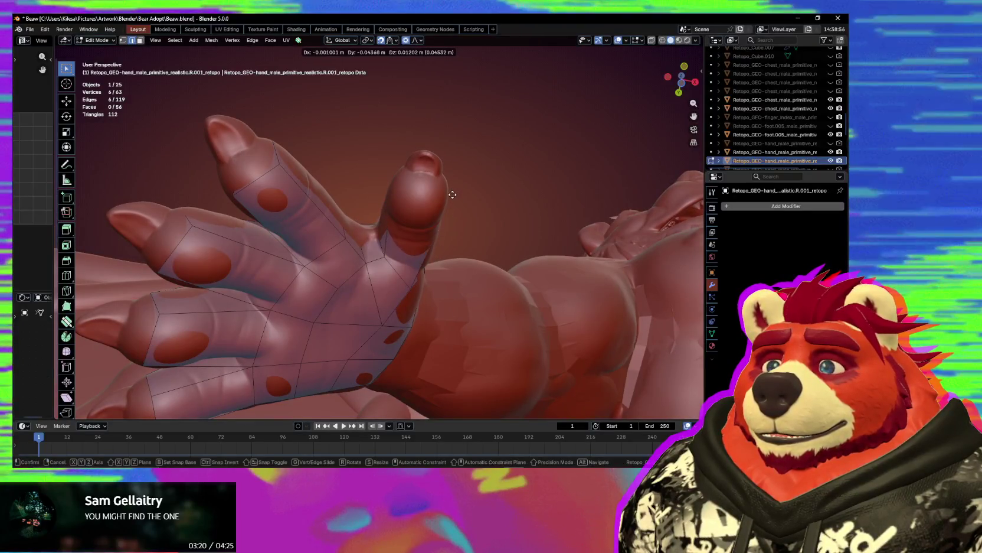
- Position the extruded thumb loop, sliding its vertices along the Y axis
mouse_move(417, 211)
middle_mouse_down()
mouse_move(441, 246)
mouse_move(378, 236)
middle_mouse_up()
right_click(441, 246)
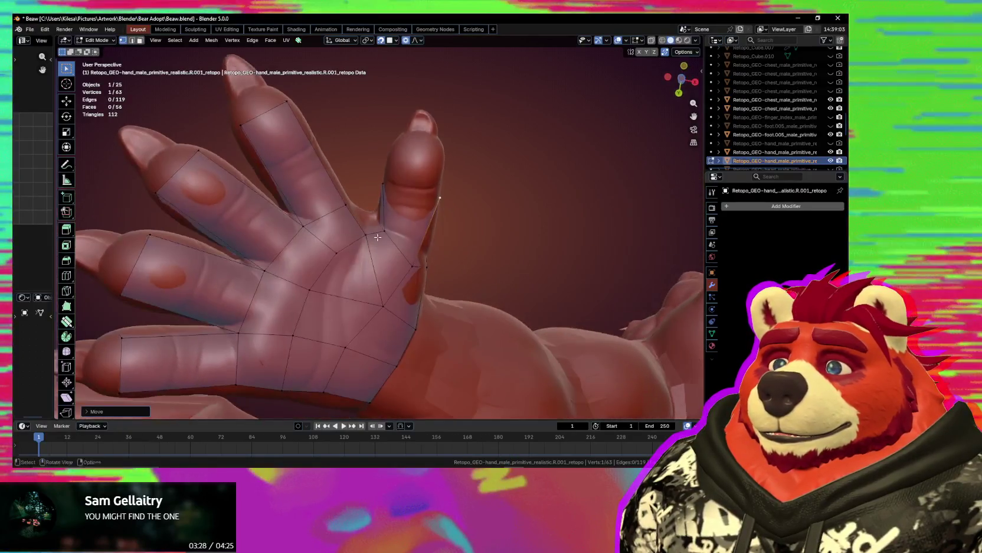
middle_click_drag(406, 153, 466, 330)
left_click(433, 208)
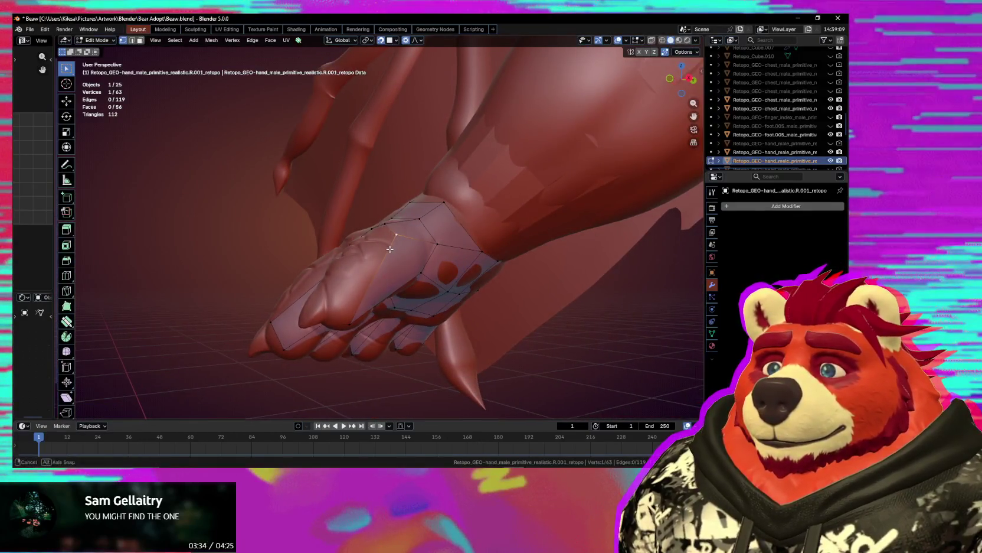
middle_click_drag(358, 302, 393, 245)
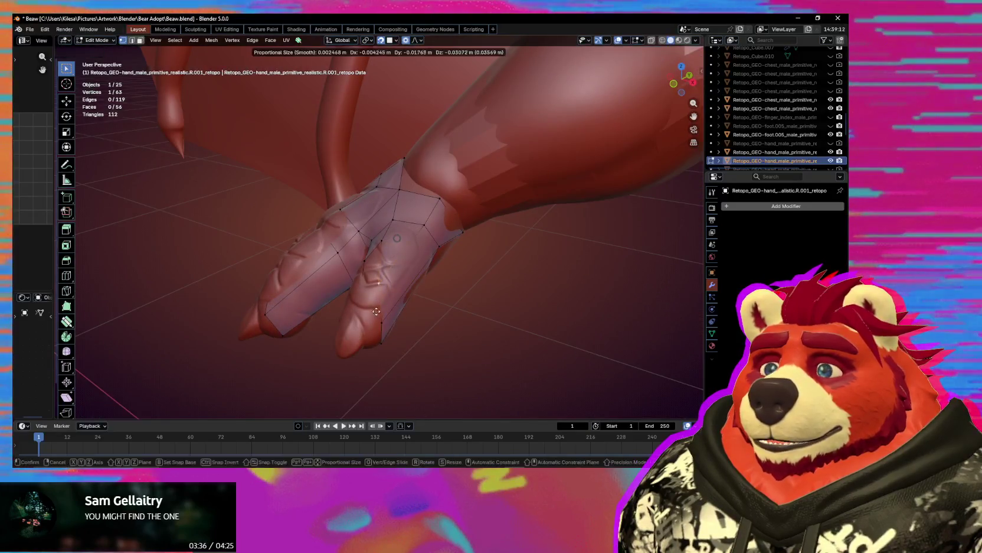
key("g")
key("y")
mouse_move(365, 322)
middle_mouse_down()
mouse_move(428, 232)
mouse_move(401, 318)
mouse_move(377, 330)
mouse_move(390, 304)
middle_mouse_up()
left_click(394, 289)
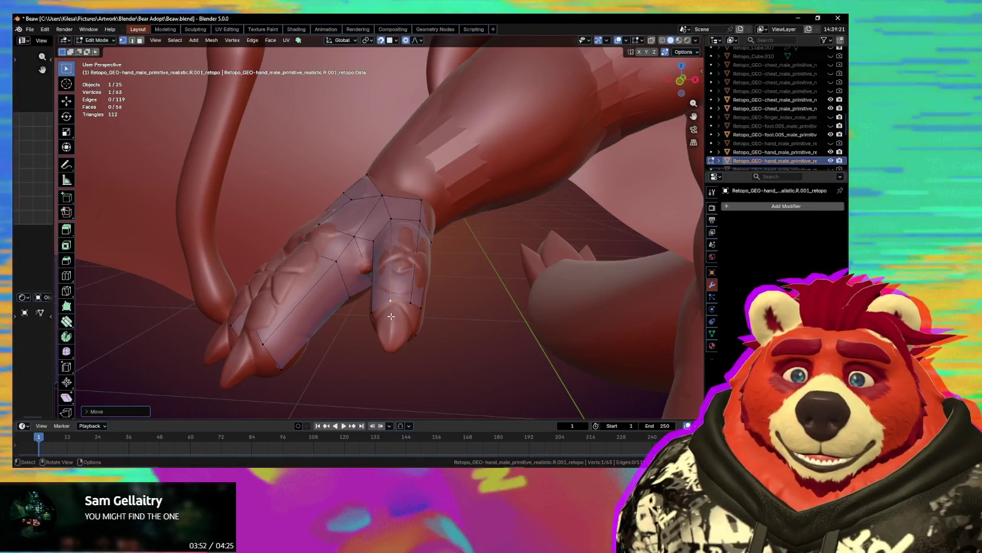
mouse_move(390, 313)
middle_mouse_down()
mouse_move(362, 295)
mouse_move(356, 269)
mouse_move(342, 261)
mouse_move(419, 283)
mouse_move(377, 250)
mouse_move(416, 255)
middle_mouse_up()
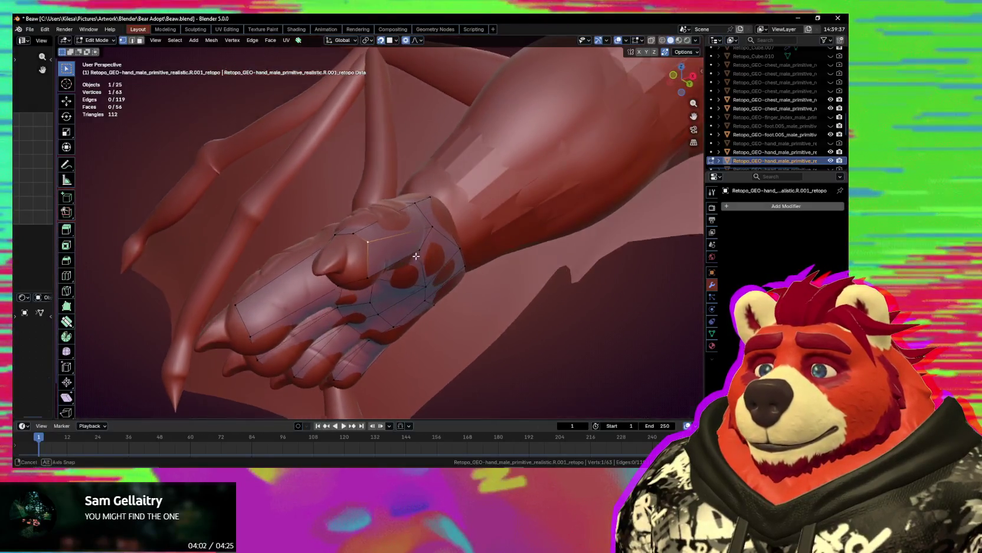
left_click(430, 237)
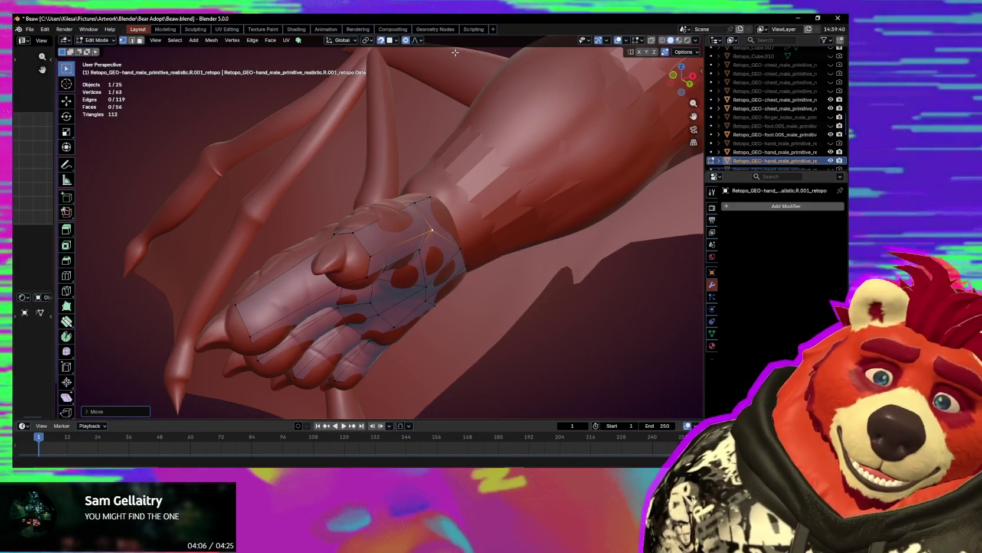
- Add a new edge loop across the fingers
middle_click_drag(455, 53, 451, 313)
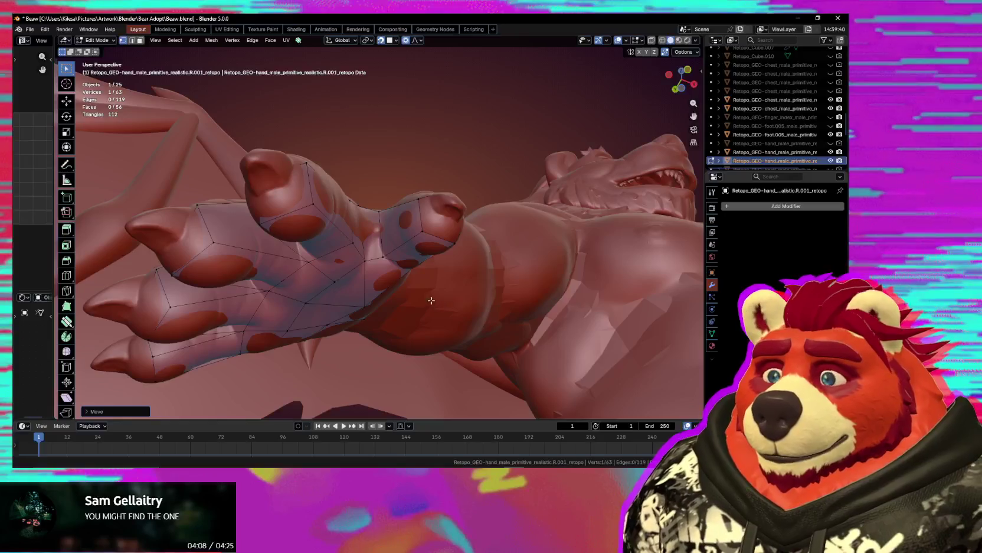
mouse_move(341, 217)
middle_mouse_down()
mouse_move(337, 256)
mouse_move(380, 258)
mouse_move(380, 275)
middle_mouse_up()
left_click(348, 240)
left_click(347, 241)
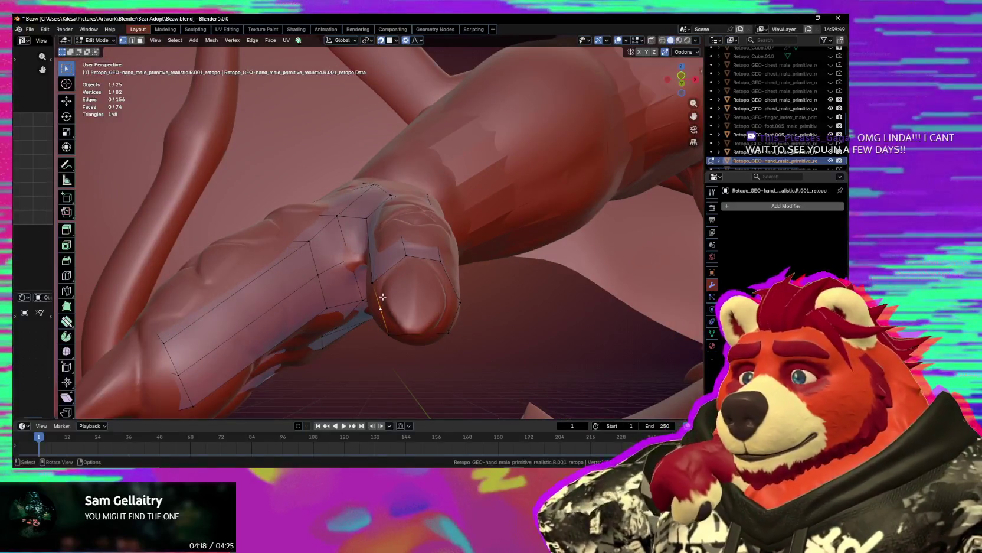
- Cap the open thumb loop with a face and fill another face between selected palm-thumb vertices
mouse_move(454, 286)
middle_mouse_down()
mouse_move(464, 292)
mouse_move(455, 272)
mouse_move(394, 244)
middle_mouse_up()
key("f")
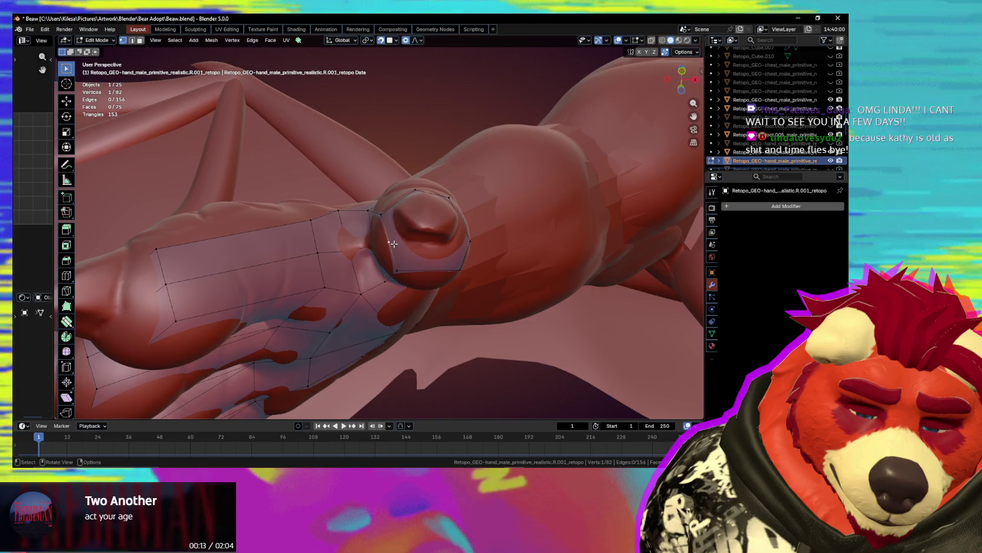
left_click(467, 240, "shift")
mouse_move(467, 240)
middle_mouse_down()
mouse_move(373, 297)
mouse_move(332, 294)
mouse_move(423, 285)
mouse_move(412, 288)
middle_mouse_up()
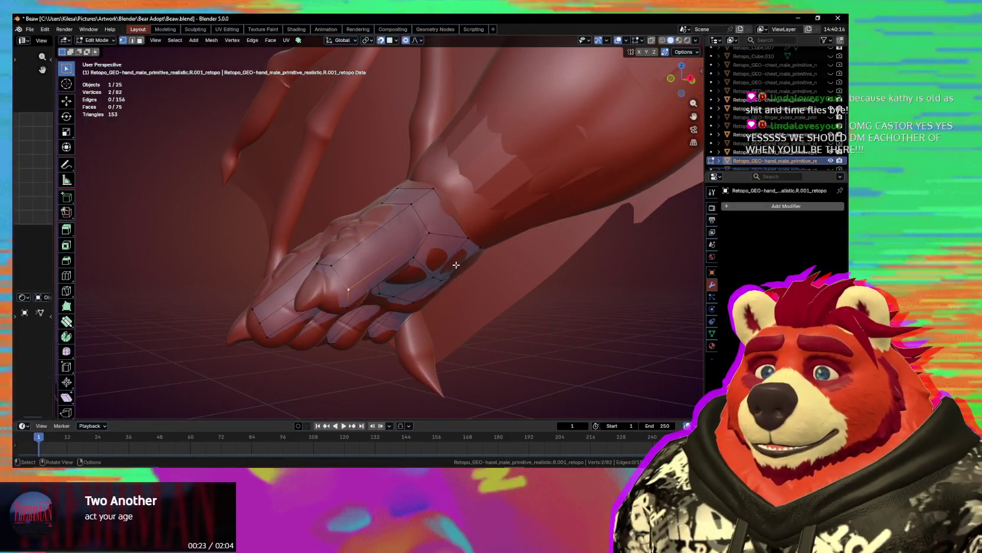
mouse_move(415, 262)
middle_mouse_down()
mouse_move(466, 244)
mouse_move(422, 225)
middle_mouse_up()
mouse_move(379, 257)
middle_mouse_down()
mouse_move(433, 240)
mouse_move(417, 234)
mouse_move(387, 327)
mouse_move(384, 303)
middle_mouse_up()
key("f")
key("ctrl+r")
- Place the new palm edge loop and move a vertex under the thumb onto the sculpt
left_click(404, 260)
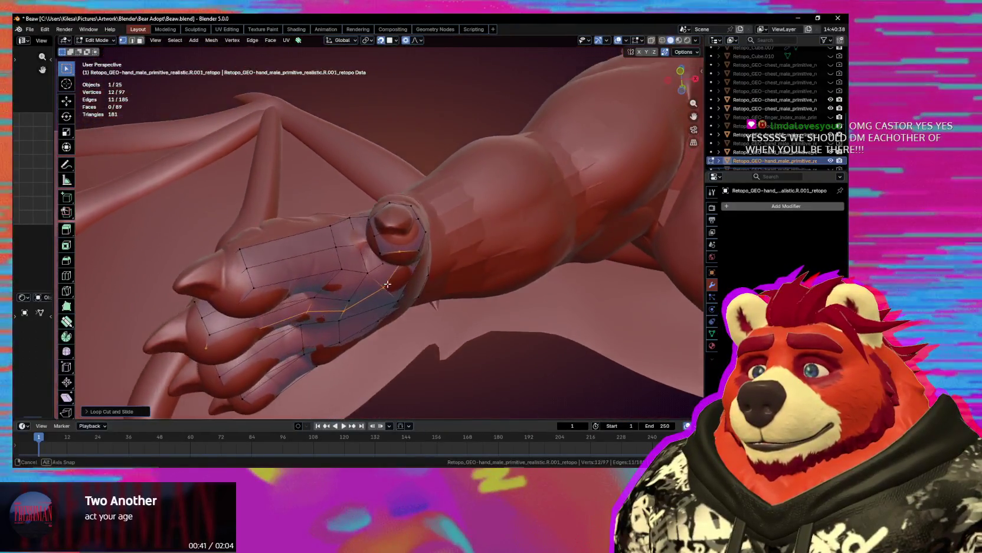
middle_click_drag(400, 239, 411, 272)
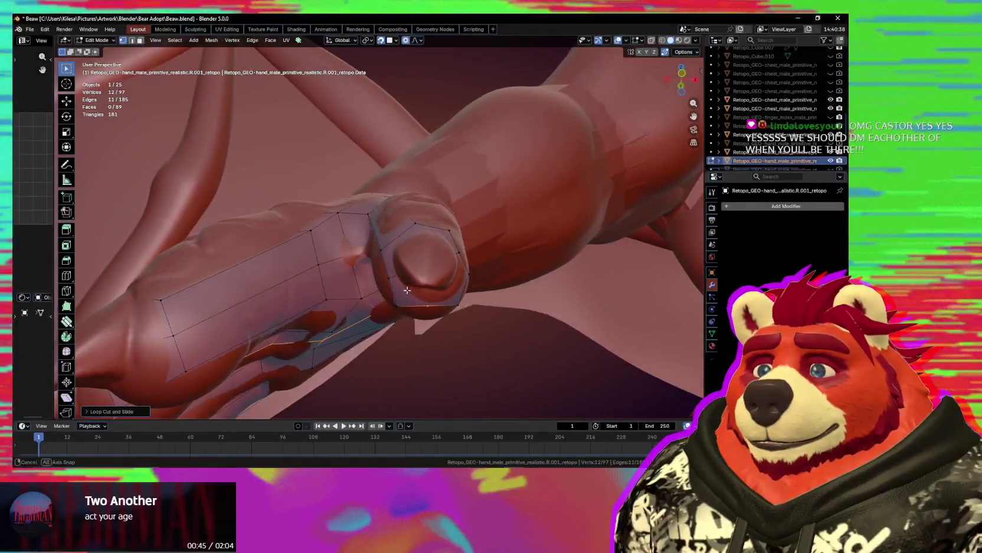
left_click(411, 271)
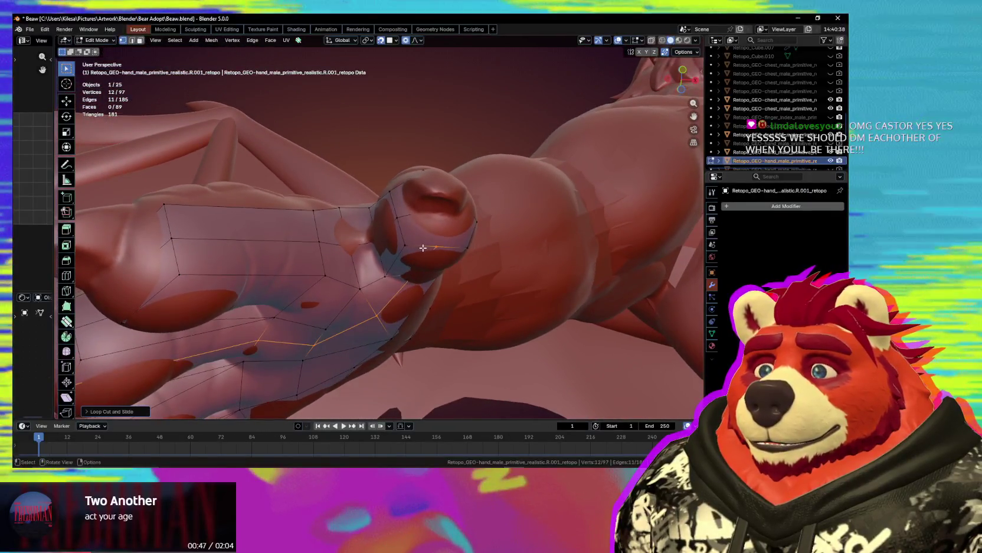
middle_click_drag(397, 351, 469, 314)
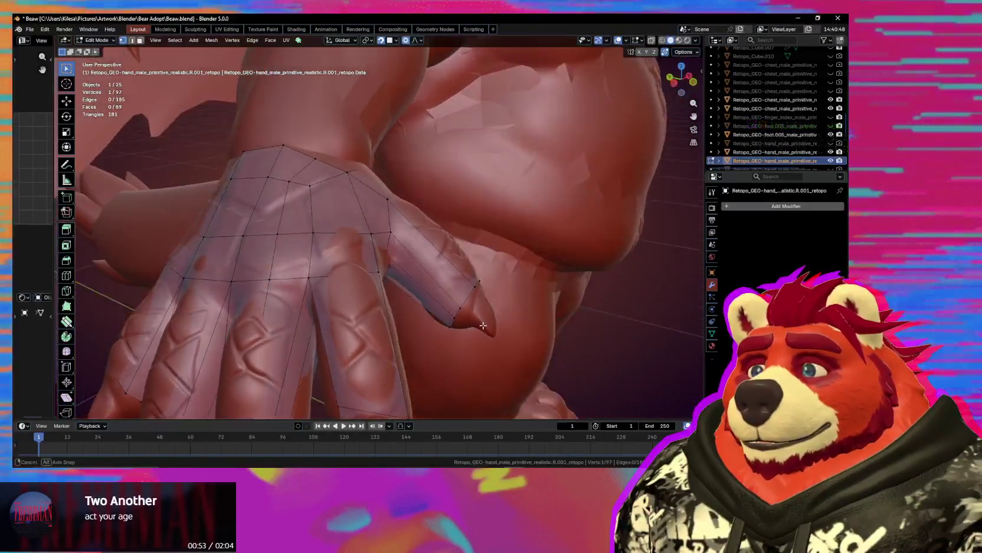
middle_click_drag(481, 340, 371, 340)
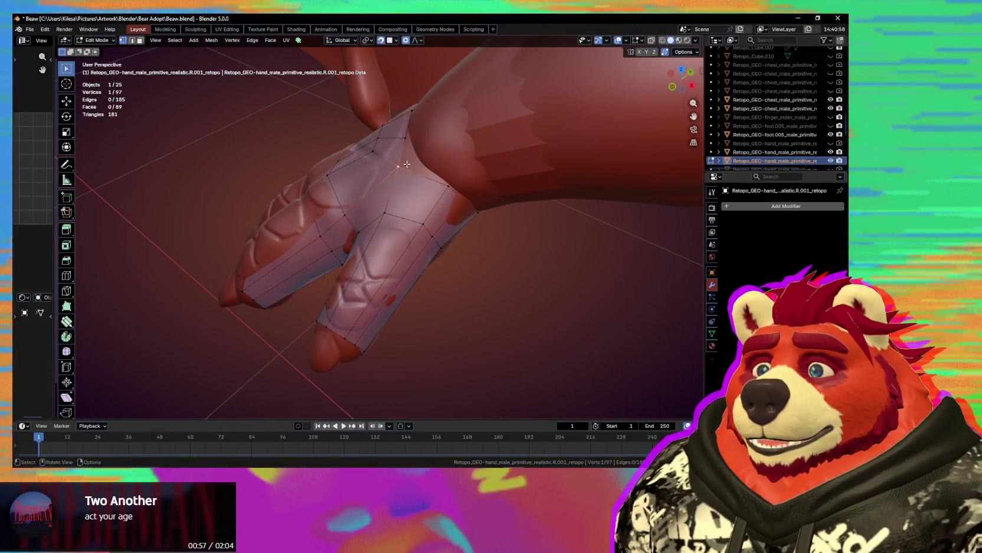
left_click(453, 152)
- Move a wrist-ring vertex to sit snugly on the sculpted surface
mouse_move(453, 152)
middle_mouse_down()
mouse_move(423, 207)
mouse_move(417, 326)
mouse_move(373, 322)
mouse_move(426, 230)
mouse_move(400, 237)
mouse_move(406, 267)
middle_mouse_up()
left_click(409, 236)
left_click(398, 287)
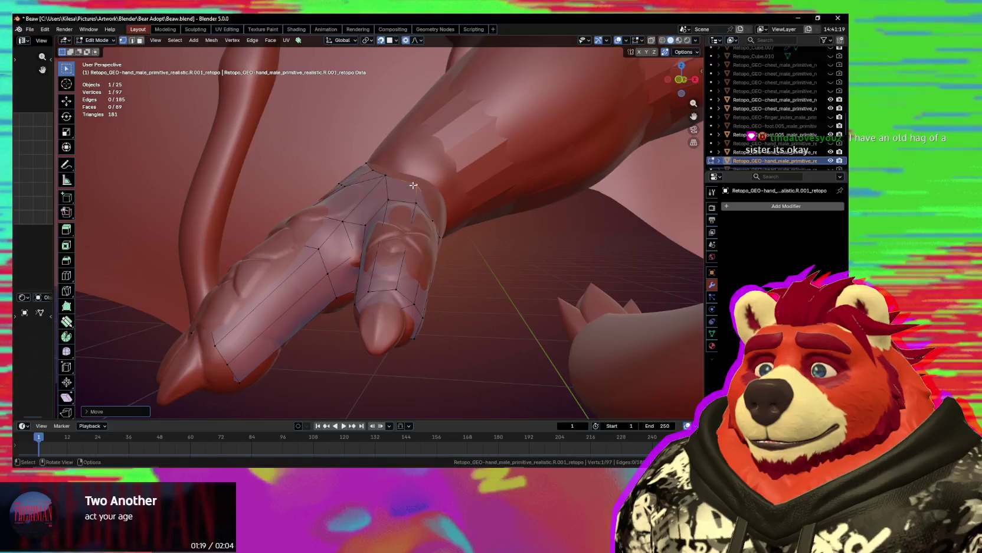
- Fill a new vertex at the wrist ring and adjust it with a smooth-falloff move using X-ray
middle_click_drag(413, 185, 395, 229)
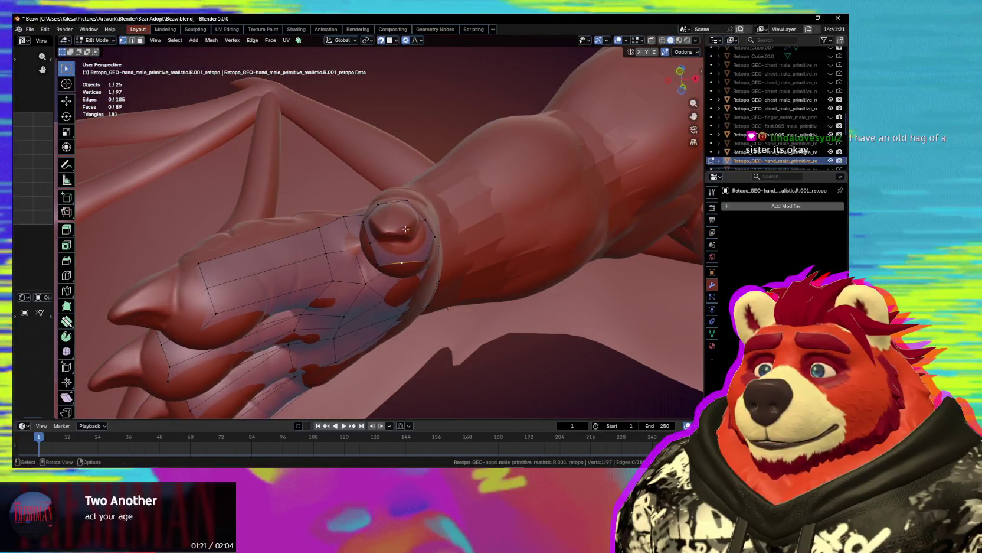
key("f")
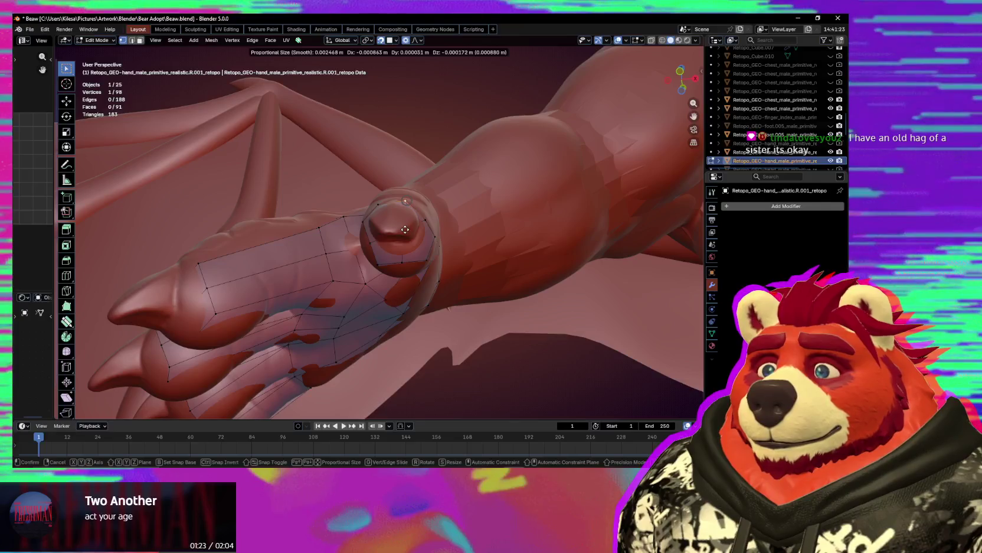
key("alt+z")
key("alt+z")
key("g")
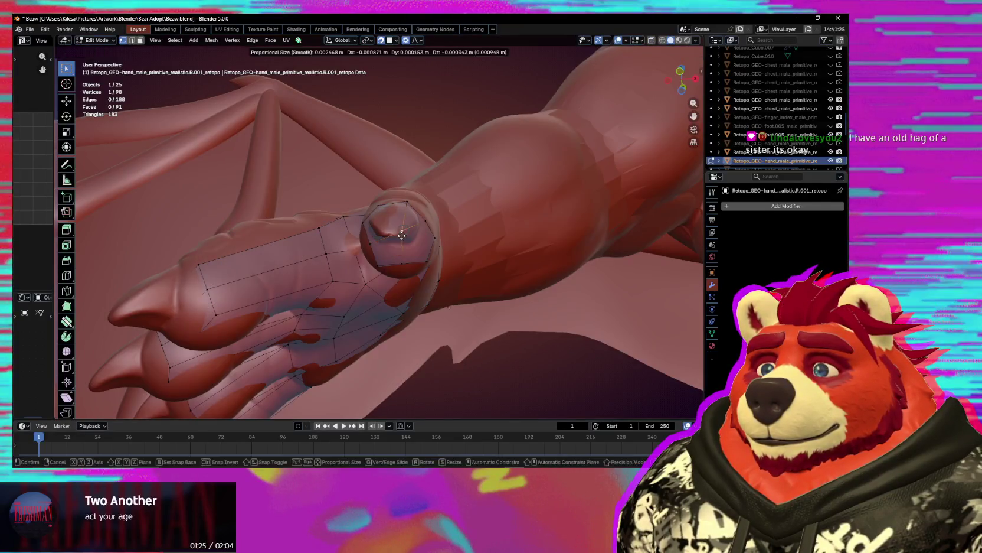
left_click(395, 232)
mouse_move(395, 233)
middle_mouse_down()
mouse_move(403, 311)
mouse_move(411, 271)
mouse_move(401, 259)
mouse_move(416, 261)
mouse_move(403, 334)
middle_mouse_up()
left_click(398, 327)
- Dissolve the extra thumb-base edge and the finger edge loop, then reposition a vertex
left_click(407, 276, "shift")
key("ctrl+x")
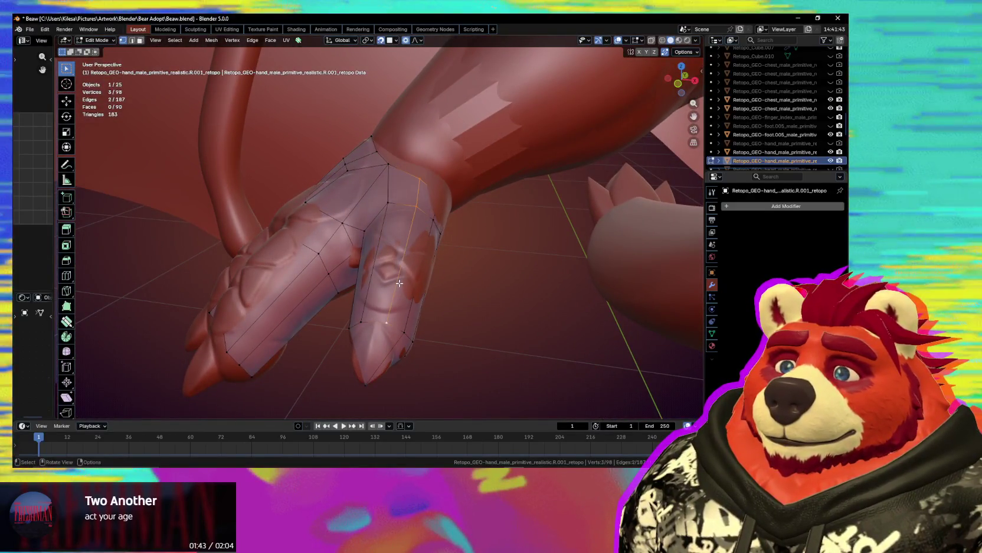
key("ctrl+x")
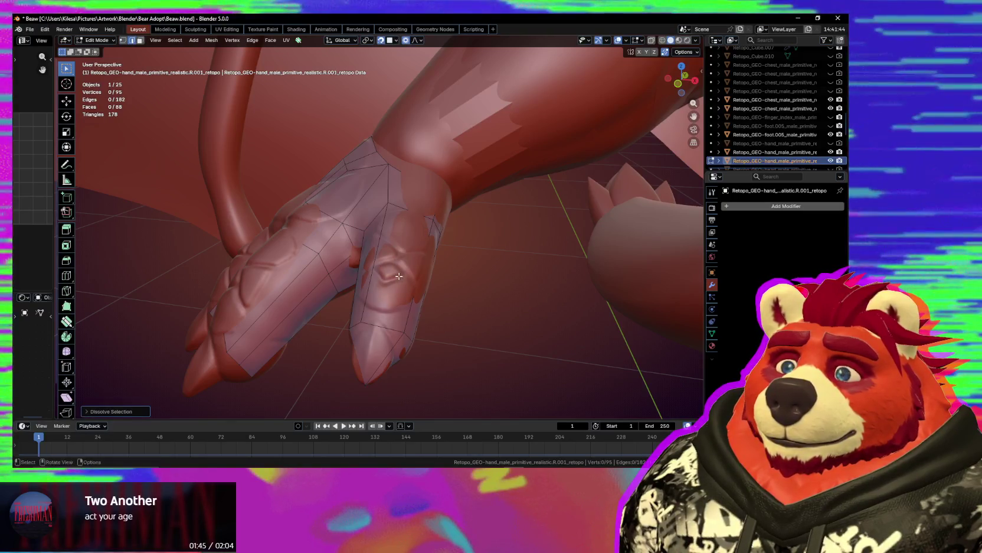
mouse_move(399, 276)
middle_mouse_down()
mouse_move(371, 282)
mouse_move(411, 220)
mouse_move(402, 238)
mouse_move(433, 228)
mouse_move(416, 237)
mouse_move(424, 244)
mouse_move(433, 229)
mouse_move(458, 233)
mouse_move(462, 247)
mouse_move(417, 269)
mouse_move(395, 300)
middle_mouse_up()
left_click(419, 244)
key("g")
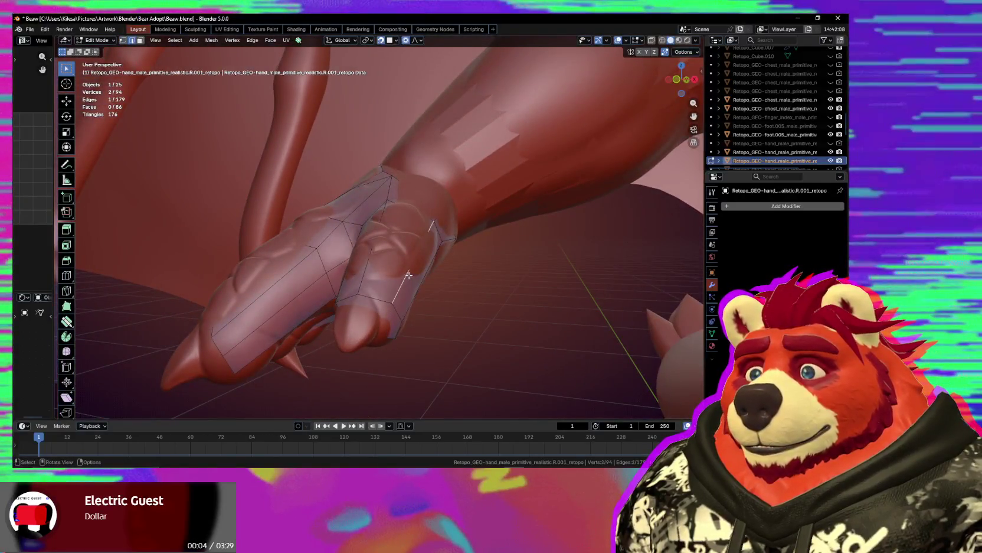
- Dissolve another edge and nudge hand vertices with smooth proportional falloff
key("ctrl+x")
mouse_move(409, 275)
middle_mouse_down()
mouse_move(437, 230)
mouse_move(438, 261)
mouse_move(405, 213)
mouse_move(405, 176)
mouse_move(475, 301)
middle_mouse_up()
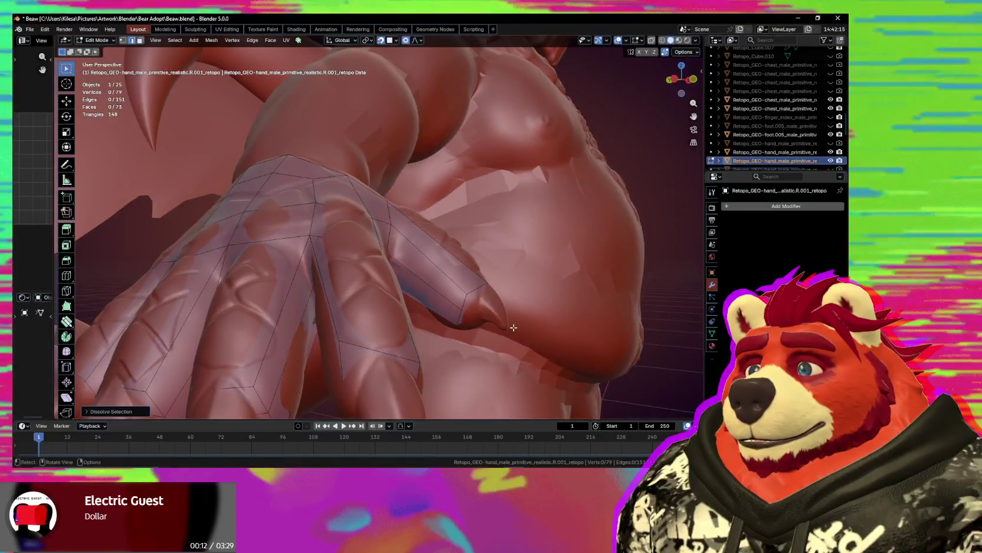
mouse_move(514, 327)
middle_mouse_down()
mouse_move(442, 346)
mouse_move(449, 307)
mouse_move(427, 258)
mouse_move(437, 251)
middle_mouse_up()
key("g")
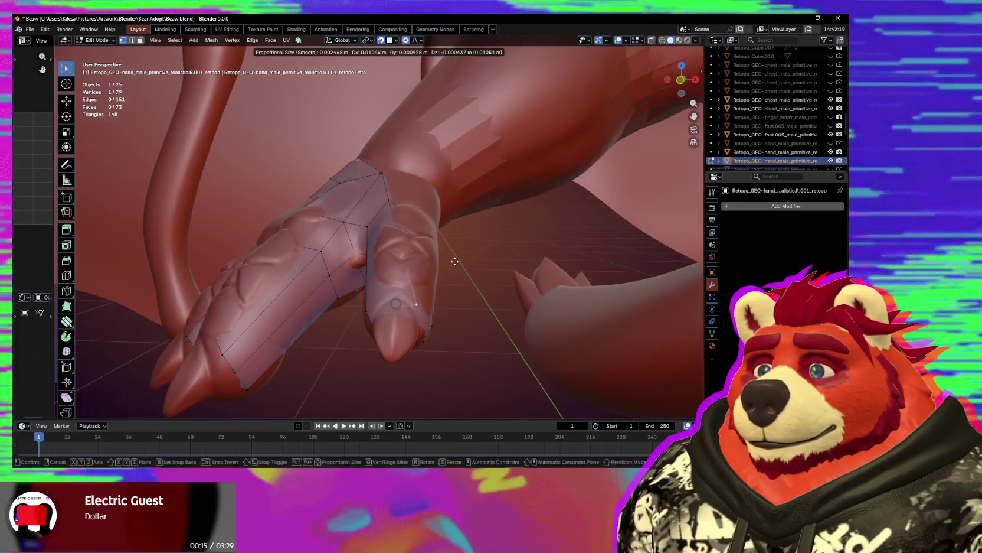
mouse_move(401, 199)
middle_mouse_down()
mouse_move(452, 213)
mouse_move(407, 185)
mouse_move(431, 174)
middle_mouse_up()
key("g")
key("g")
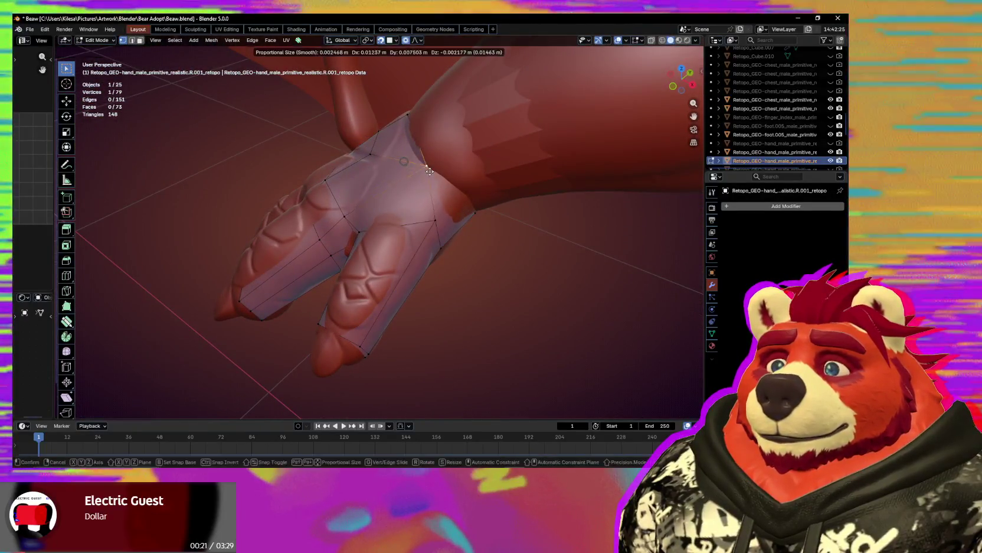
middle_click_drag(429, 205, 405, 150)
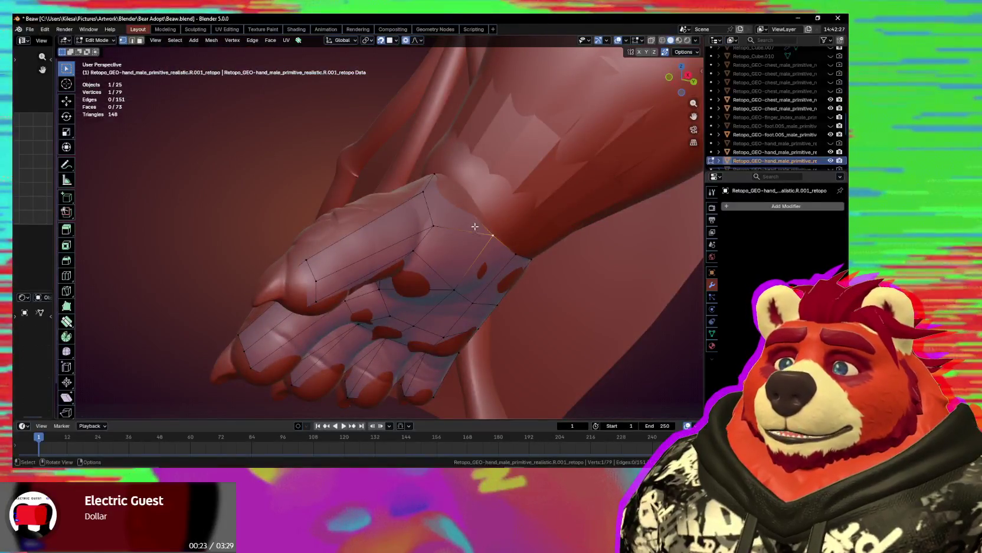
middle_click_drag(465, 226, 394, 288)
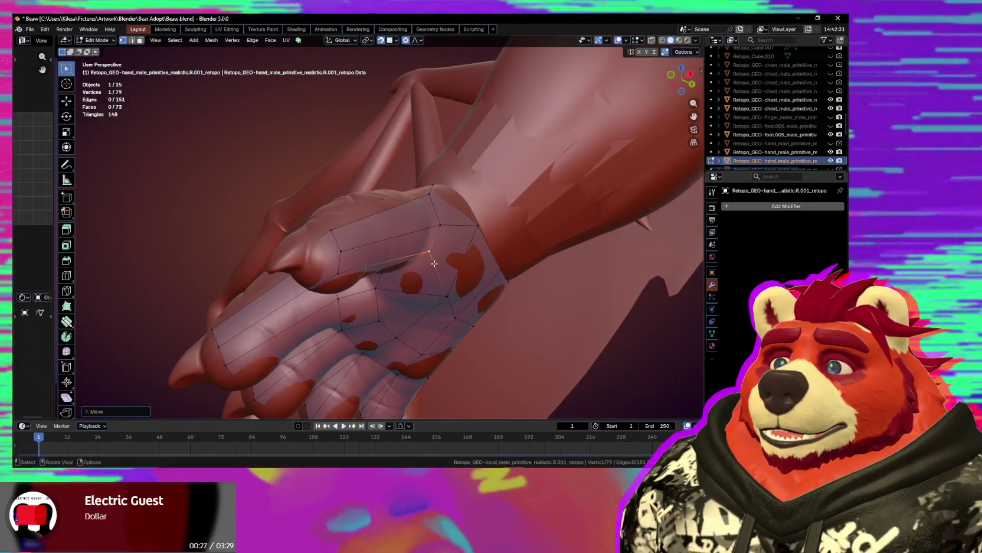
middle_click_drag(435, 263, 485, 243)
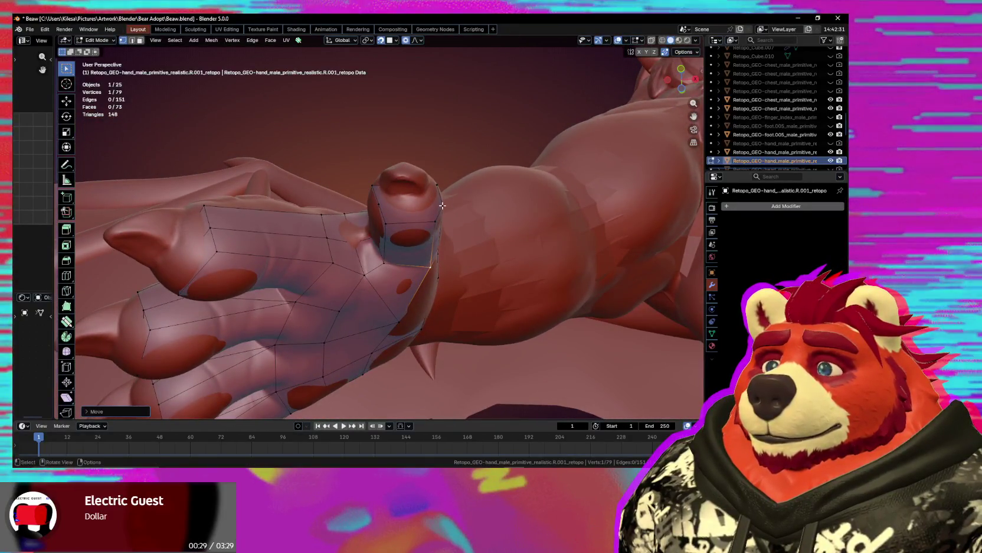
middle_click_drag(394, 204, 436, 233)
- Join two selected hand vertices with a new edge and inspect the 79-vertex mesh
key("f")
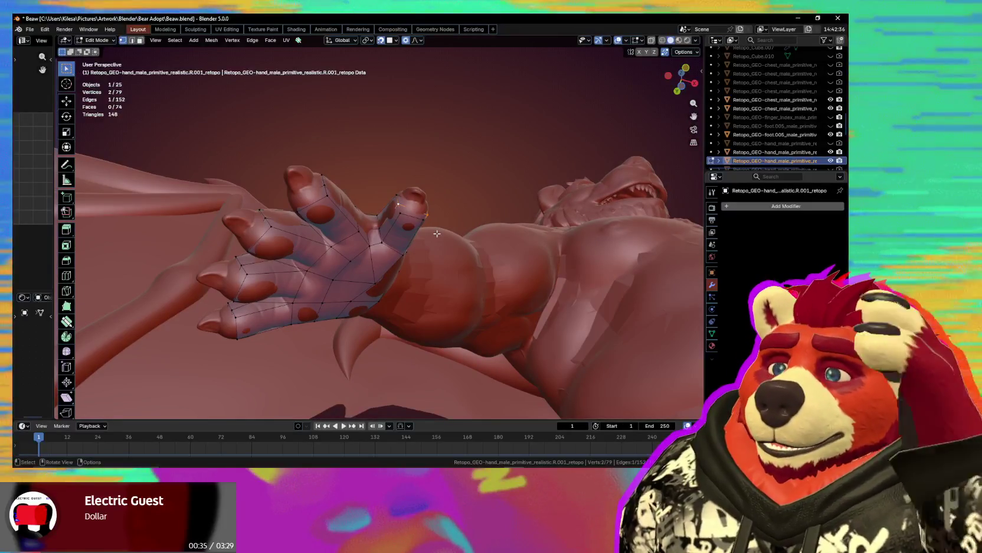
mouse_move(437, 233)
middle_mouse_down()
mouse_move(381, 306)
mouse_move(477, 234)
mouse_move(421, 255)
middle_mouse_up()
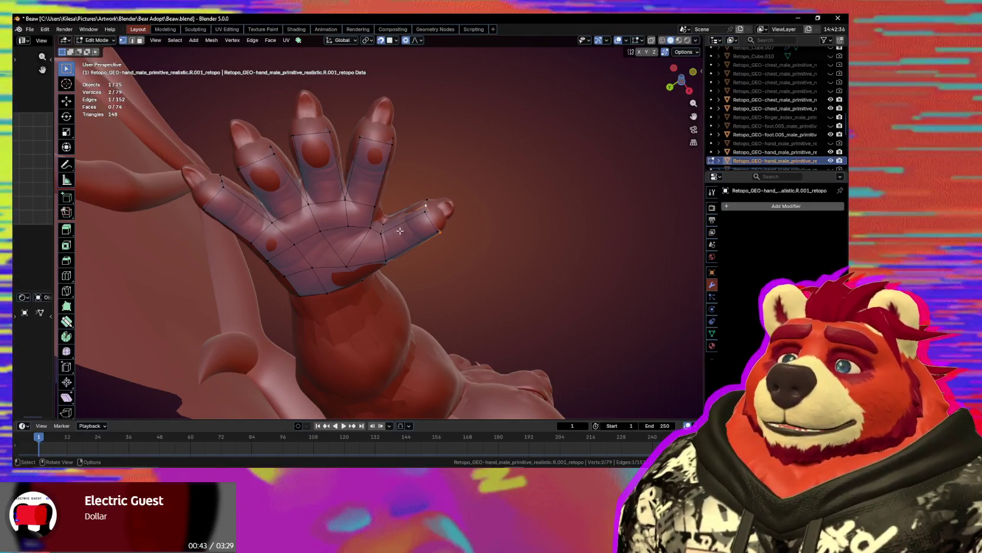
scroll(376, 241, "up", 1)
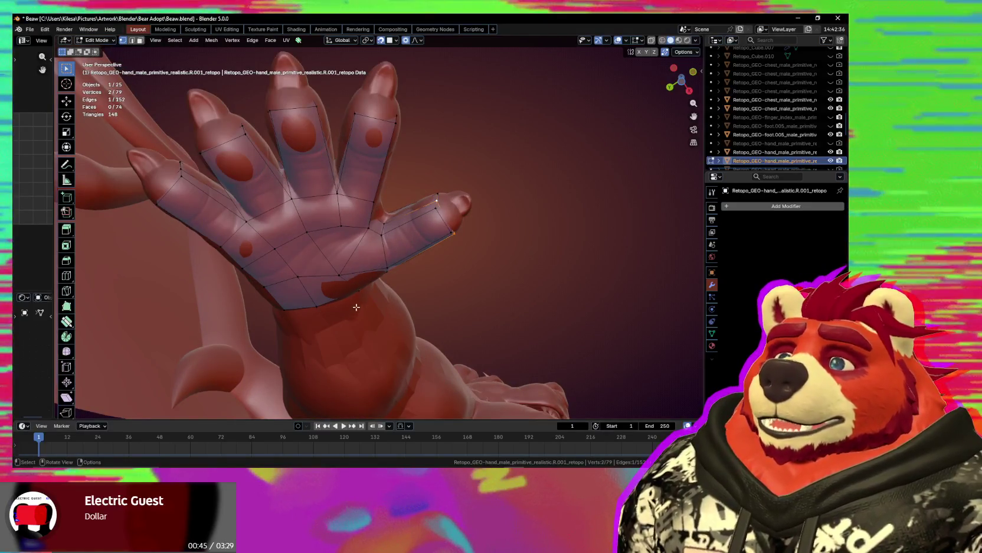
middle_click_drag(395, 323, 381, 292)
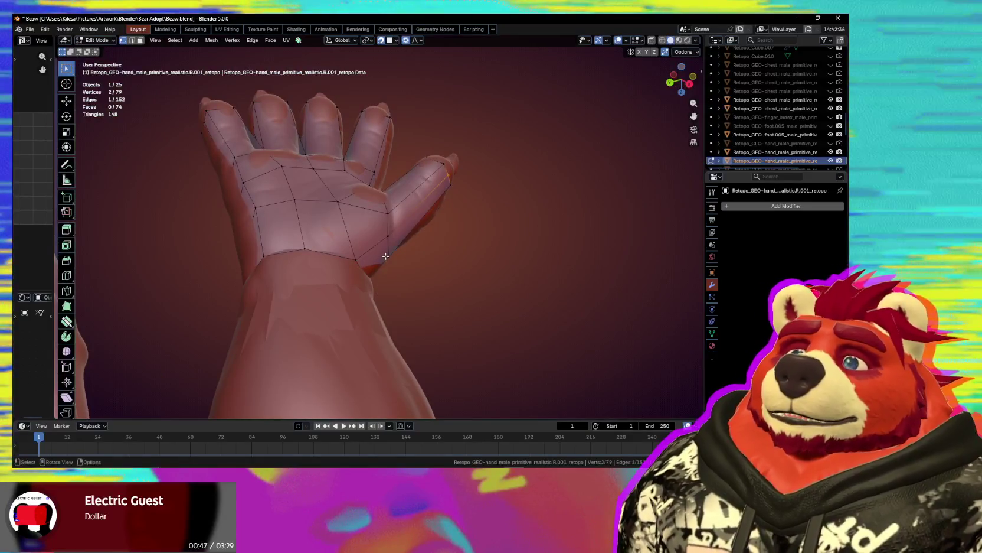
middle_click_drag(385, 255, 458, 258)
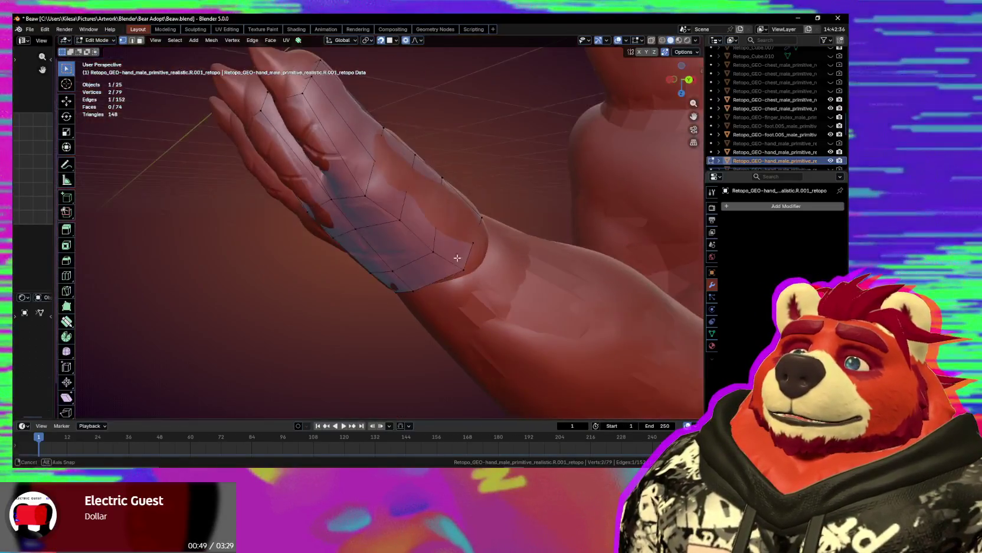
middle_click_drag(417, 196, 400, 240)
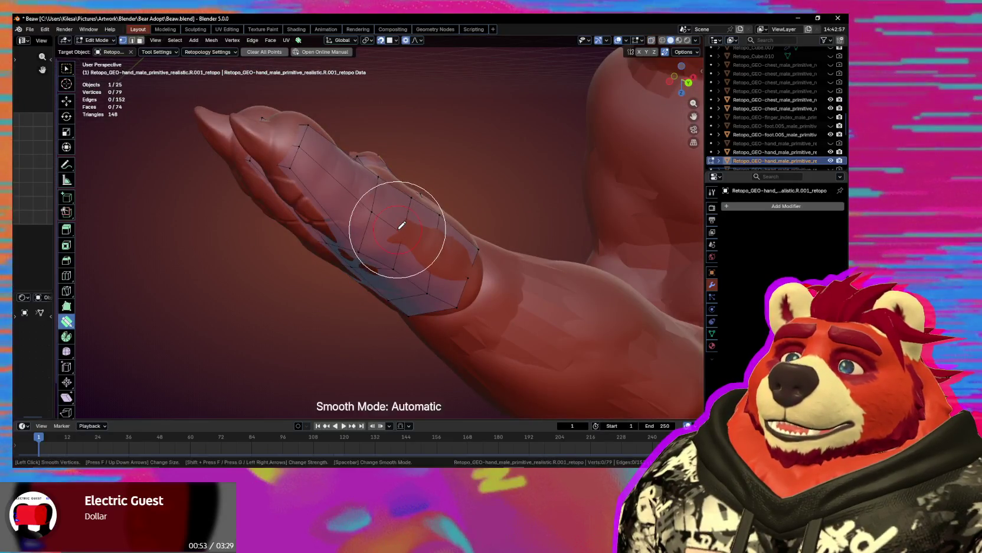
- Smooth-brush the retopo faces over the wrist and select a wrist vertex, checking the palm
middle_click_drag(454, 265, 400, 279)
key("shift+Tab")
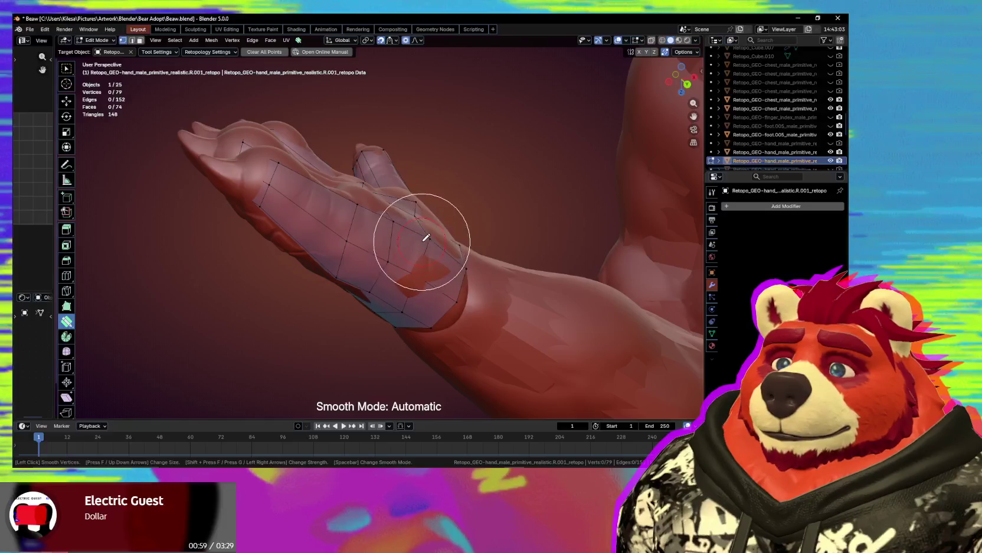
left_click_drag(422, 234, 405, 284, "shift")
left_click(406, 300)
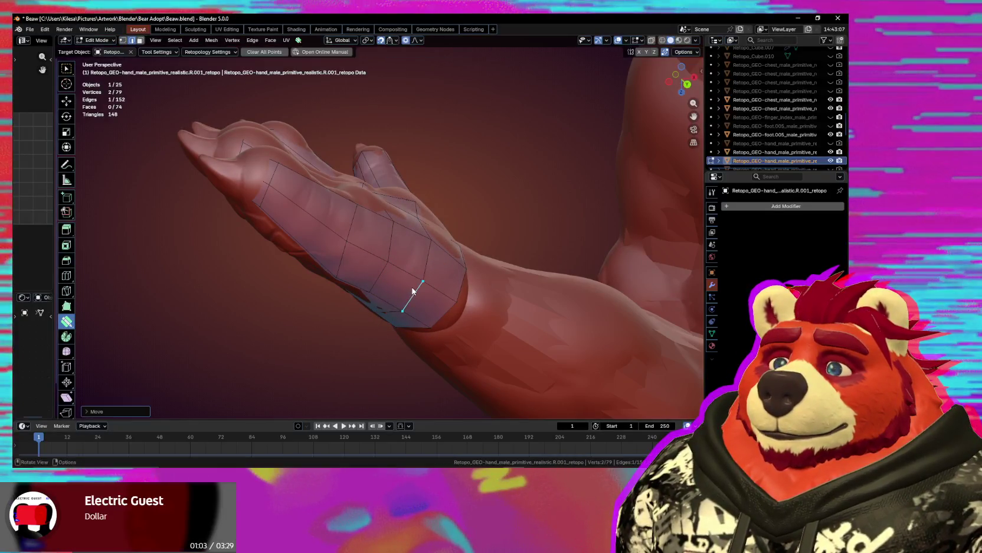
mouse_move(412, 290)
middle_mouse_down()
mouse_move(628, 220)
mouse_move(399, 285)
mouse_move(388, 234)
middle_mouse_up()
scroll(292, 268, "up", 3)
middle_click_drag(291, 267, 407, 164)
middle_click_drag(365, 226, 350, 183)
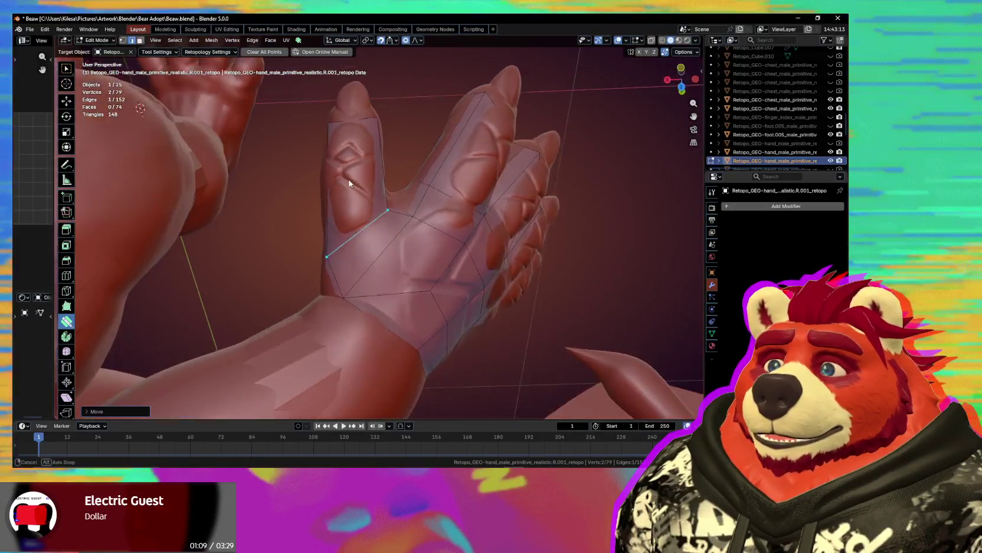
mouse_move(371, 236)
middle_mouse_down()
mouse_move(340, 206)
mouse_move(294, 200)
mouse_move(377, 232)
mouse_move(344, 165)
mouse_move(384, 265)
mouse_move(400, 207)
middle_mouse_up()
- Add a loop cut across the hand and slice a drawn cut line across it
key("ctrl+r")
key("Escape")
middle_click_drag(402, 247, 431, 231)
left_click(442, 229)
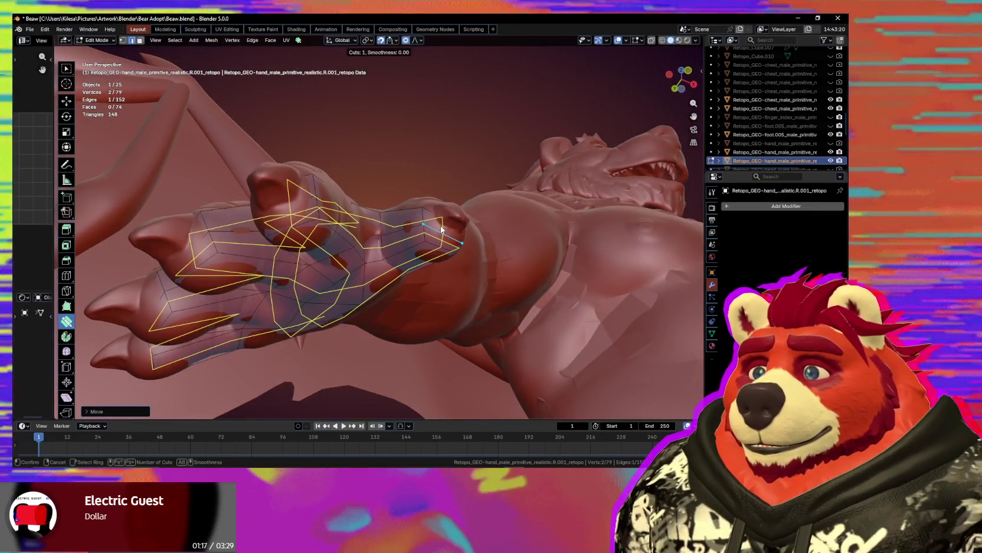
right_click(442, 229)
key("Return")
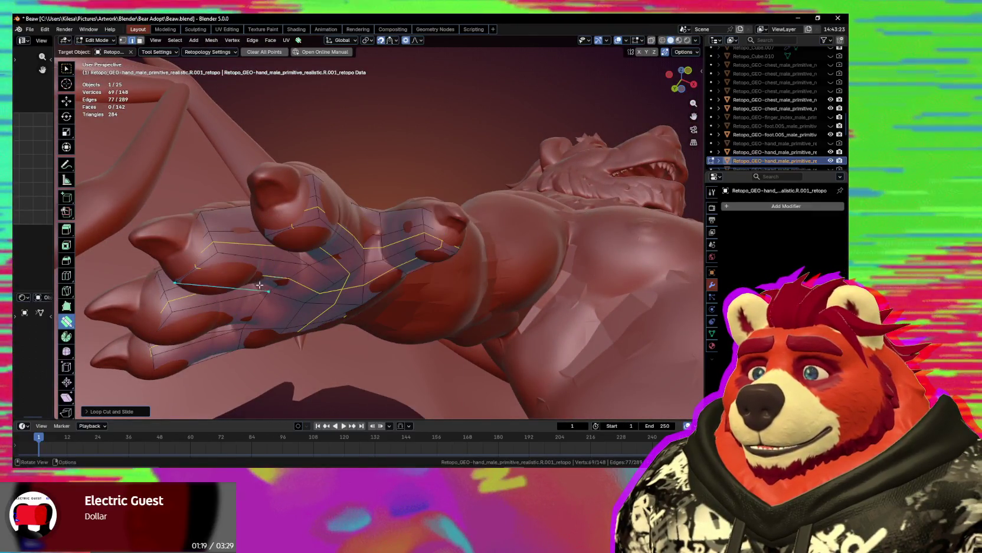
middle_click_drag(257, 276, 269, 289)
left_click_drag(269, 290, 304, 303)
mouse_move(391, 298)
middle_mouse_down()
mouse_move(380, 336)
mouse_move(320, 296)
mouse_move(384, 180)
mouse_move(376, 198)
middle_mouse_up()
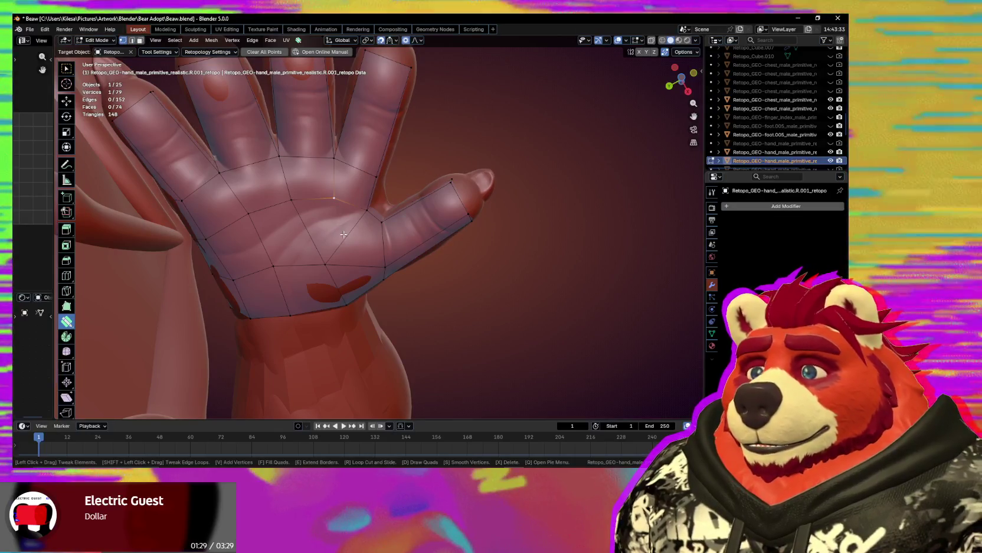
mouse_move(338, 235)
middle_mouse_down()
mouse_move(343, 227)
mouse_move(330, 266)
middle_mouse_up()
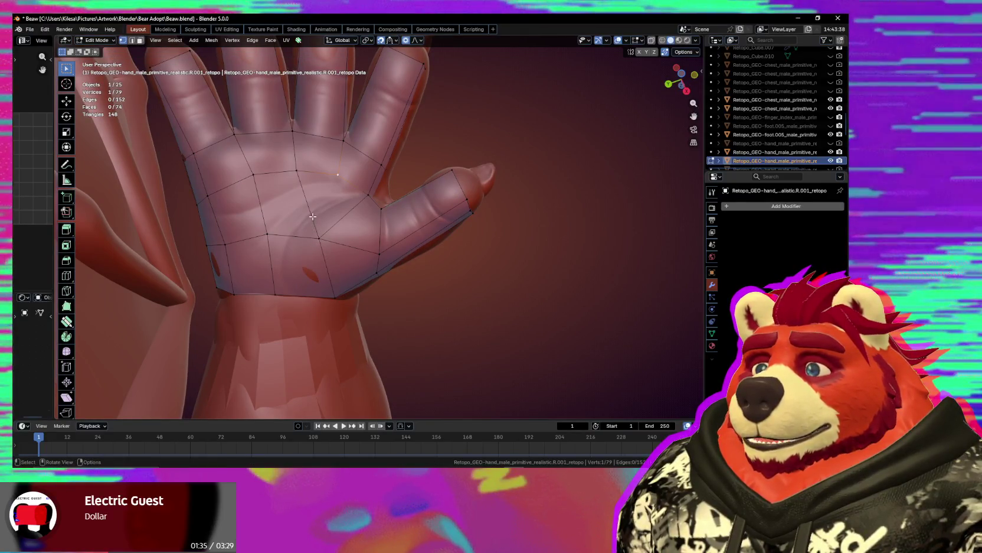
middle_click_drag(312, 215, 325, 248)
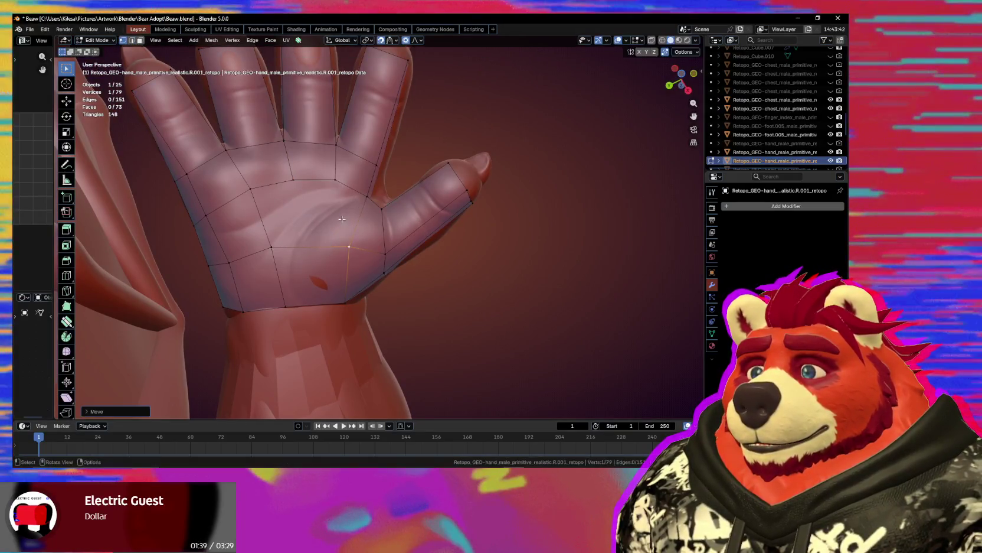
- Join a new edge down the palm and shift it left to follow the palm contour
left_click(328, 180)
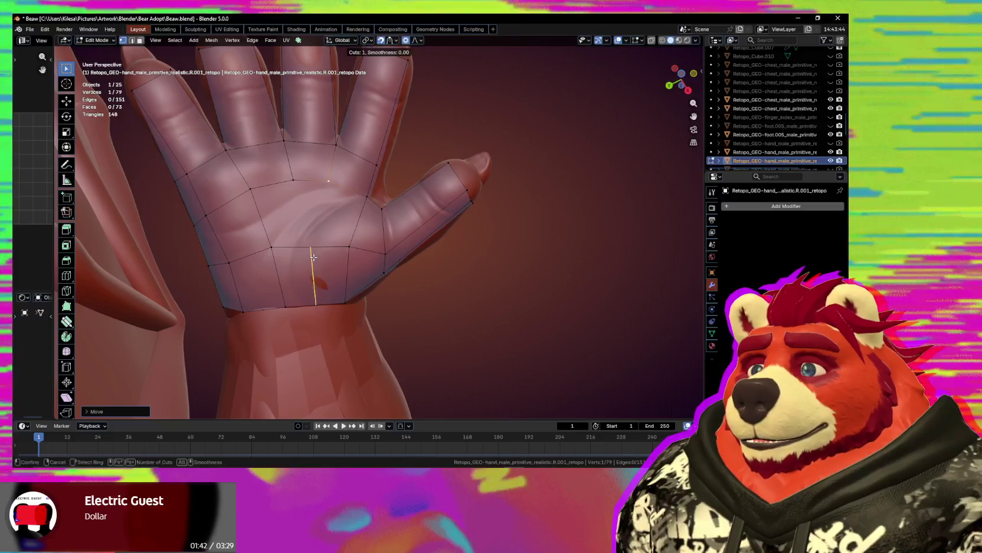
scroll(313, 257, "up", 1)
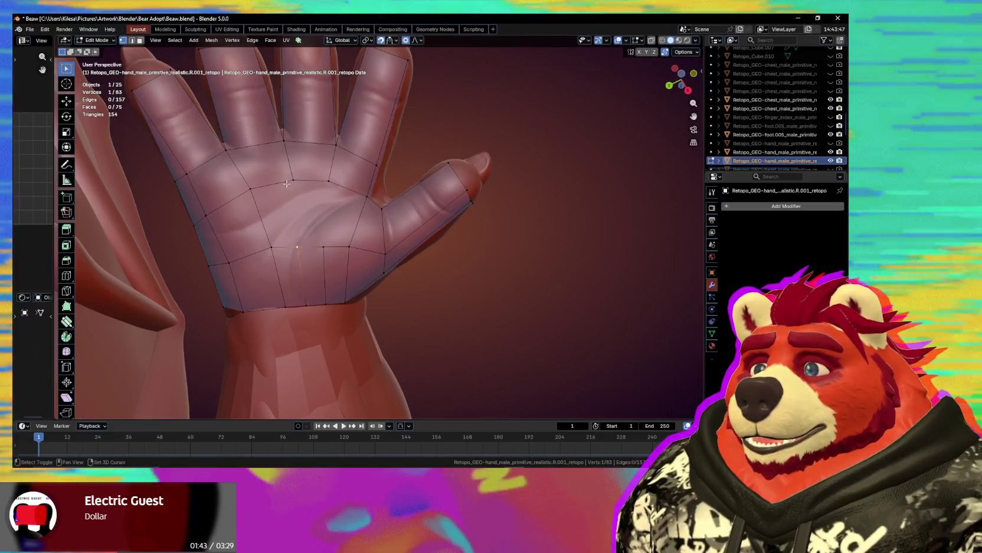
key("j")
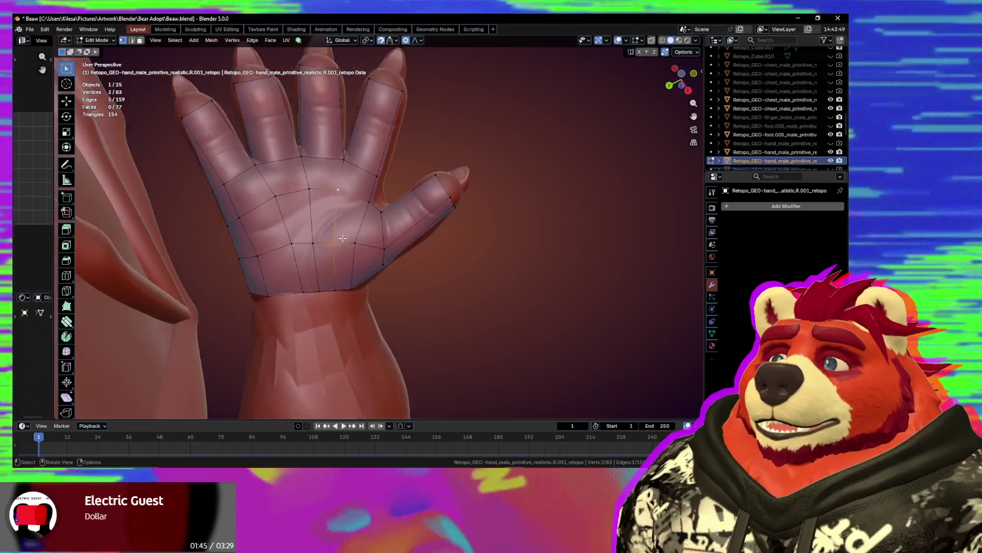
middle_click_drag(305, 235, 336, 243)
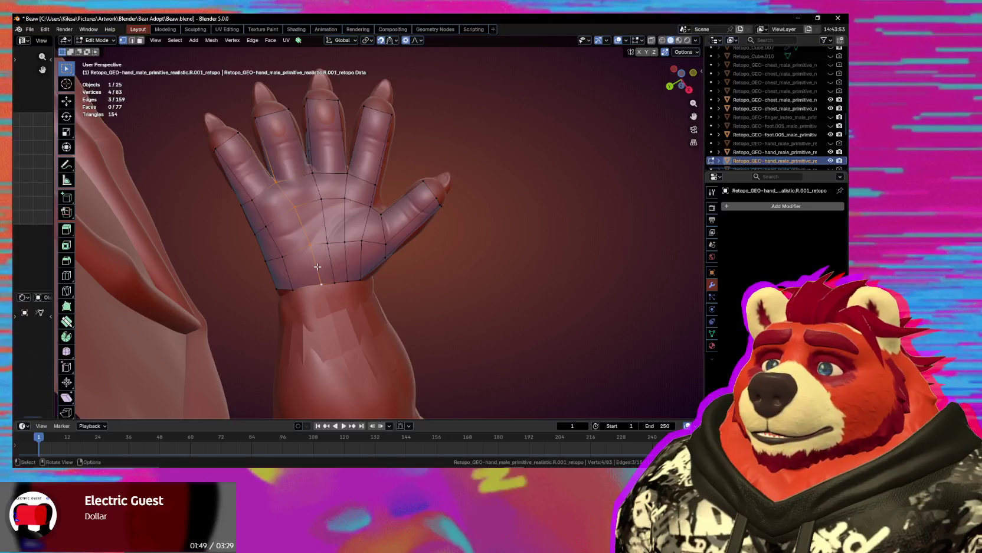
key("g")
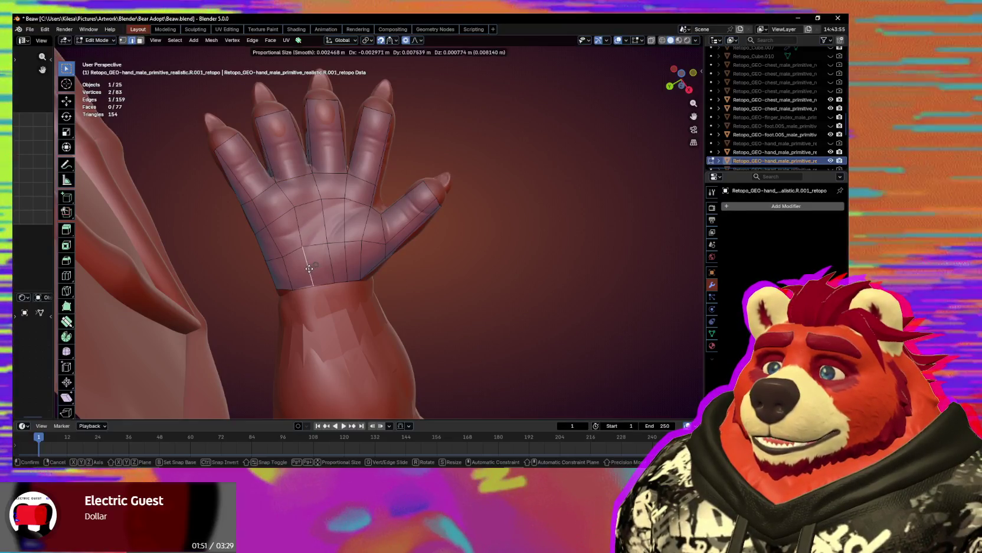
left_click(326, 264)
left_click(322, 267)
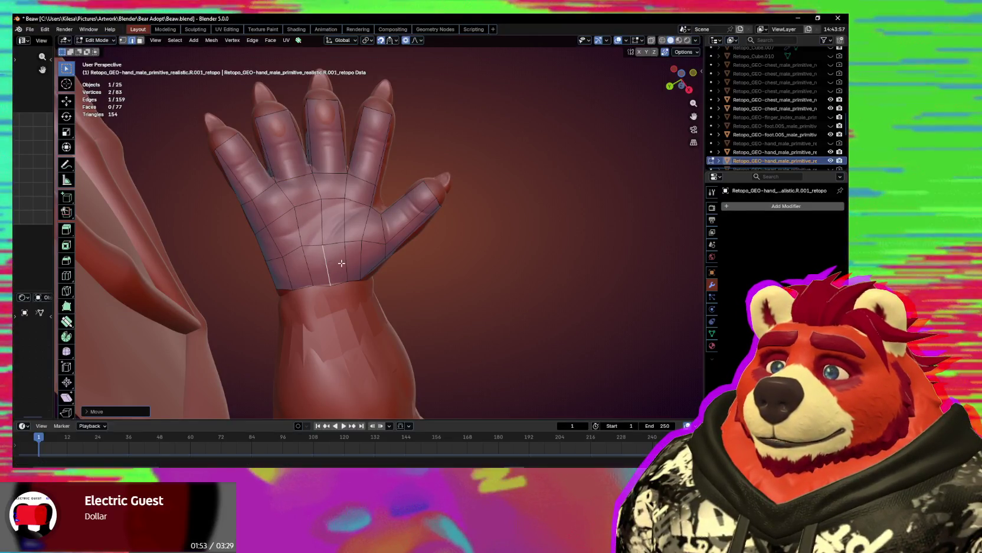
left_click(366, 263)
mouse_move(365, 263)
middle_mouse_down()
mouse_move(531, 378)
mouse_move(493, 285)
mouse_move(390, 267)
mouse_move(441, 344)
mouse_move(498, 266)
middle_mouse_up()
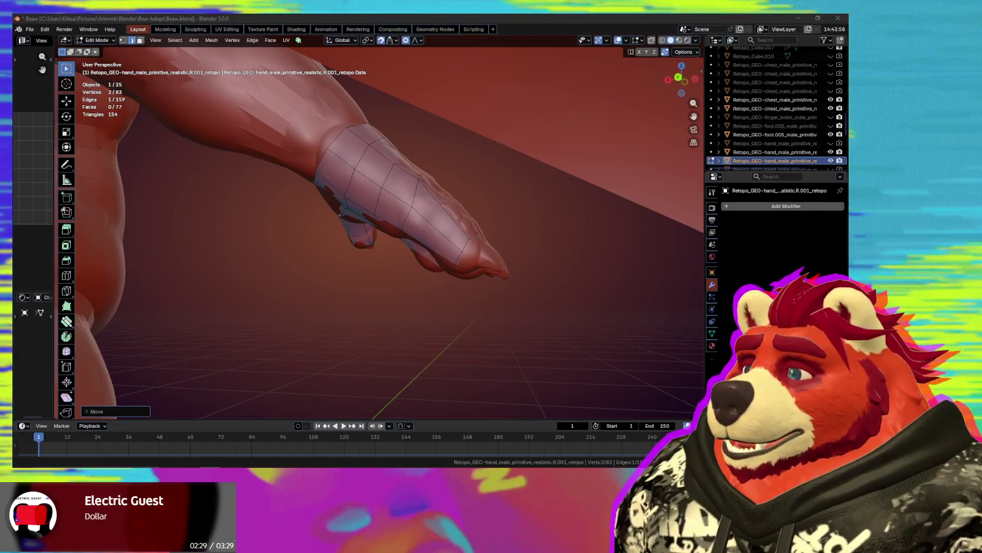
- Commit a lengthwise loop cut through the fingers on the back of the hand
mouse_move(363, 273)
middle_mouse_down()
mouse_move(295, 314)
mouse_move(326, 280)
middle_mouse_up()
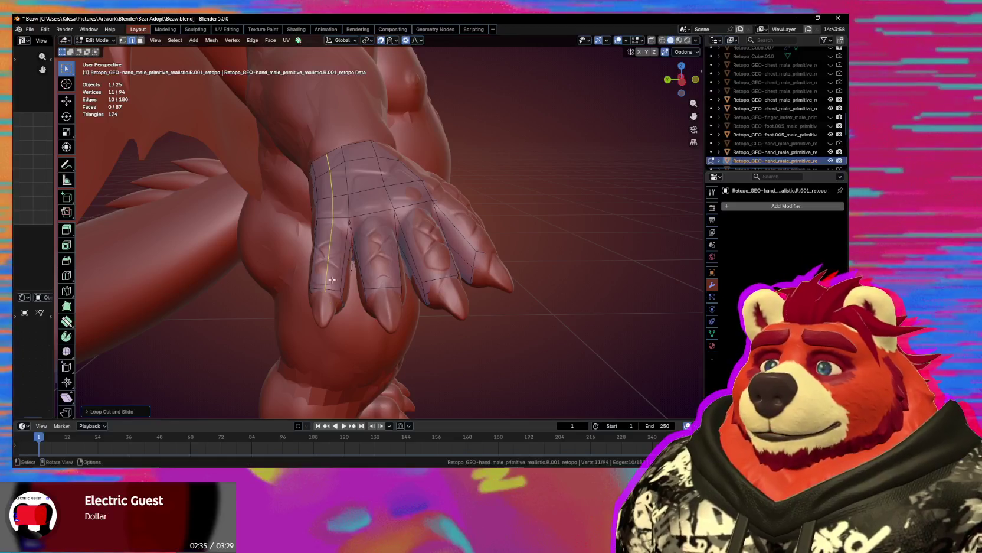
left_click(387, 282)
mouse_move(387, 282)
middle_mouse_down()
mouse_move(412, 291)
mouse_move(442, 274)
mouse_move(378, 283)
middle_mouse_up()
left_click(66, 321)
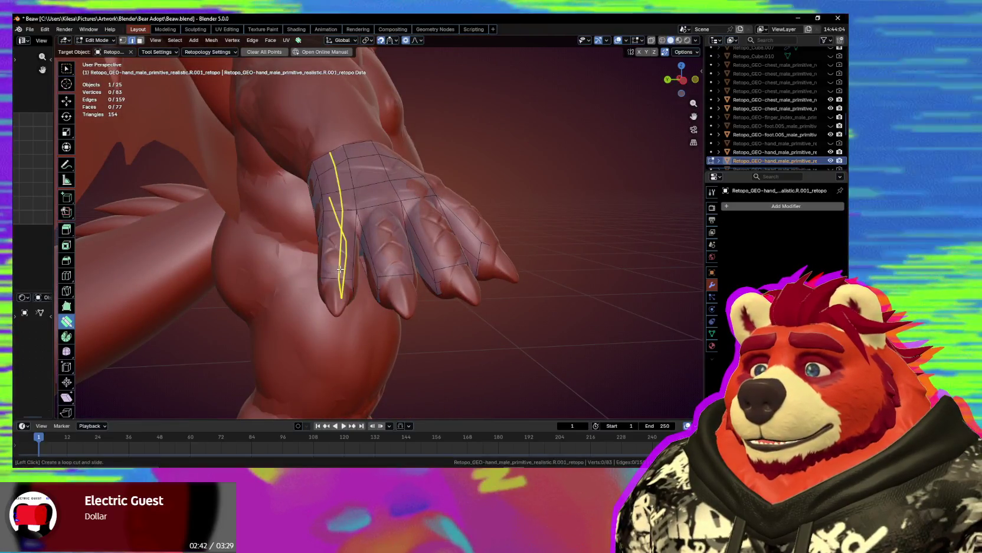
right_click(341, 270)
left_click(334, 258)
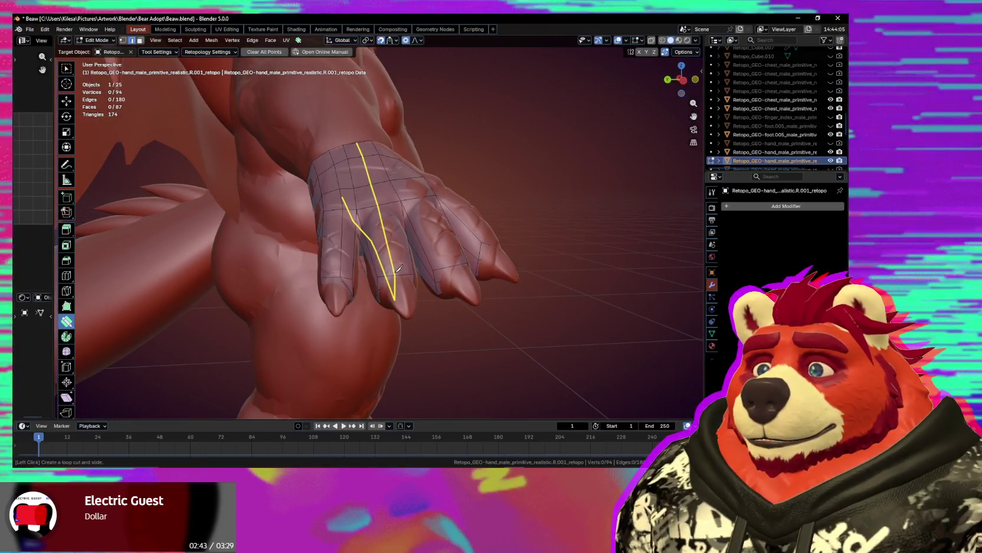
mouse_move(404, 275)
middle_mouse_down()
mouse_move(413, 281)
mouse_move(391, 287)
middle_mouse_up()
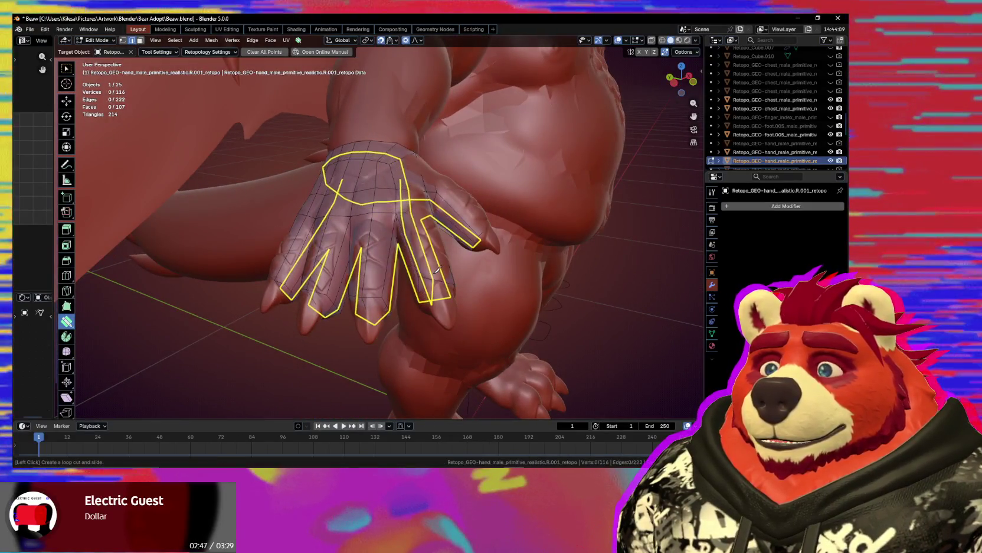
key("Escape")
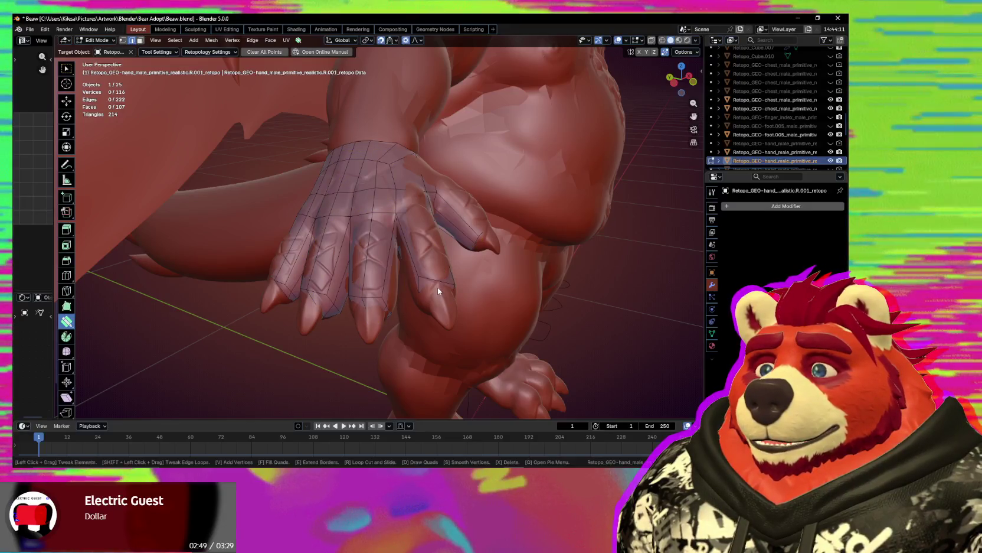
middle_click_drag(437, 286, 413, 280)
scroll(373, 273, "up", 3)
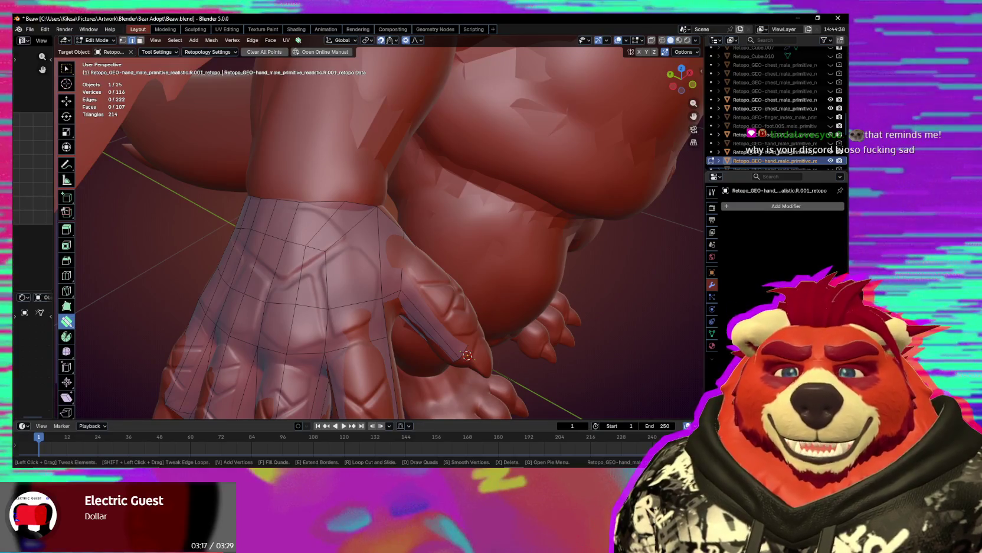
mouse_move(410, 250)
middle_mouse_down()
mouse_move(394, 280)
mouse_move(328, 218)
middle_mouse_up()
scroll(394, 280, "up", 3)
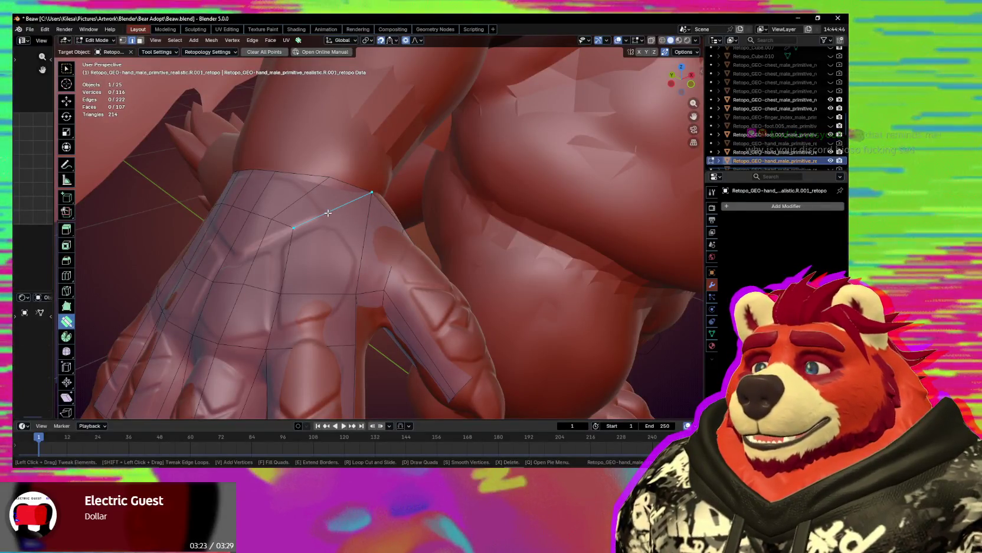
key("w")
key("w")
- Dissolve the stray wrist edge on the back of the hand and soft-move a vertex
mouse_move(328, 212)
middle_mouse_down()
mouse_move(337, 227)
mouse_move(314, 285)
middle_mouse_up()
left_click(338, 228)
key("ctrl+x")
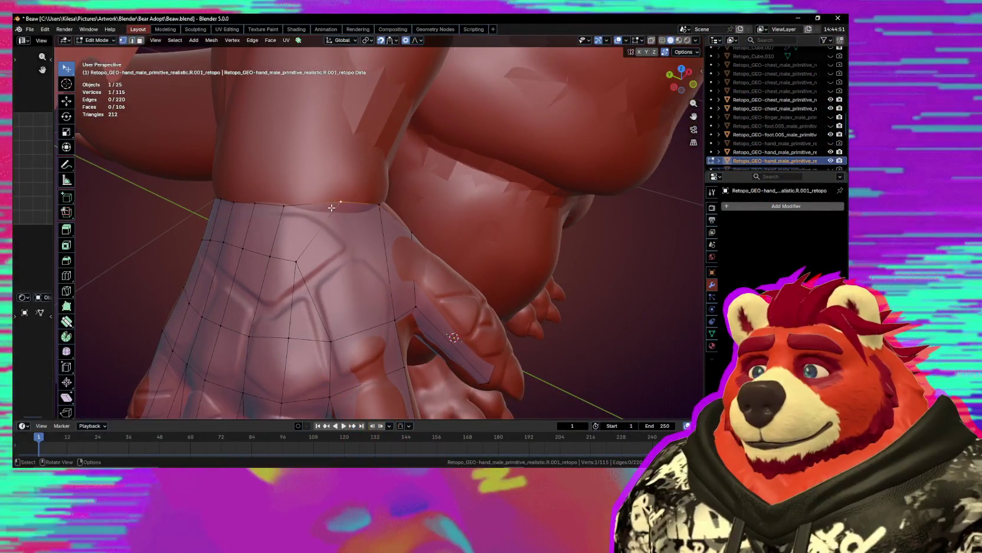
key("1")
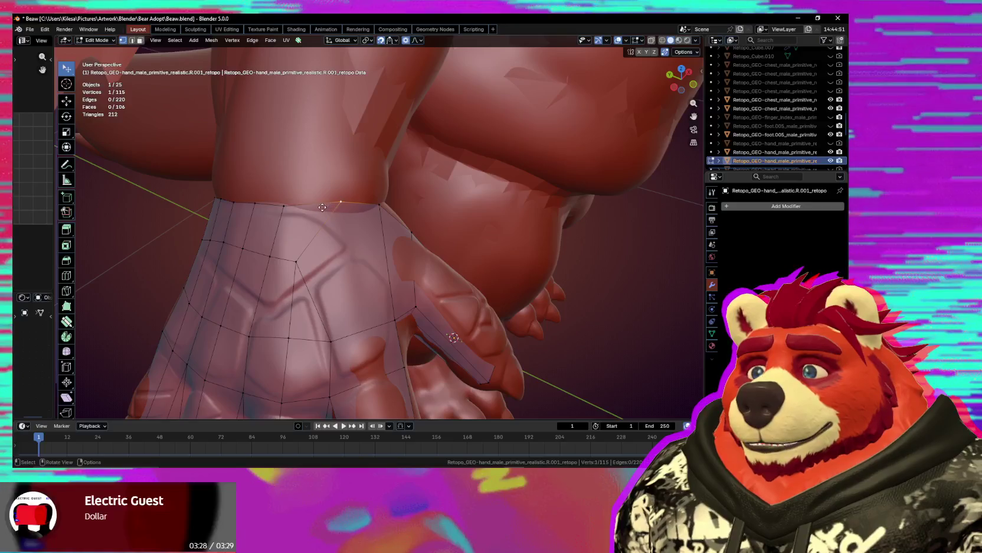
key("g")
middle_click_drag(311, 301, 361, 335)
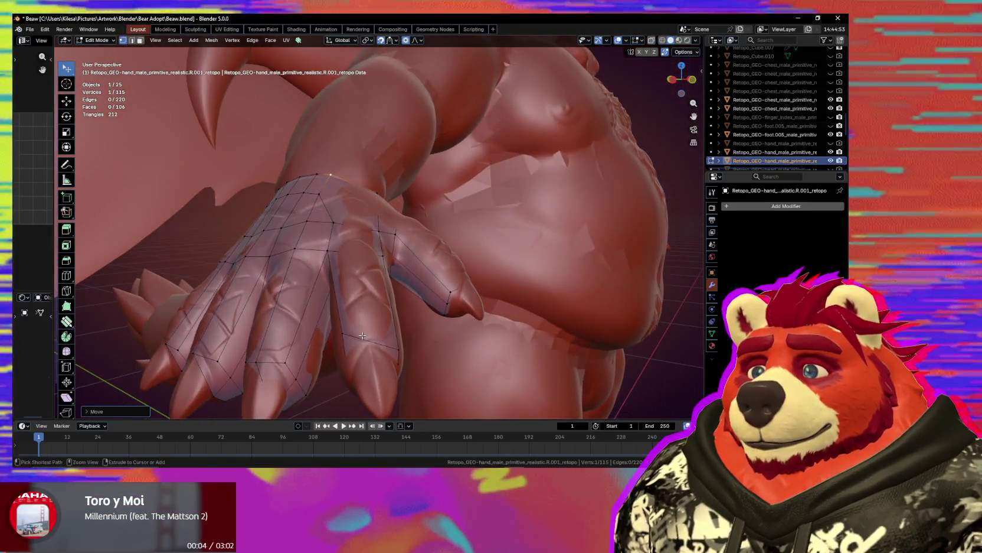
- Add a loop cut across the finger, undoing the unwanted extra cuts
key("ctrl+r")
left_click(362, 335)
mouse_move(362, 335)
middle_mouse_down()
mouse_move(371, 362)
mouse_move(364, 343)
middle_mouse_up()
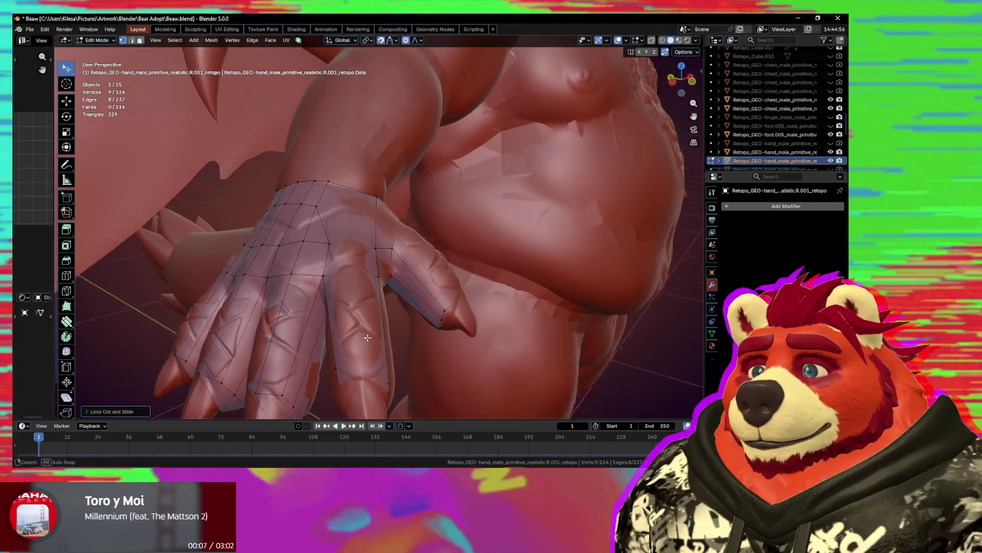
key("ctrl+z")
left_click(358, 352)
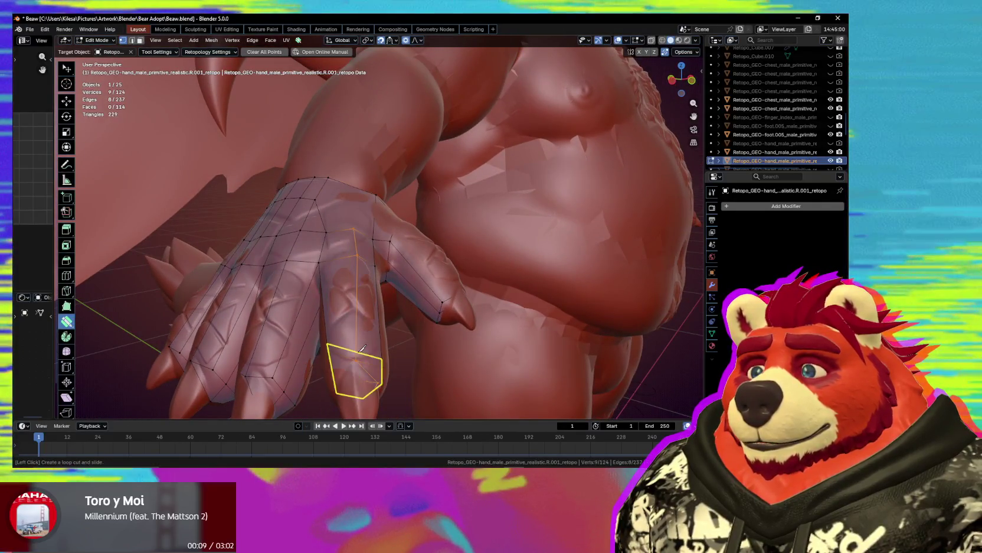
mouse_move(359, 243)
middle_mouse_down()
mouse_move(357, 287)
mouse_move(350, 220)
mouse_move(289, 250)
mouse_move(343, 218)
mouse_move(373, 296)
mouse_move(394, 307)
mouse_move(357, 175)
mouse_move(378, 129)
middle_mouse_up()
key("ctrl+r")
left_click(348, 208)
key("ctrl+r")
left_click(343, 217)
key("ctrl+z")
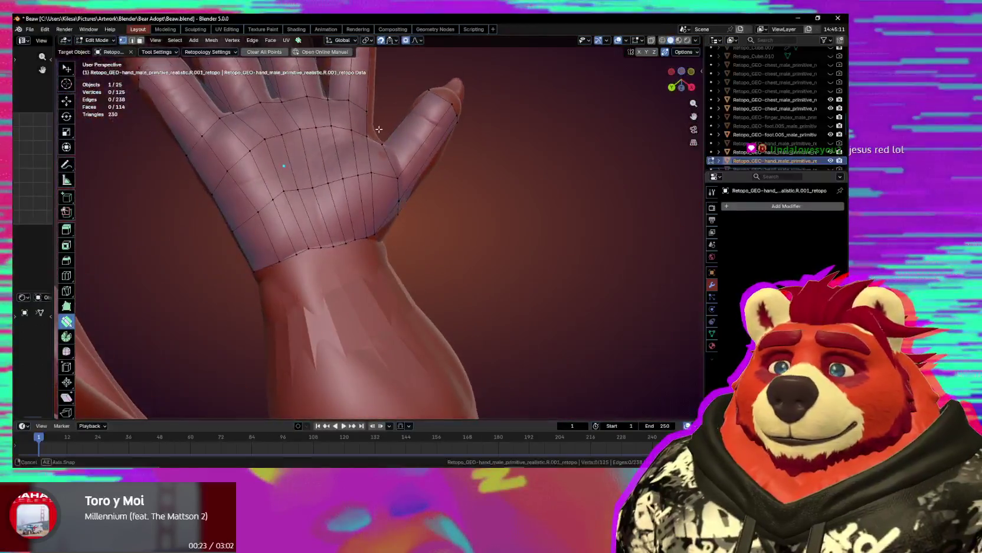
- Dissolve the extra palm edge near the thumb with the Select tool
mouse_move(374, 253)
middle_mouse_down()
mouse_move(283, 242)
mouse_move(384, 380)
mouse_move(423, 160)
mouse_move(408, 329)
mouse_move(444, 342)
mouse_move(314, 135)
middle_mouse_up()
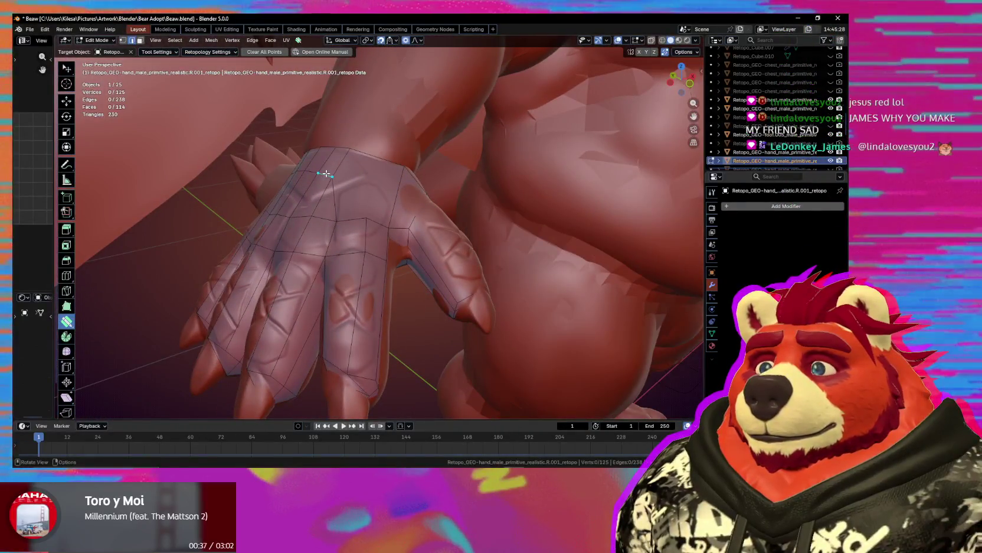
mouse_move(326, 174)
middle_mouse_down()
mouse_move(409, 147)
mouse_move(366, 75)
mouse_move(418, 39)
mouse_move(386, 375)
middle_mouse_up()
mouse_move(374, 43)
middle_mouse_down()
mouse_move(493, 376)
mouse_move(430, 391)
middle_mouse_up()
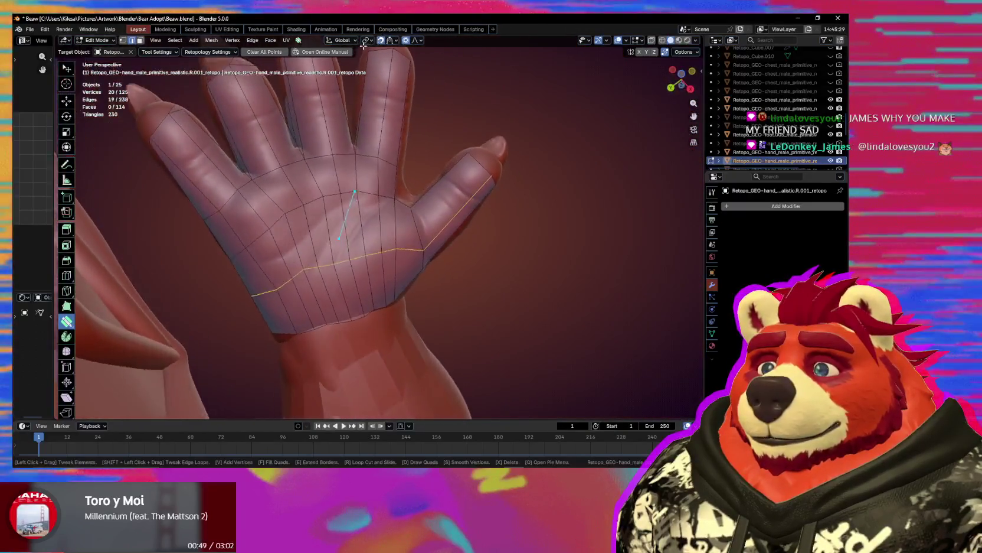
mouse_move(384, 40)
middle_mouse_down()
mouse_move(387, 222)
mouse_move(458, 202)
mouse_move(504, 145)
mouse_move(609, 118)
mouse_move(665, 155)
mouse_move(447, 255)
mouse_move(402, 237)
middle_mouse_up()
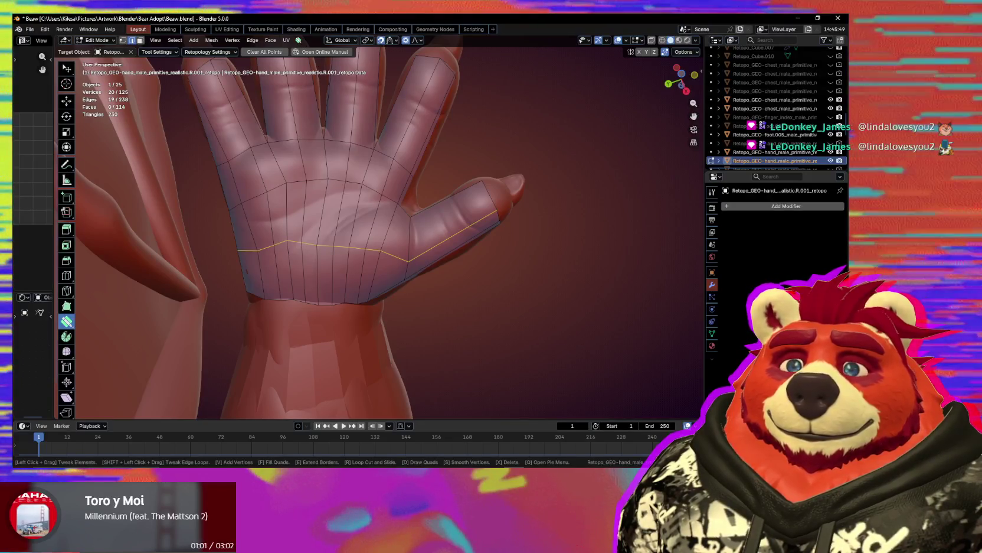
mouse_move(366, 225)
middle_mouse_down()
mouse_move(322, 156)
mouse_move(405, 262)
mouse_move(405, 244)
mouse_move(427, 271)
middle_mouse_up()
key("w")
left_click(405, 243)
key("ctrl+x")
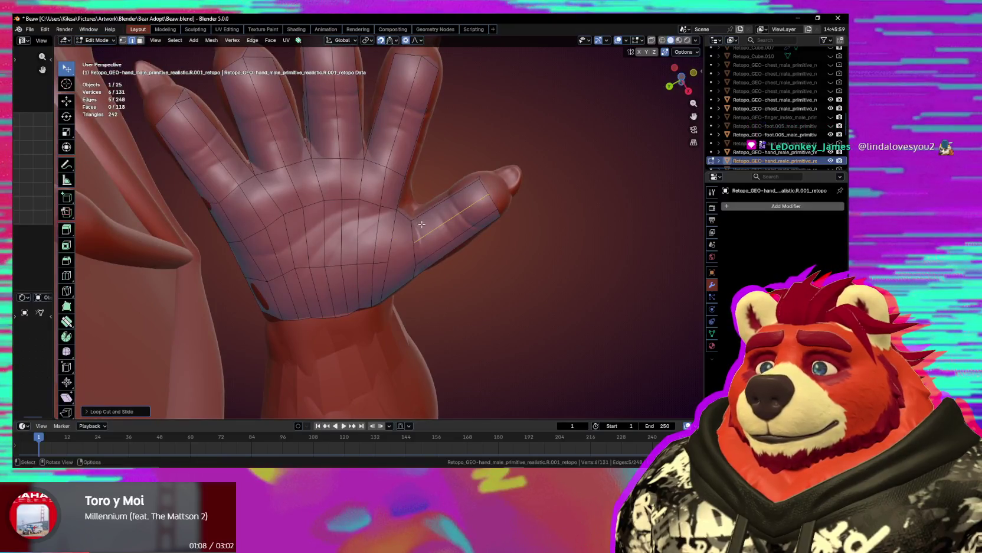
mouse_move(422, 224)
middle_mouse_down()
mouse_move(450, 329)
mouse_move(472, 368)
mouse_move(483, 277)
mouse_move(458, 270)
middle_mouse_up()
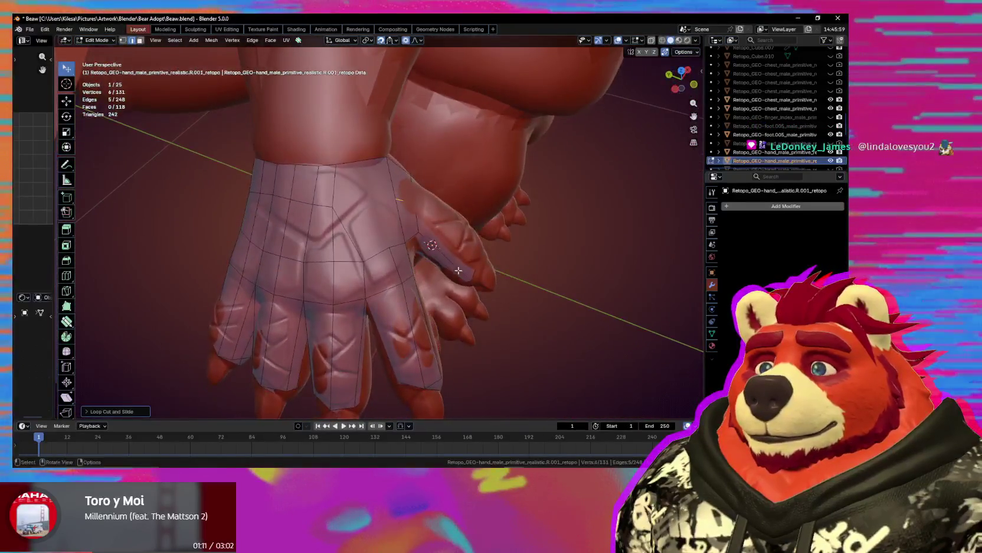
- Finish the soft wrist-vertex move and add a new loop cut around the hand
left_click(335, 208)
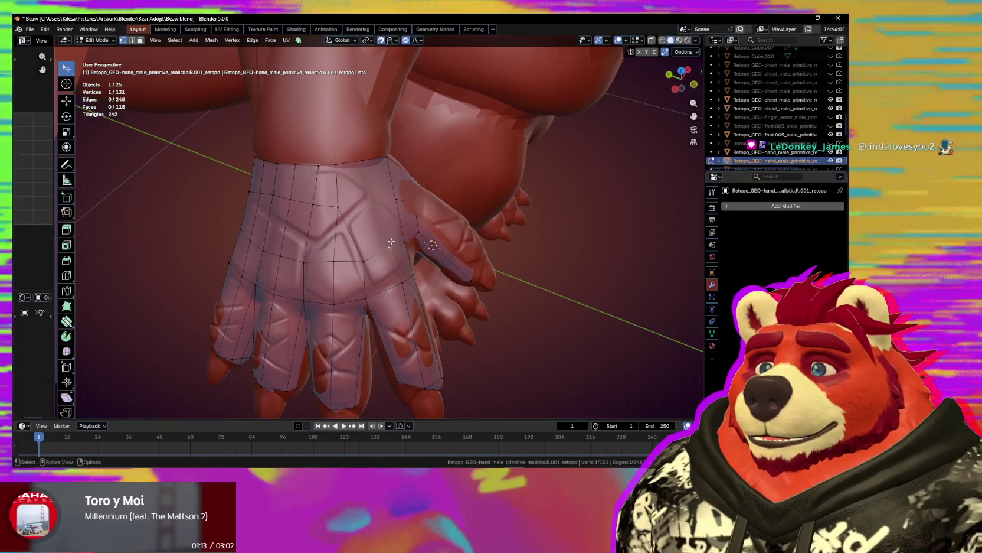
left_click(366, 160, "shift")
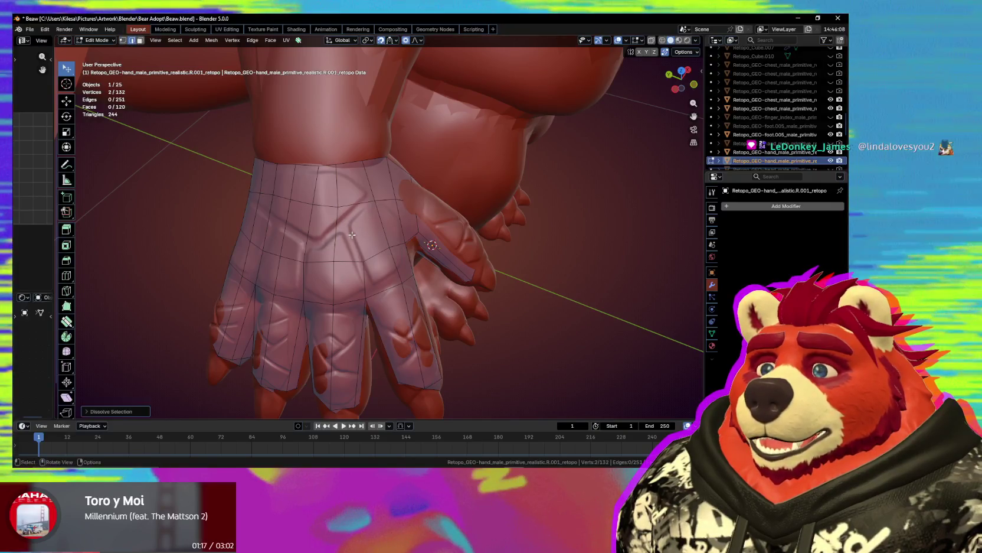
key("ctrl+r")
left_click(350, 176)
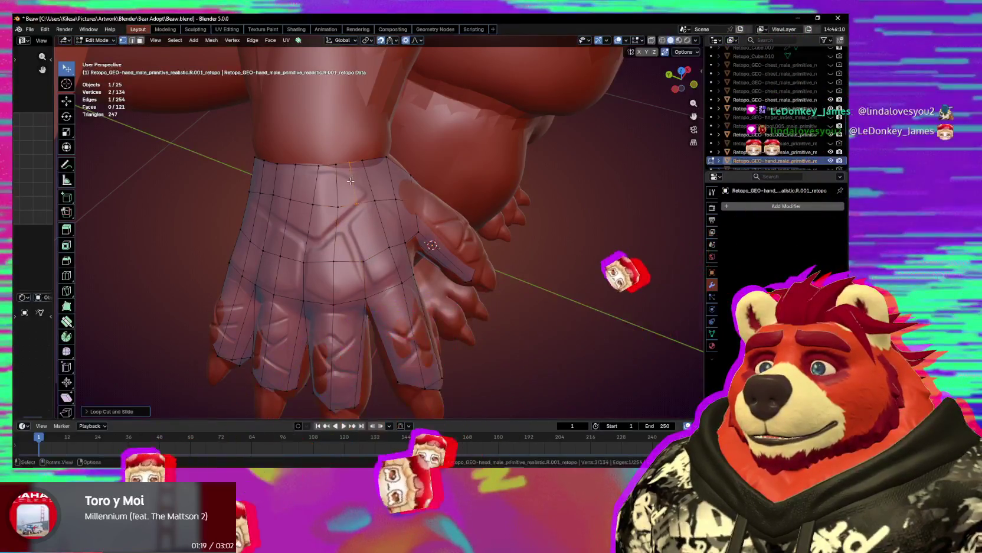
mouse_move(363, 266)
middle_mouse_down()
mouse_move(402, 210)
mouse_move(370, 249)
middle_mouse_up()
- Soft-move a palm vertex, then begin a knife cut across the thumb
key("2")
key("alt+a")
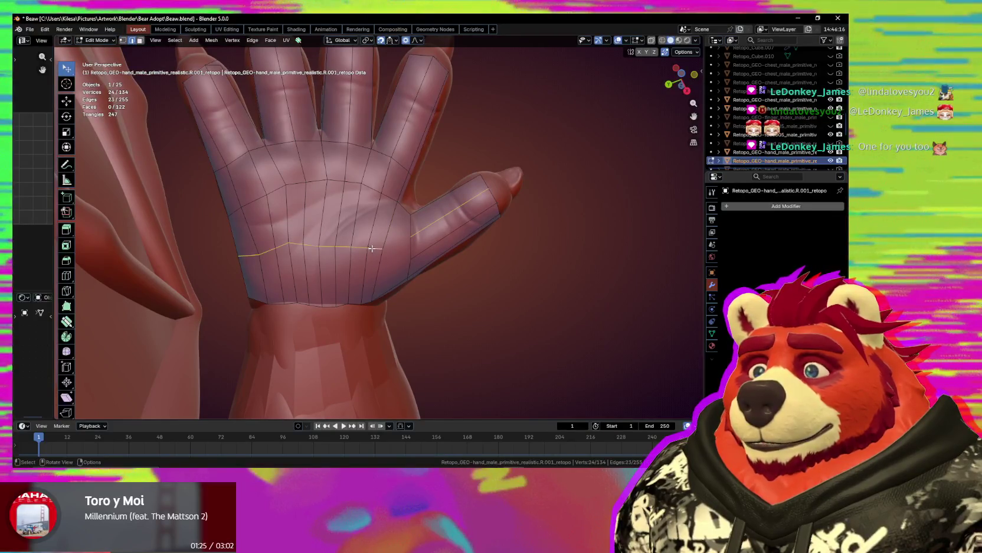
key("1")
mouse_move(403, 252)
middle_mouse_down()
mouse_move(408, 233)
mouse_move(394, 252)
mouse_move(430, 257)
mouse_move(434, 236)
mouse_move(457, 265)
mouse_move(392, 217)
mouse_move(397, 261)
middle_mouse_up()
left_click(407, 231)
key("g")
left_click(397, 234)
left_click(434, 237)
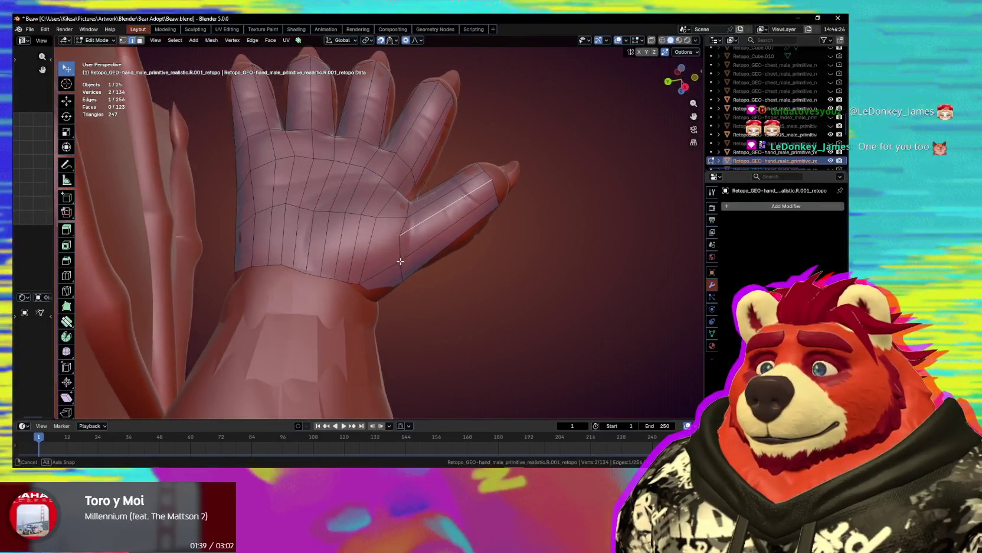
key("k")
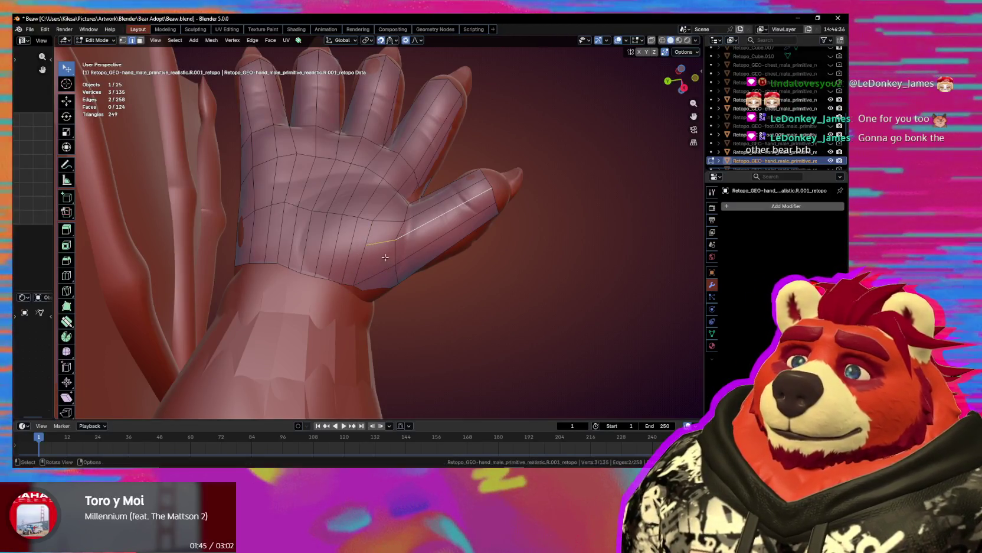
- Pull the stray vertex onto the wrist edge so Auto Merge welds it, then select the wrist face ring
key("g")
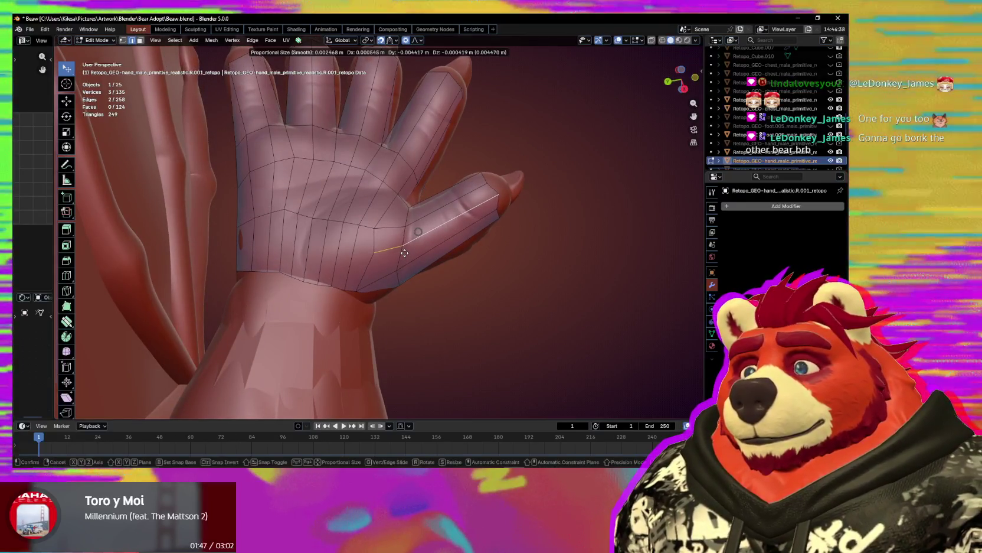
right_click(404, 253)
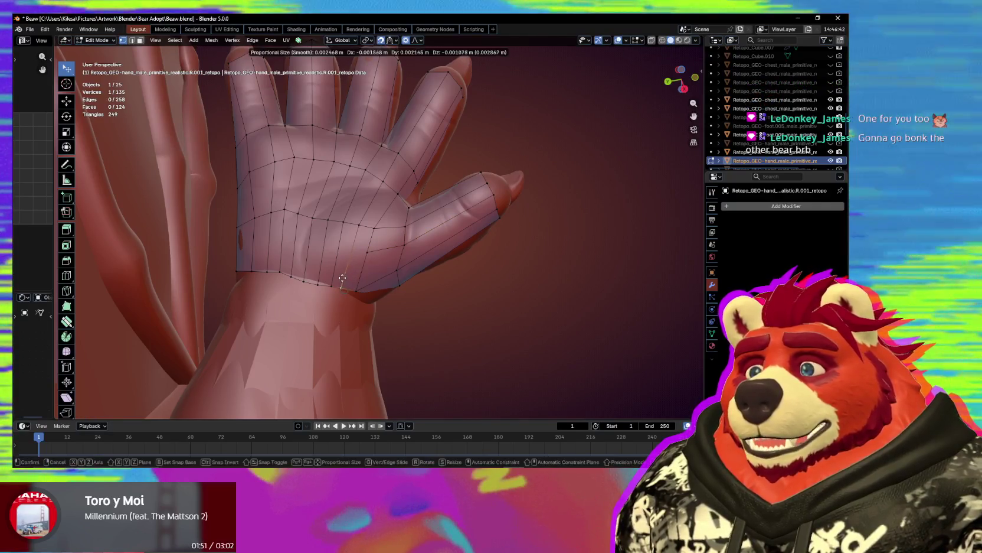
left_click_drag(371, 254, 327, 280)
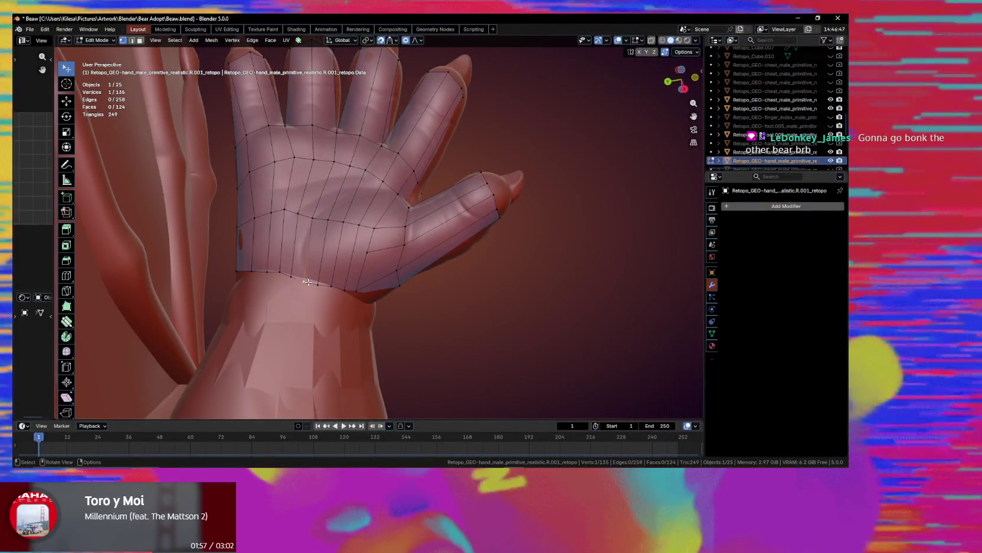
middle_click_drag(307, 282, 337, 294)
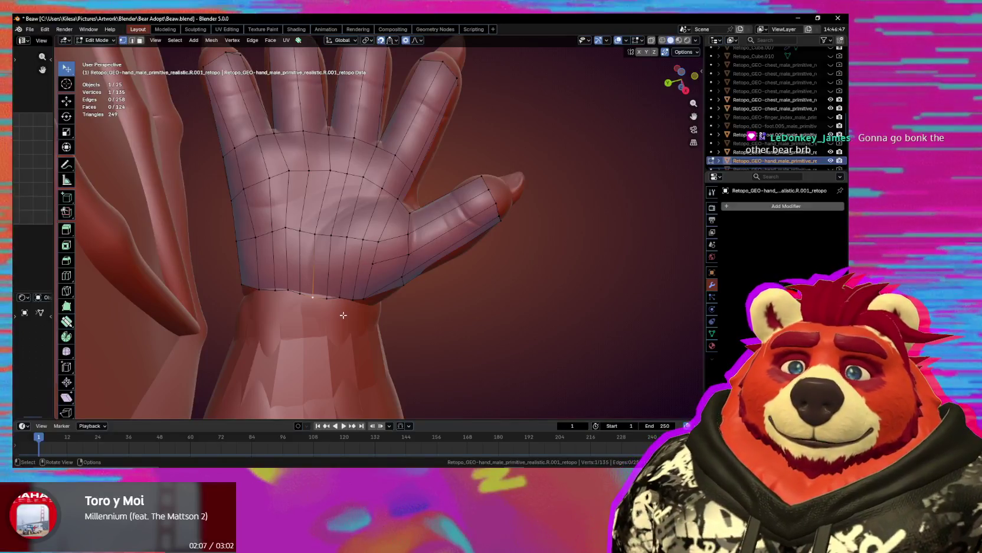
mouse_move(347, 305)
middle_mouse_down()
mouse_move(359, 318)
mouse_move(413, 251)
middle_mouse_up()
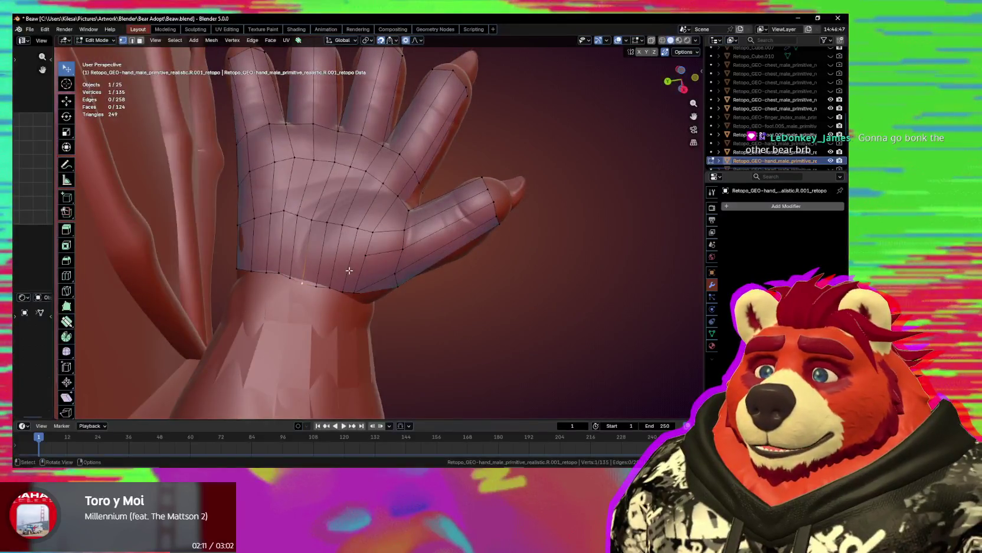
mouse_move(413, 252)
middle_mouse_down()
mouse_move(366, 260)
mouse_move(386, 231)
middle_mouse_up()
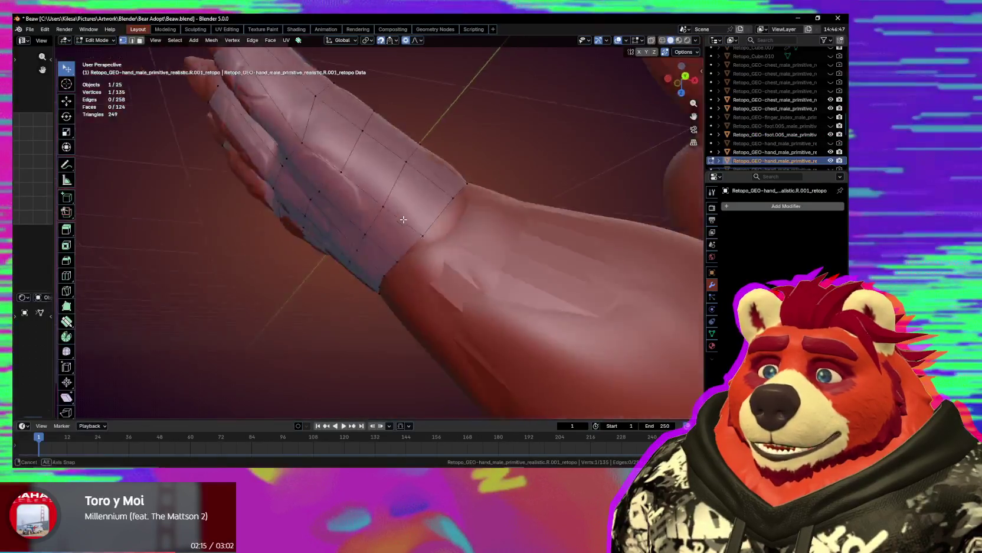
left_click(387, 231, "ctrl+alt")
mouse_move(387, 231)
middle_mouse_down()
mouse_move(288, 275)
mouse_move(212, 194)
mouse_move(315, 277)
mouse_move(323, 267)
middle_mouse_up()
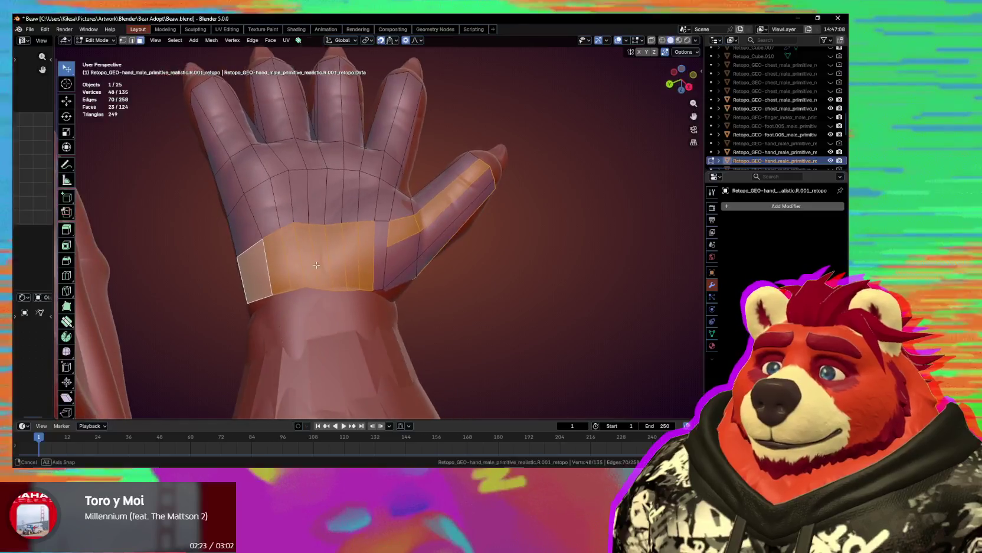
- Knife a cut at the thumb base, add a wrist vertex, and show the Auto Merge options
key("1")
left_click(382, 255)
key("g")
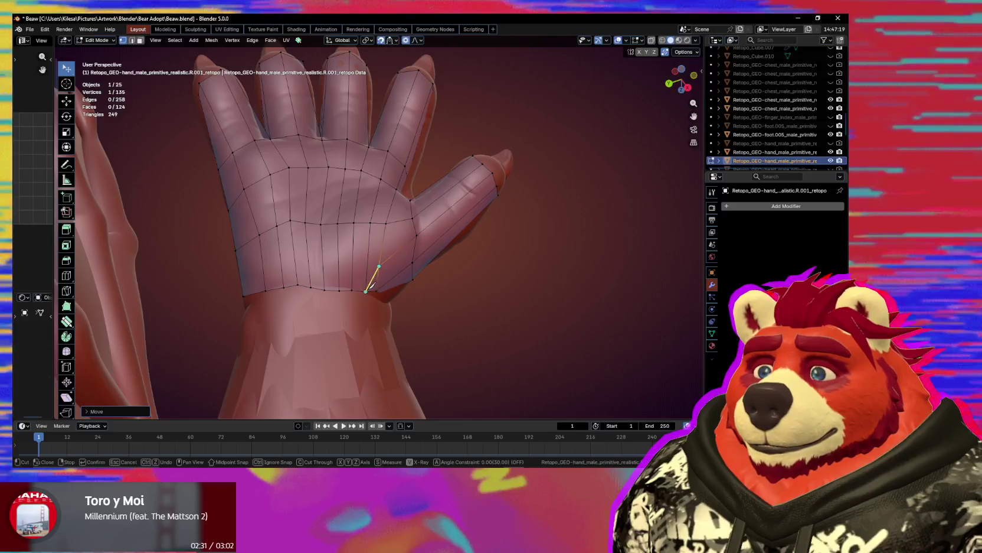
key("Return")
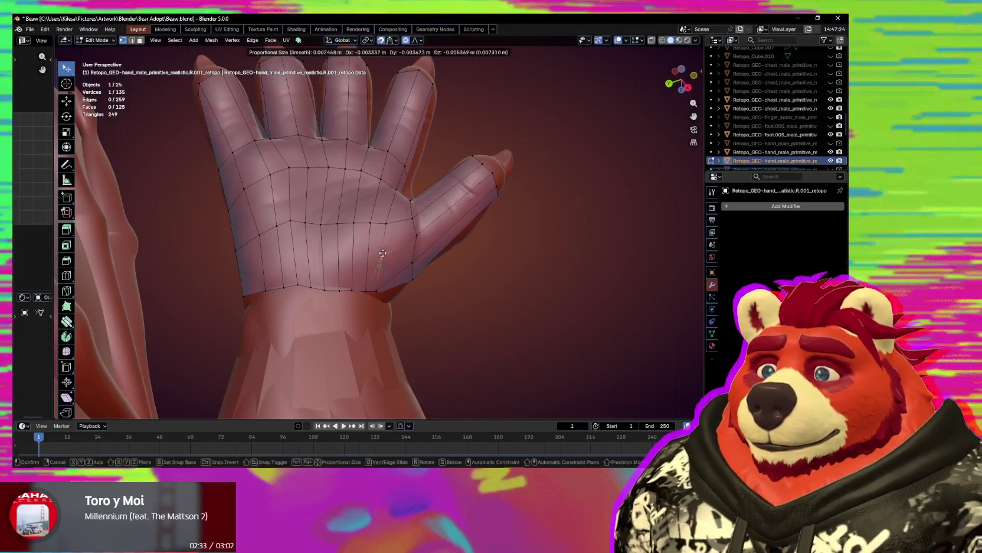
left_click(368, 293)
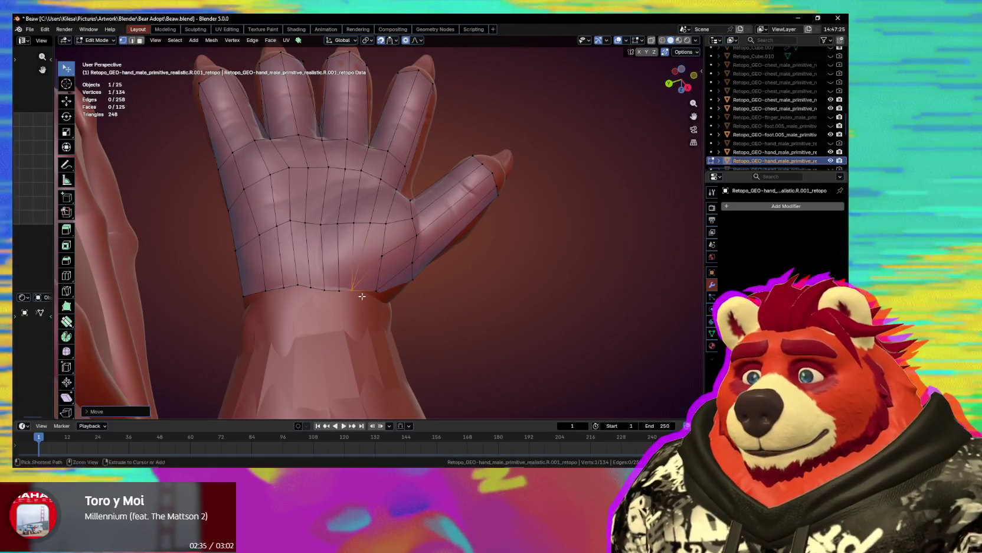
right_click(362, 296, "ctrl")
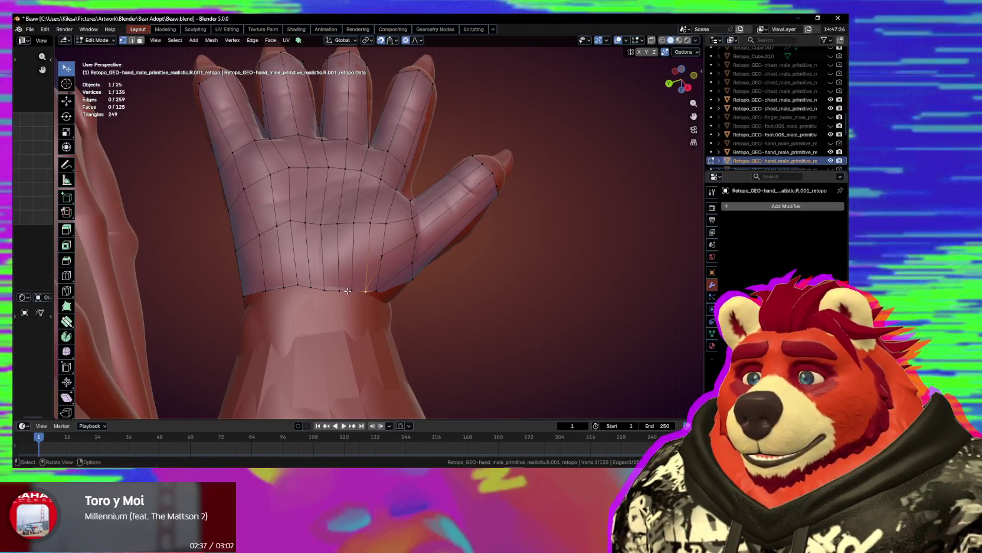
middle_click_drag(348, 291, 415, 251)
left_click(682, 52)
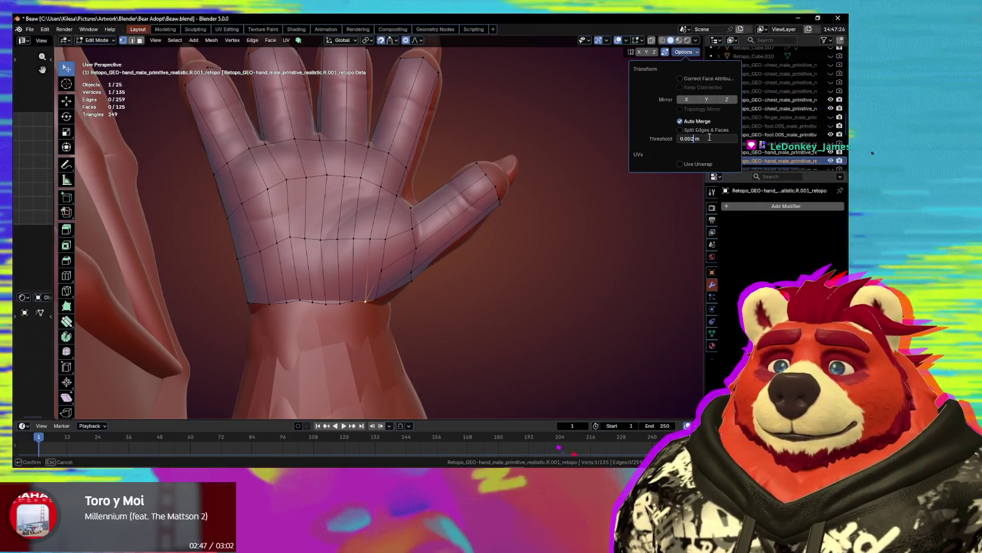
- Confirm the 0.002 m auto-merge threshold, close the options, and start moving a palm vertex
key("Return")
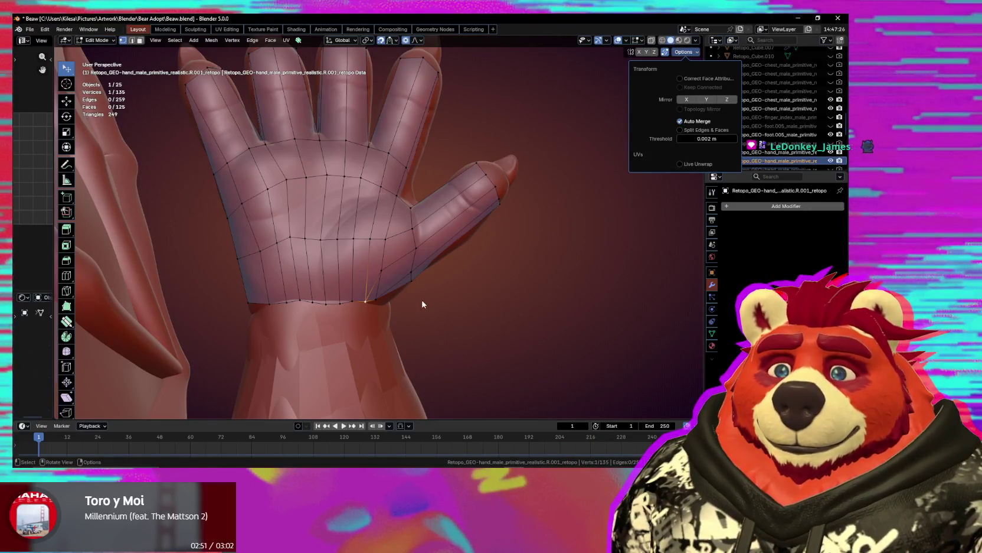
middle_click_drag(422, 304, 360, 266)
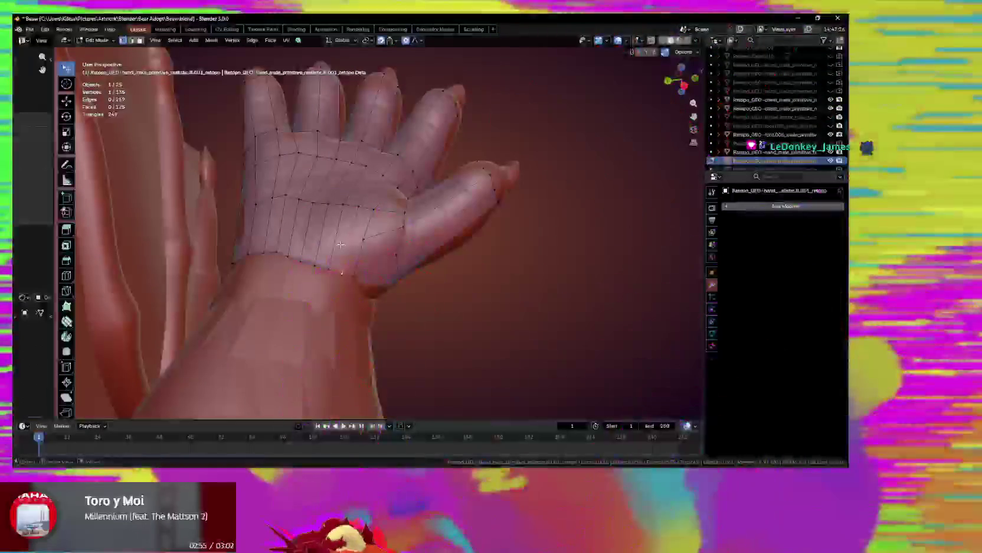
mouse_move(340, 244)
middle_mouse_down()
mouse_move(386, 289)
mouse_move(385, 263)
middle_mouse_up()
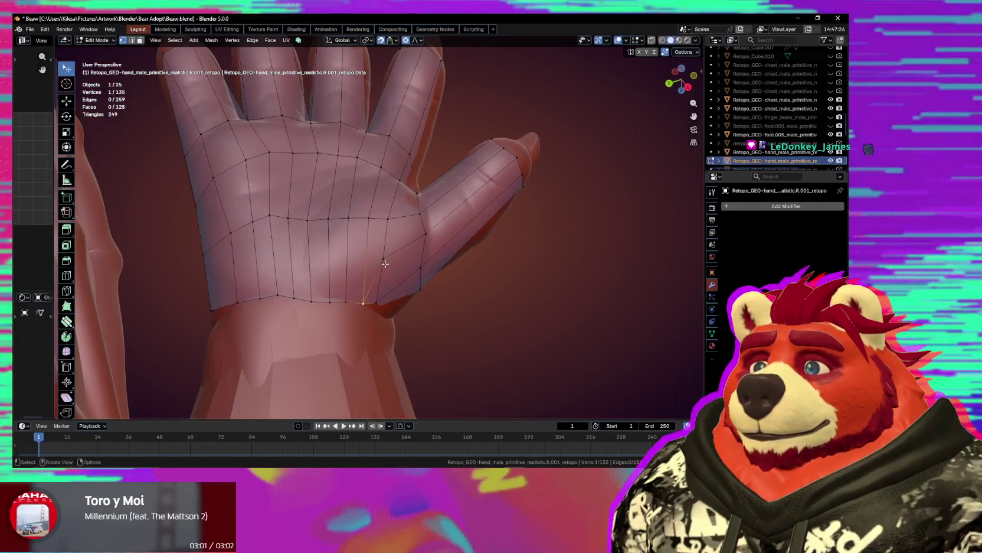
key("g")
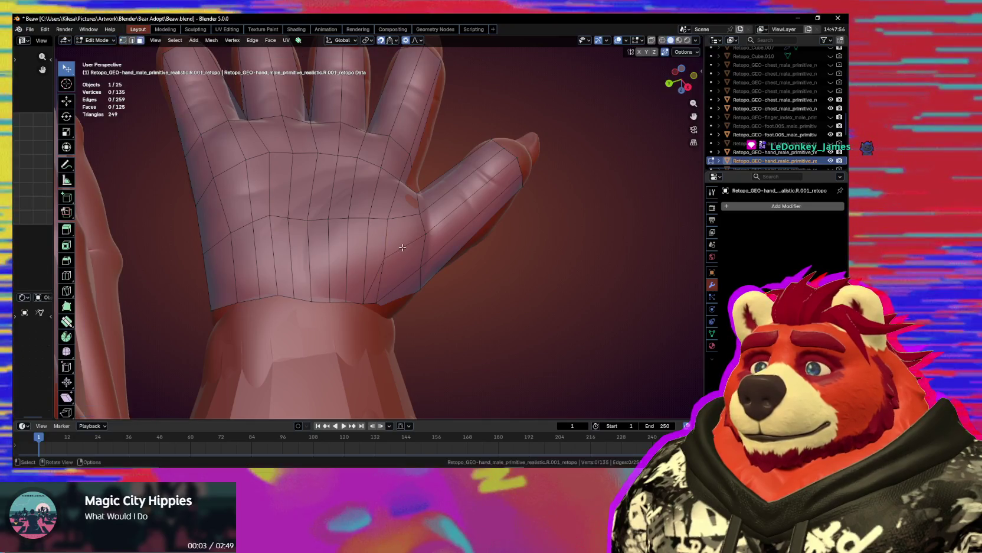
- Select the thumb-base faces and dissolve the extra edge from the operations menu
left_click(402, 247, "alt")
mouse_move(430, 278)
middle_mouse_down()
mouse_move(346, 202)
mouse_move(286, 219)
mouse_move(413, 311)
mouse_move(401, 281)
mouse_move(361, 286)
middle_mouse_up()
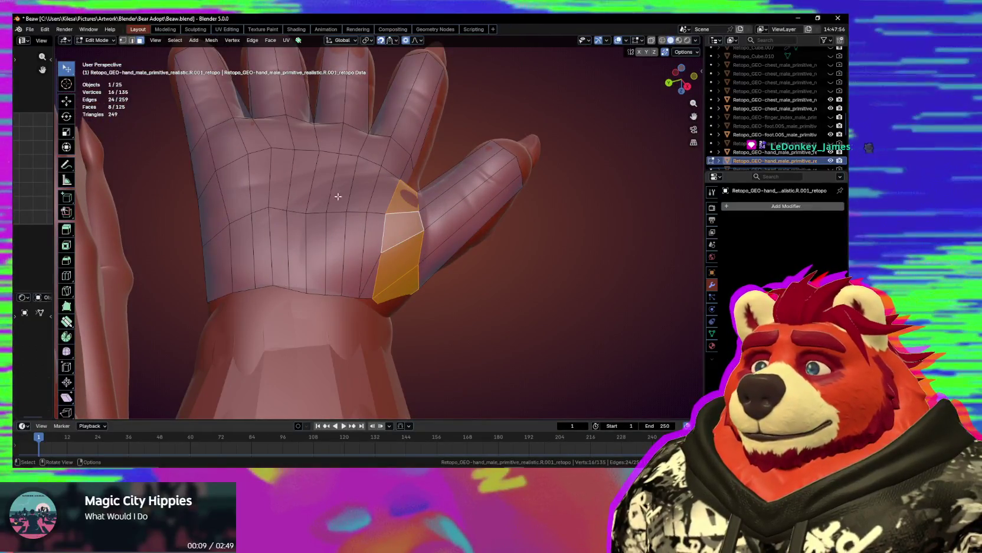
left_click(271, 40)
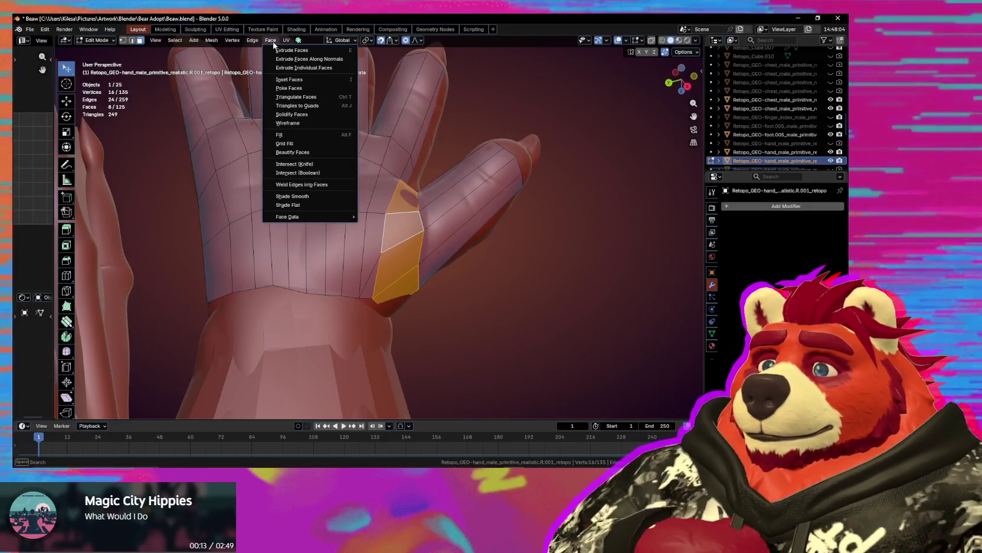
middle_click_drag(160, 208, 330, 318)
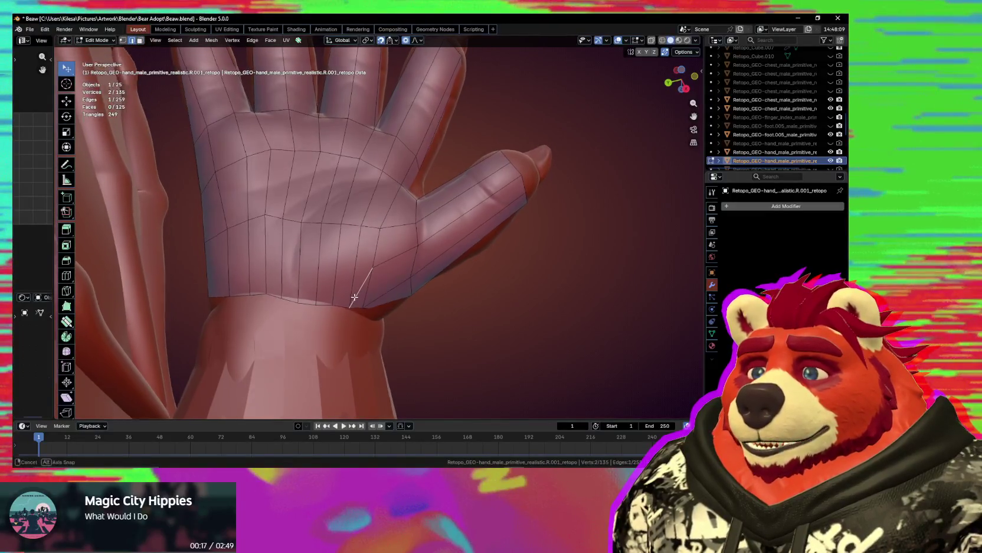
- Orbit and zoom in to inspect the wrist edge, palm side and fingertips
middle_click_drag(354, 294, 355, 282)
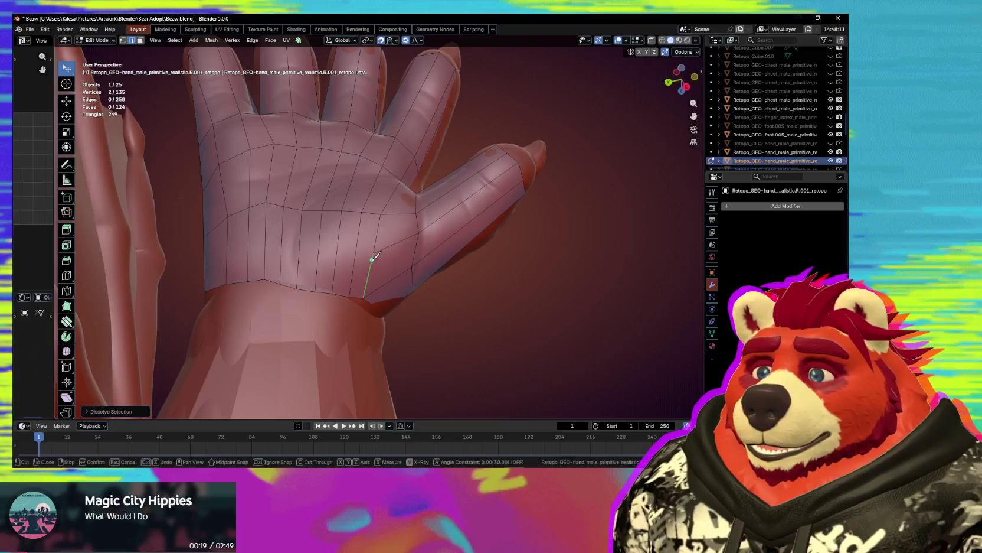
middle_click_drag(359, 231, 372, 242)
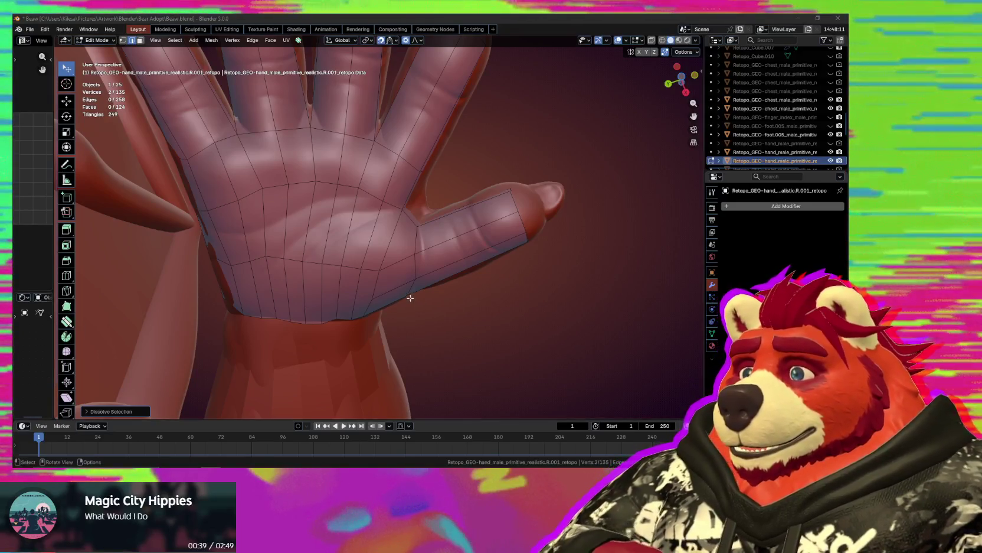
middle_click_drag(275, 231, 307, 248)
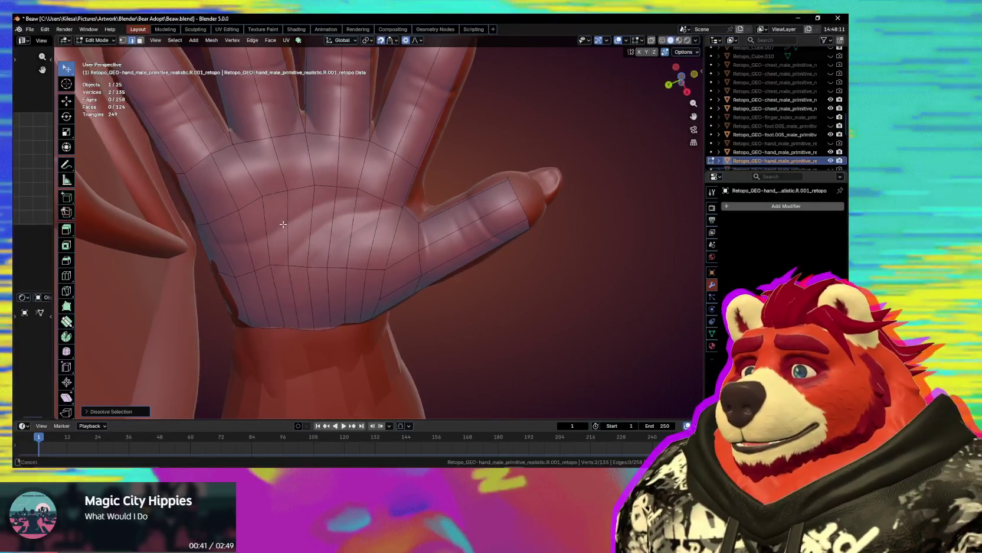
scroll(347, 277, "up", 3)
mouse_move(348, 277)
middle_mouse_down()
mouse_move(409, 264)
mouse_move(290, 319)
middle_mouse_up()
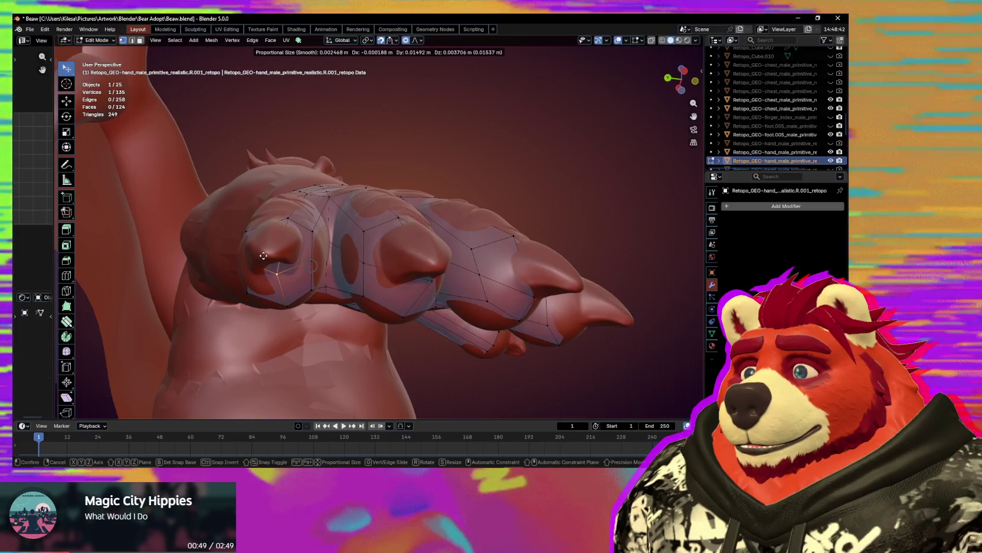
- Enable snapping so moved vertices project onto the sculpt surface, and confirm the vertex position
left_click(290, 264)
key("shift+Tab")
left_click(289, 312)
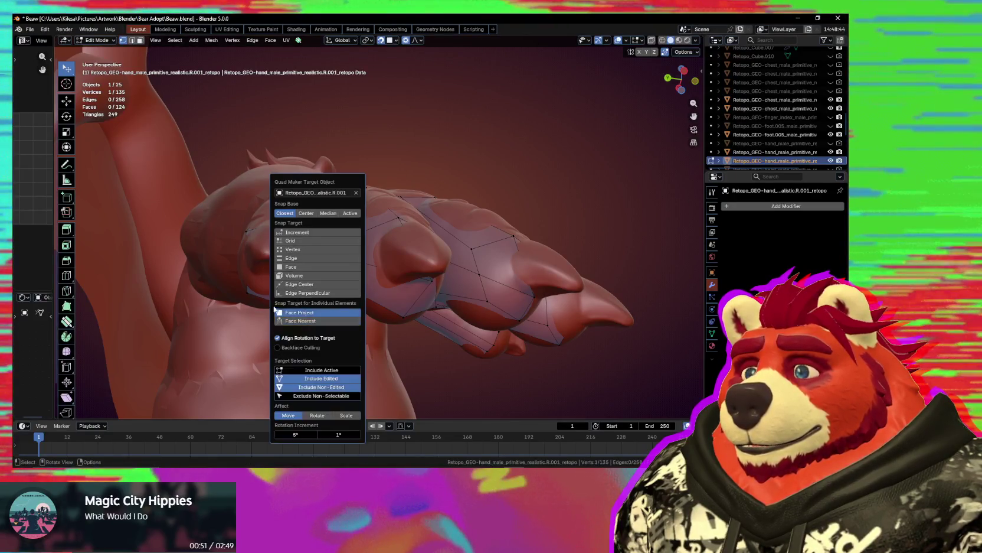
mouse_move(199, 284)
middle_mouse_down()
mouse_move(330, 240)
mouse_move(464, 239)
mouse_move(434, 218)
middle_mouse_up()
left_click(471, 229)
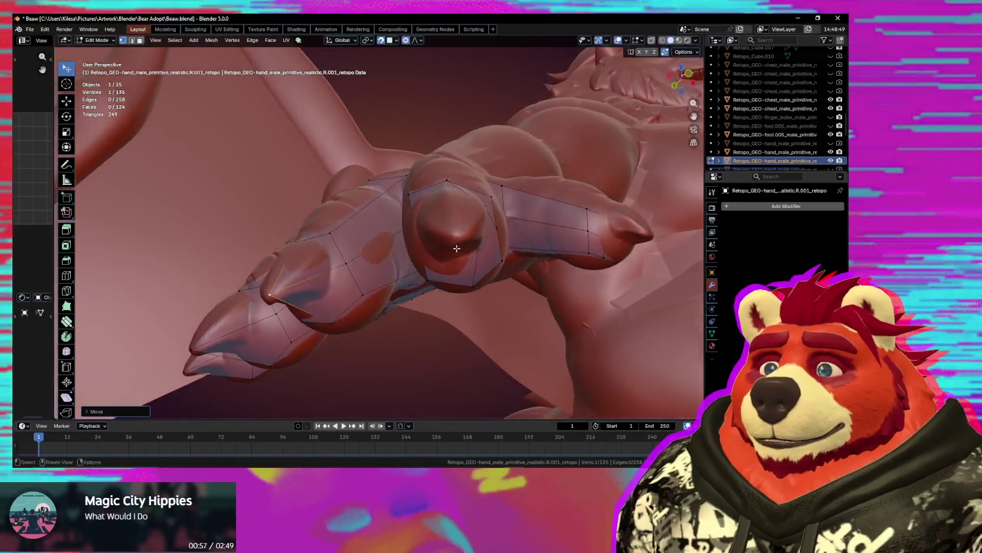
- Move another vertex along the finger onto the sculpted hand
left_click(434, 218)
key("g")
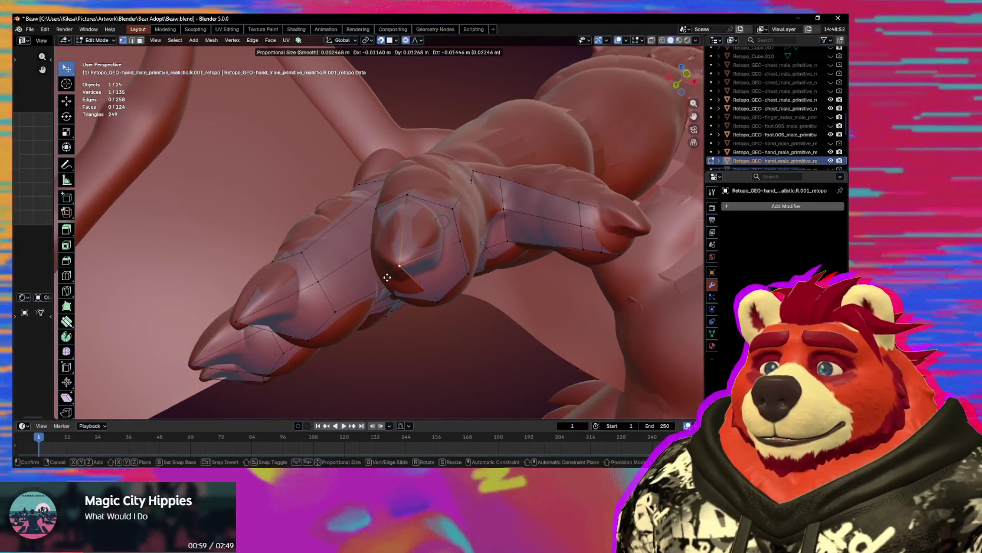
left_click(387, 276)
middle_click_drag(387, 277, 493, 187)
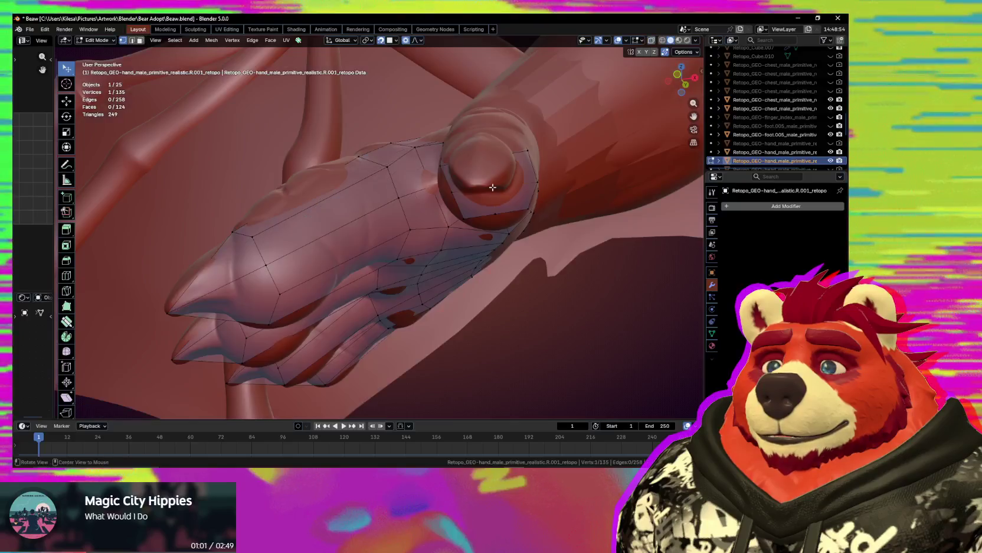
left_click(483, 171)
middle_click_drag(483, 172, 513, 295)
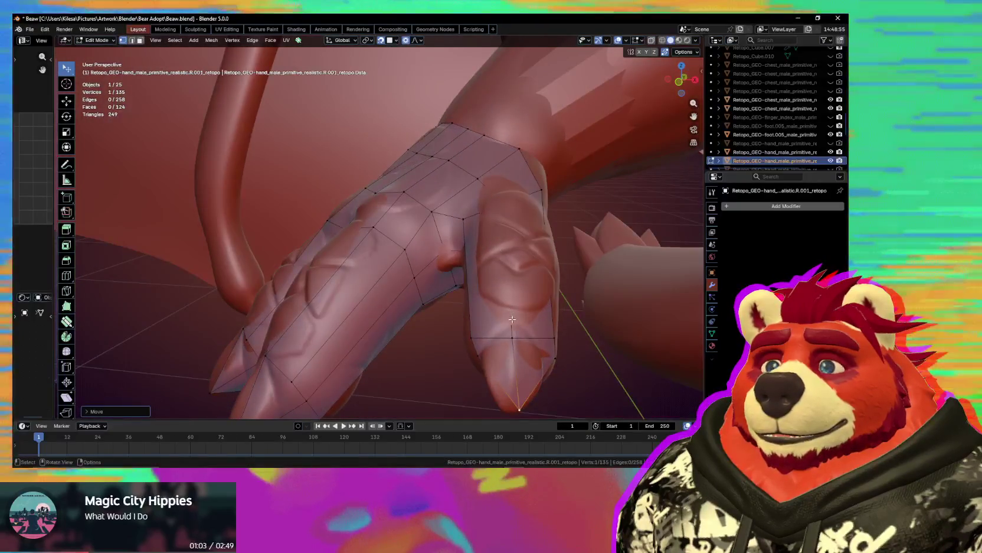
- Toggle X-ray and move the fingertip and side vertices with soft falloff
key("alt+z")
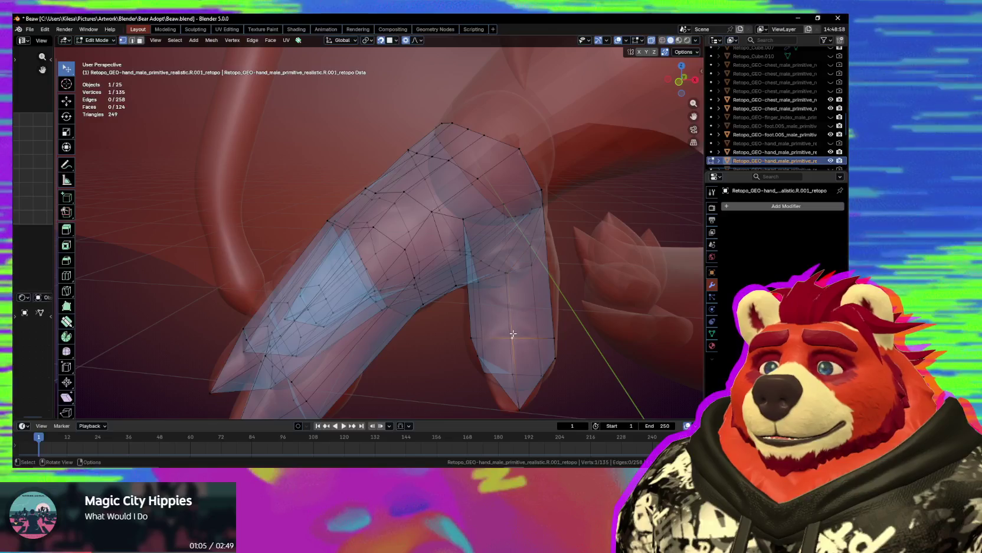
key("alt+z")
left_click(512, 338)
key("g")
key("alt+z")
mouse_move(518, 307)
middle_mouse_down()
mouse_move(526, 298)
mouse_move(546, 344)
middle_mouse_up()
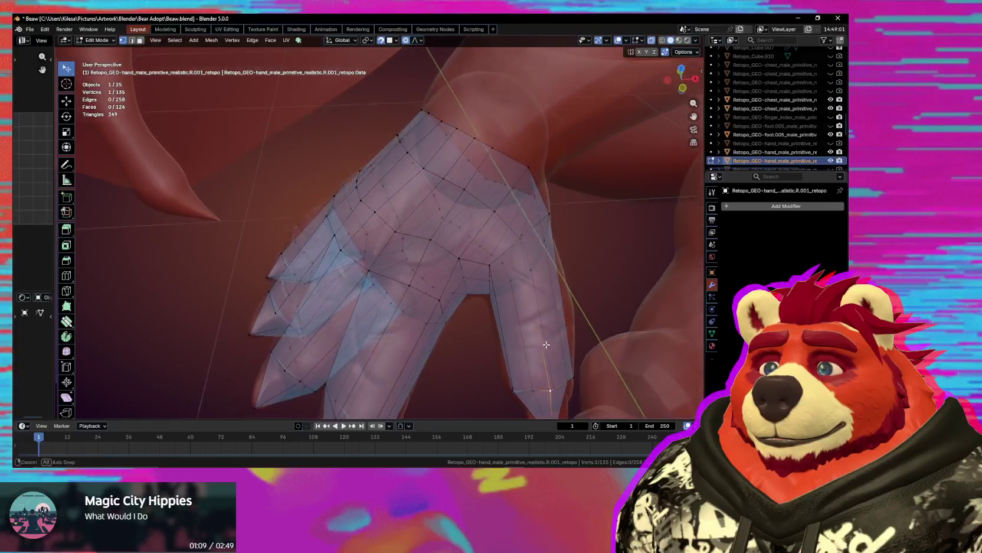
key("alt+z")
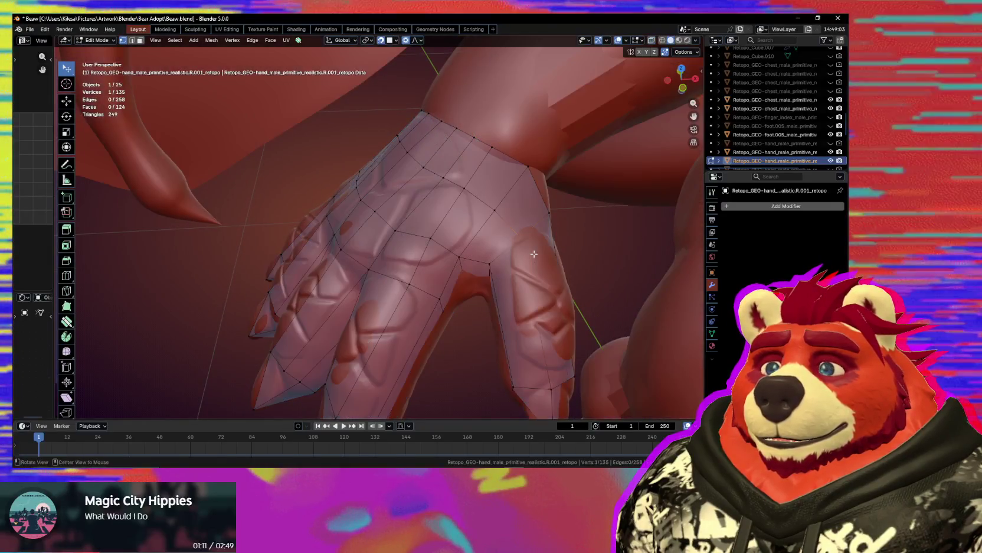
key("alt+z")
key("alt+z")
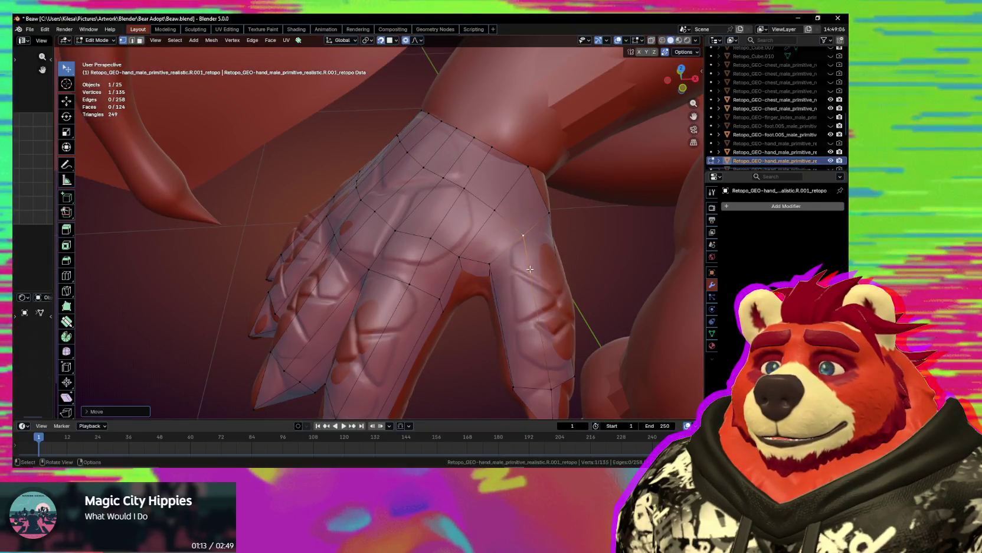
middle_click_drag(530, 269, 509, 283)
key("g")
mouse_move(457, 322)
middle_mouse_down()
mouse_move(526, 291)
mouse_move(354, 262)
middle_mouse_up()
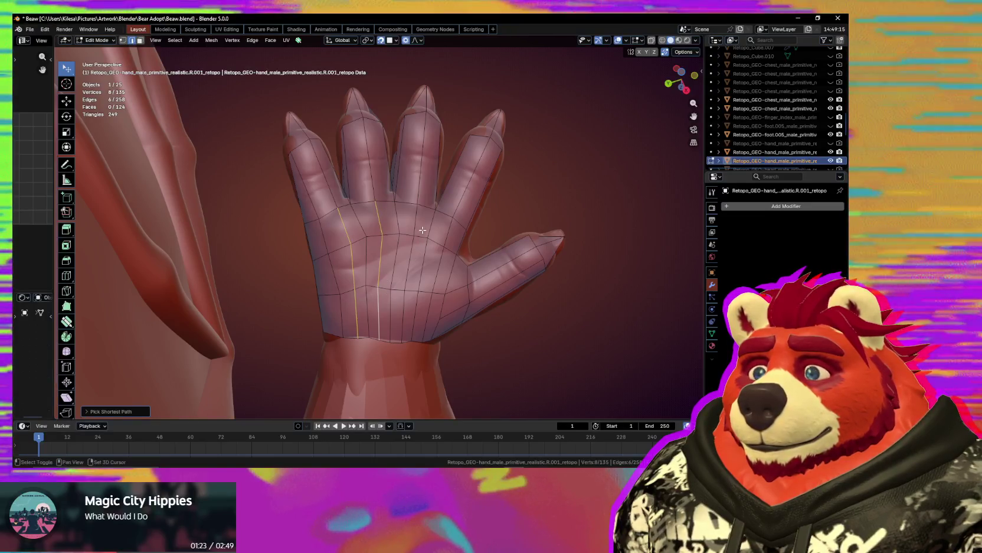
- Extend the edge path across another palm column, then select an edge path from the wrist
left_click(408, 279, "ctrl")
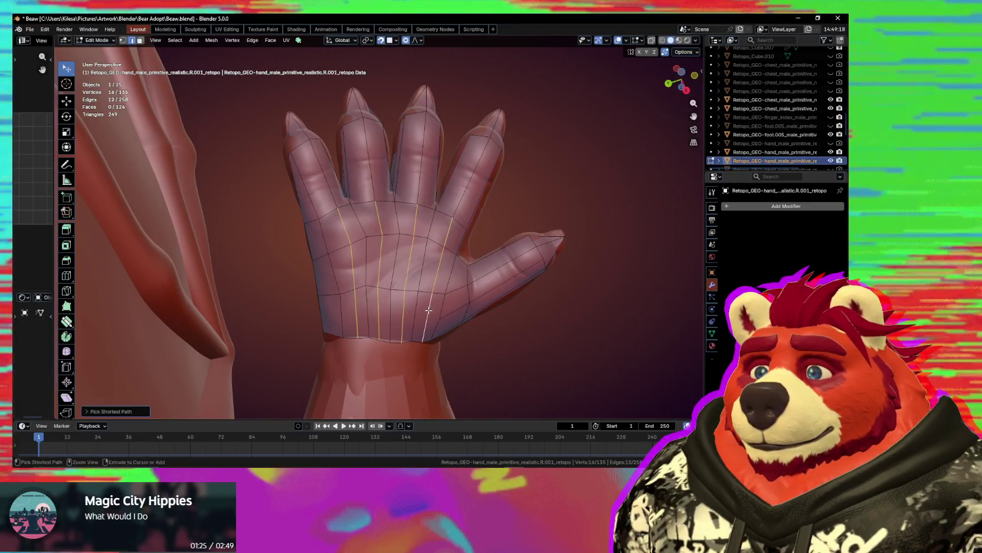
middle_click_drag(428, 296, 401, 287)
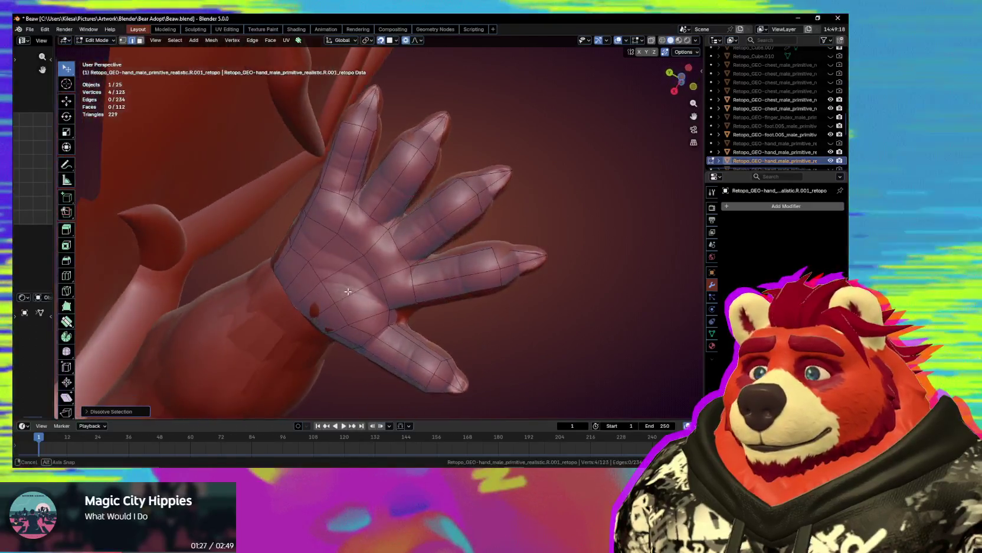
mouse_move(401, 287)
middle_mouse_down()
mouse_move(384, 289)
mouse_move(365, 402)
middle_mouse_up()
scroll(383, 289, "up", 3)
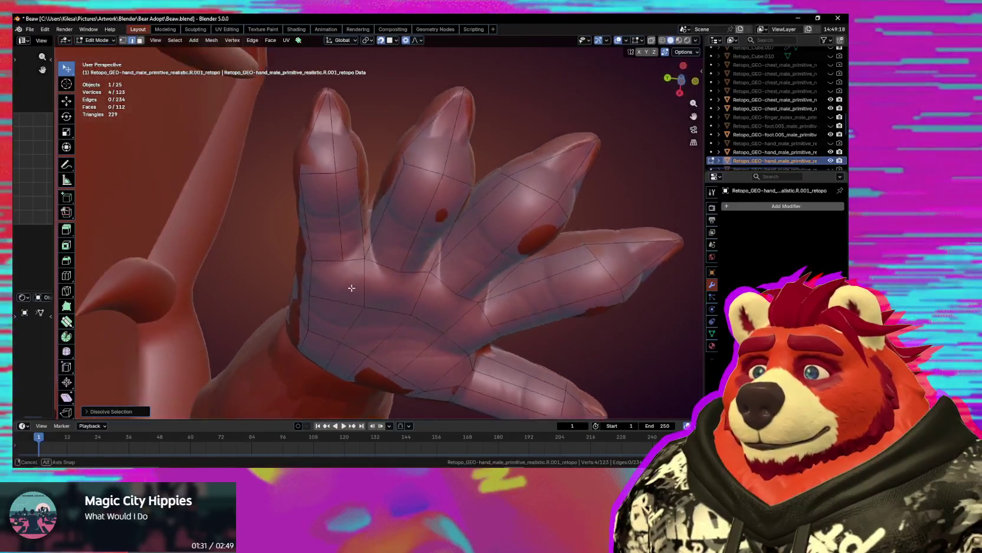
mouse_move(327, 222)
middle_mouse_down()
mouse_move(340, 293)
mouse_move(399, 205)
mouse_move(379, 203)
middle_mouse_up()
left_click(352, 268, "ctrl")
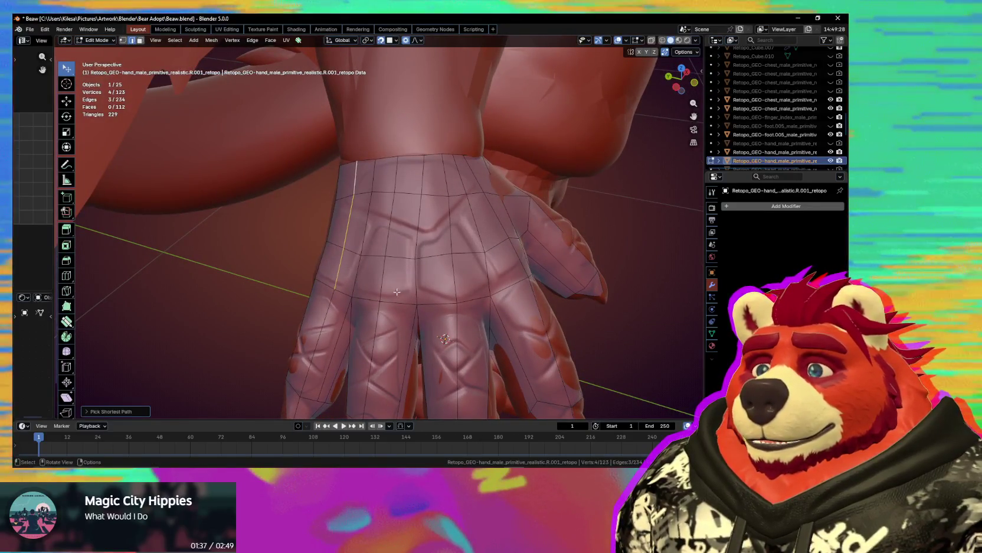
mouse_move(436, 262)
middle_mouse_down()
mouse_move(399, 197)
mouse_move(409, 299)
mouse_move(468, 297)
middle_mouse_up()
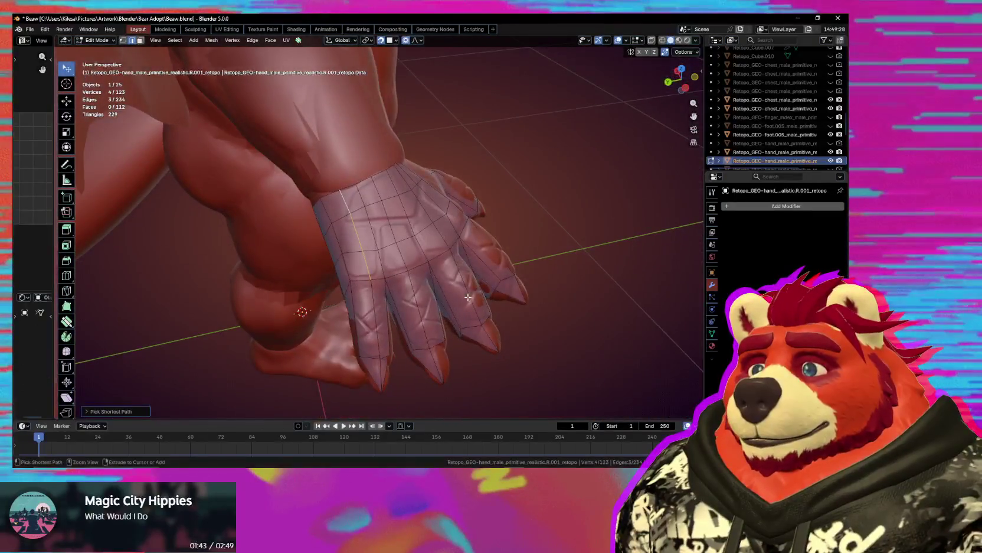
- Switch to the arm retopo object and enter Edit Mode on it
key("4")
left_click(317, 156)
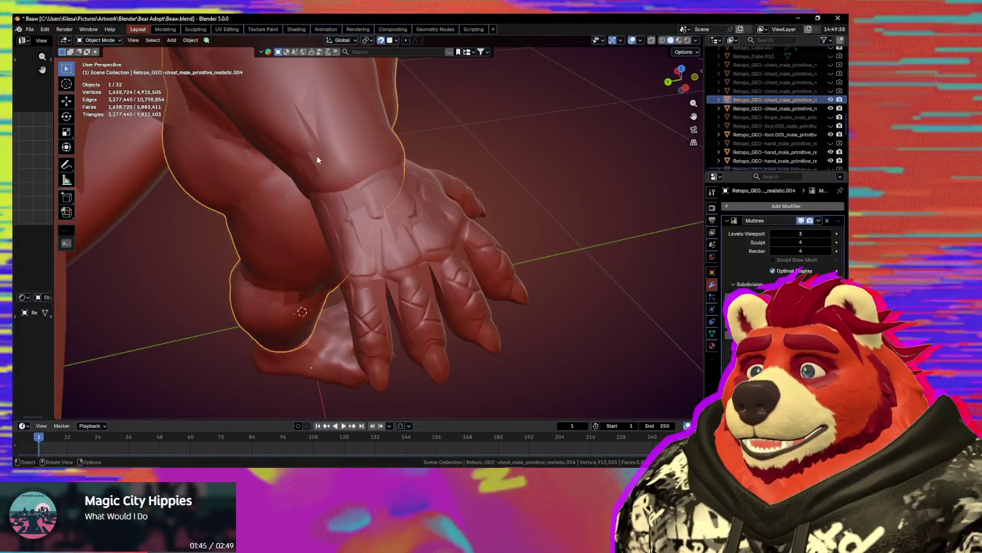
scroll(308, 164, "up", 2)
key("Tab")
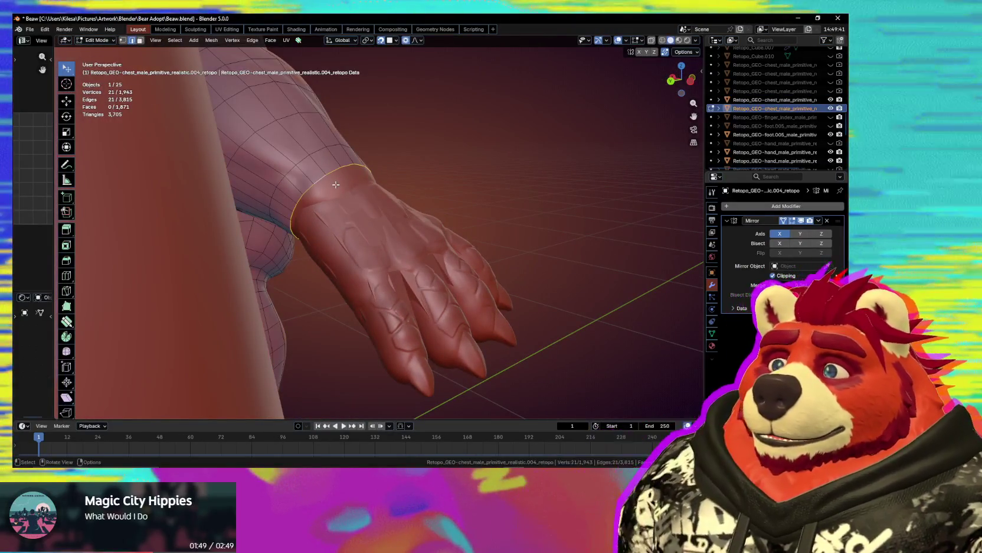
mouse_move(336, 185)
middle_mouse_down()
mouse_move(258, 203)
mouse_move(401, 206)
mouse_move(375, 301)
mouse_move(473, 215)
mouse_move(435, 259)
mouse_move(456, 293)
mouse_move(367, 313)
middle_mouse_up()
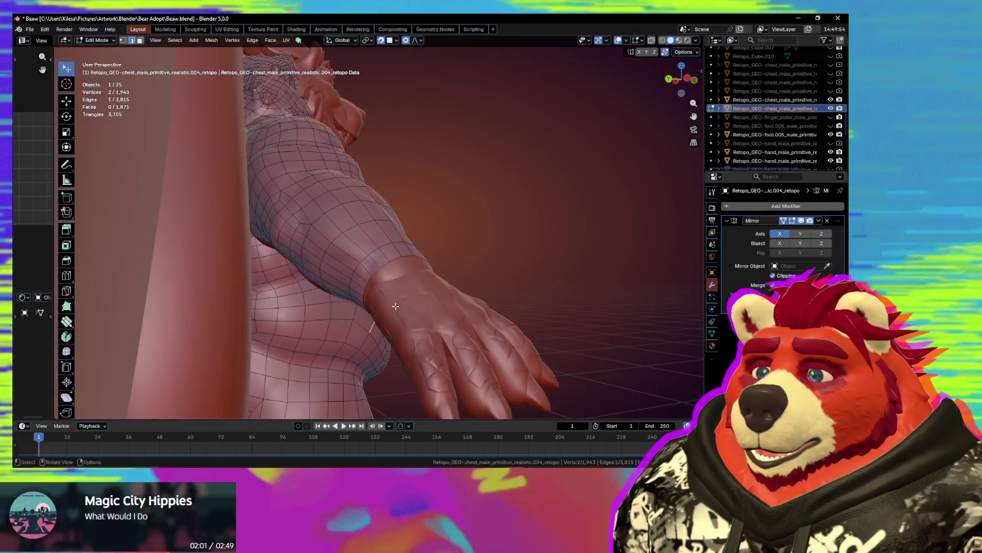
- Select a short run of upper-arm edges and slide them along the arm
left_click(392, 304)
mouse_move(392, 304)
middle_mouse_down()
mouse_move(412, 269)
mouse_move(367, 214)
middle_mouse_up()
scroll(384, 236, "up", 5)
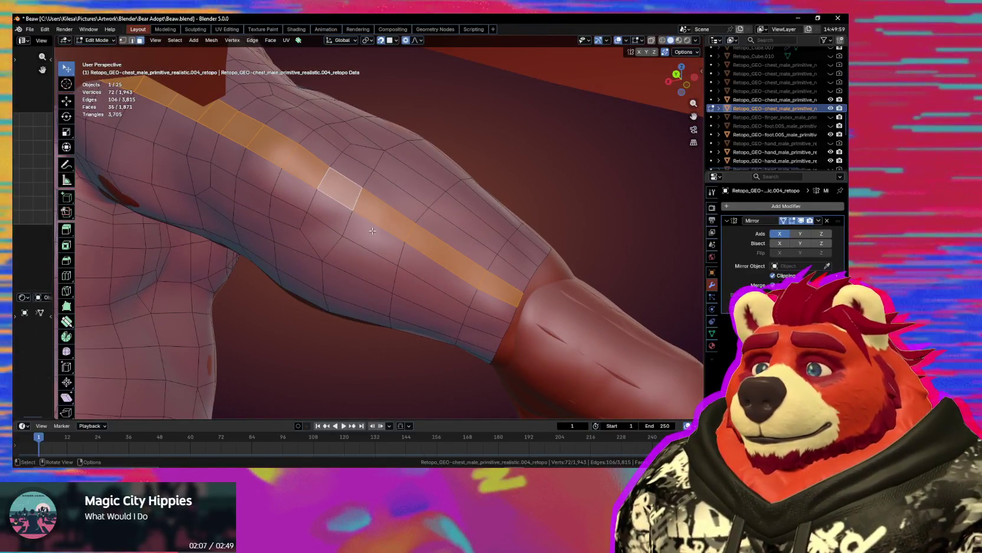
key("2")
left_click(374, 221)
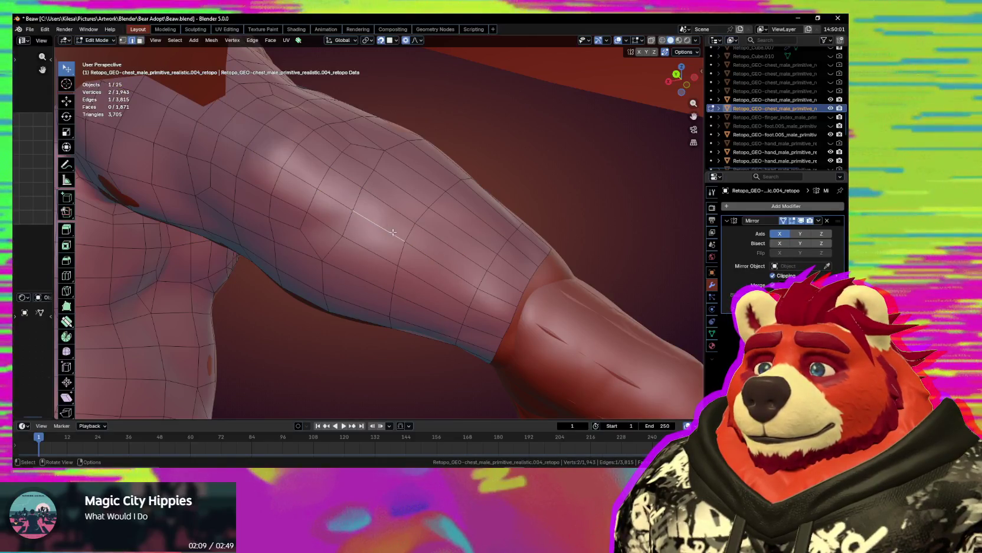
left_click(492, 293, "ctrl")
key("g")
key("g")
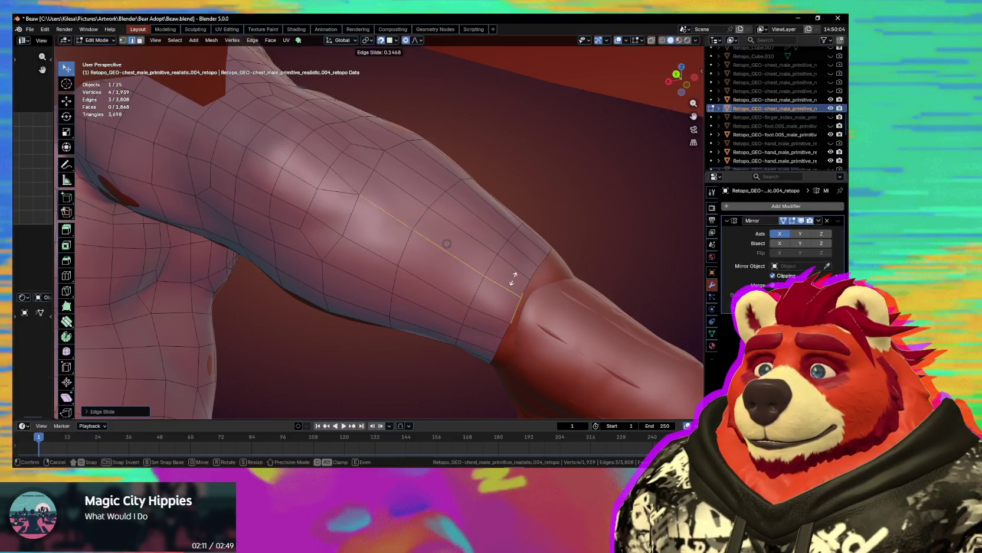
left_click(510, 276)
mouse_move(510, 276)
middle_mouse_down()
mouse_move(443, 323)
mouse_move(430, 257)
middle_mouse_up()
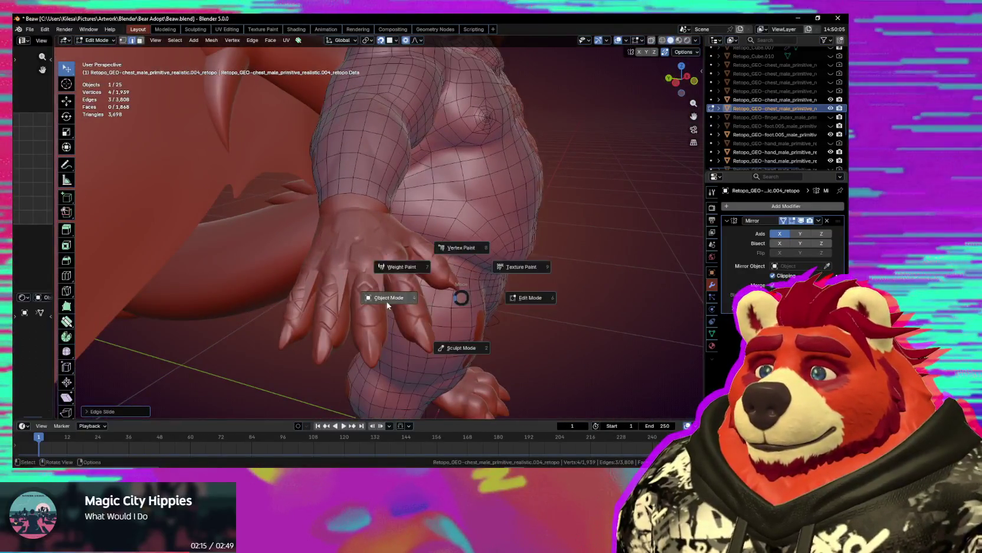
- Select the hand retopo object and return to Edit Mode on it
left_click(387, 301)
left_click(385, 292)
key("Tab")
mouse_move(386, 291)
middle_mouse_down()
mouse_move(389, 218)
mouse_move(372, 167)
middle_mouse_up()
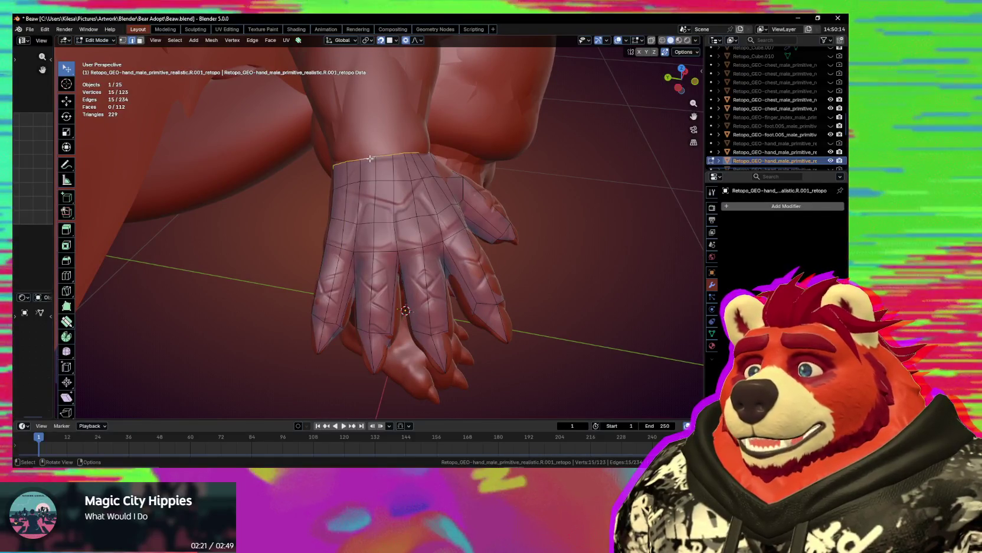
- Move a palm vertex with soft falloff, then bevel the finger edges with two segments
middle_click_drag(374, 251, 360, 274)
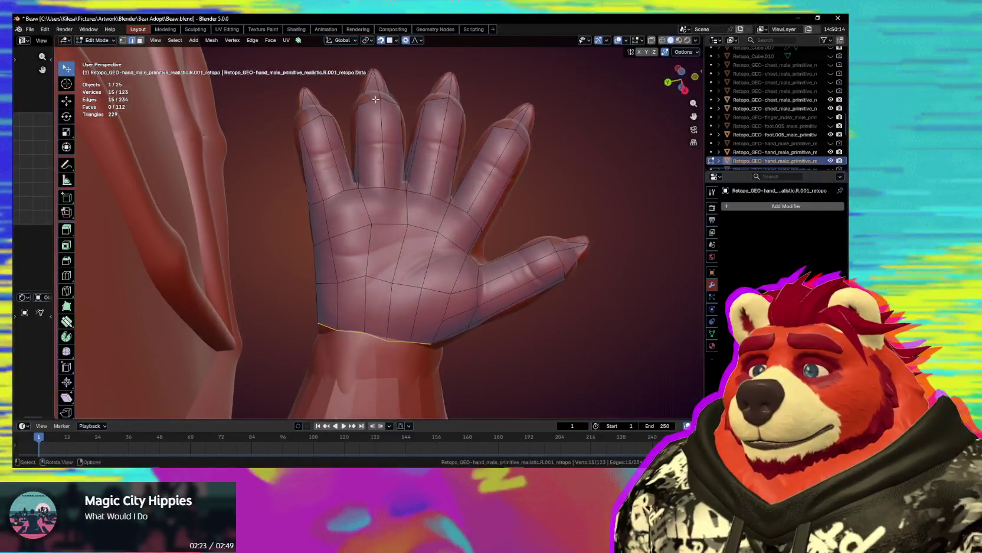
key("1")
left_click(336, 276)
key("g")
mouse_move(343, 291)
middle_mouse_down()
mouse_move(440, 260)
mouse_move(429, 212)
mouse_move(344, 387)
mouse_move(397, 39)
mouse_move(406, 408)
middle_mouse_up()
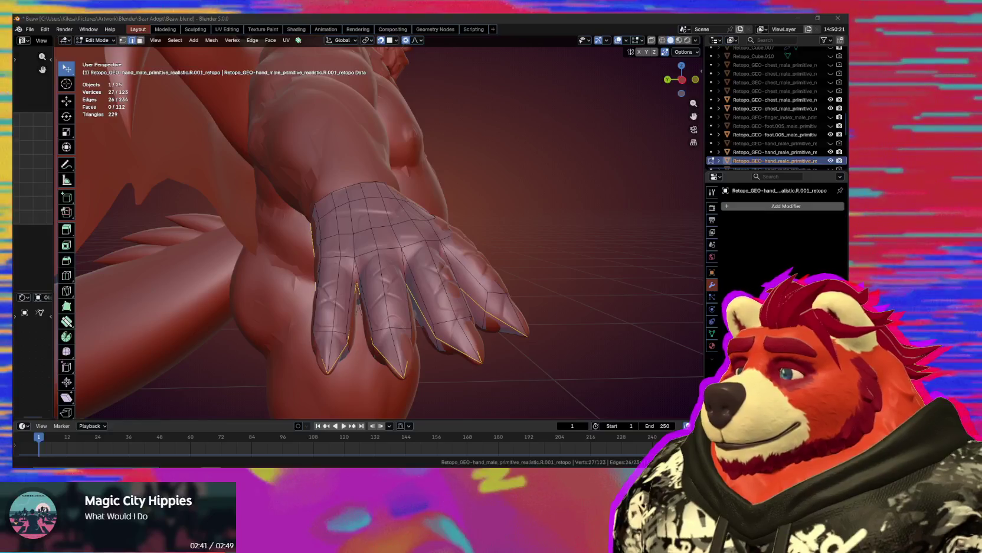
middle_click_drag(425, 354, 456, 337)
key("ctrl+b")
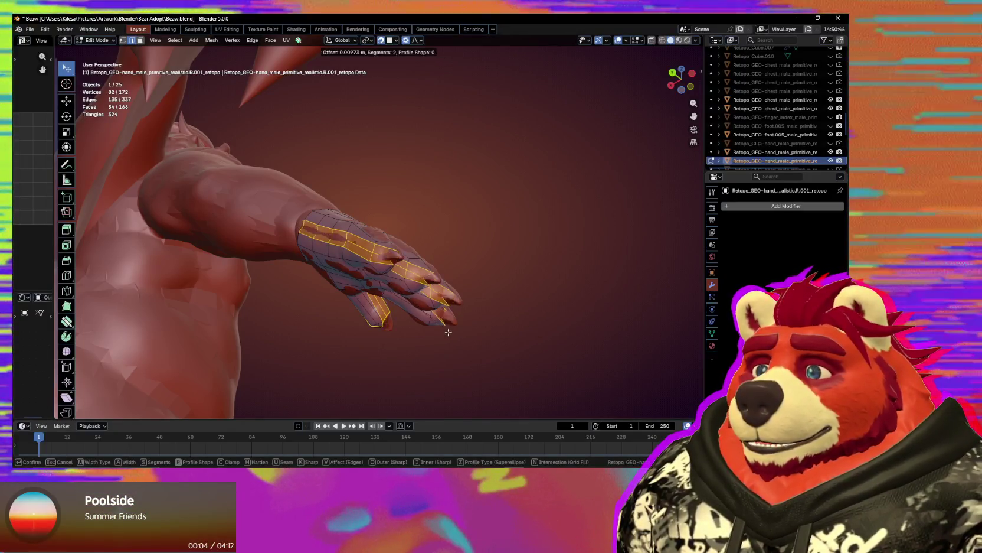
- Redo the finger-edge bevel with its width in Percent mode and commit it
key("Escape")
key("ctrl+z")
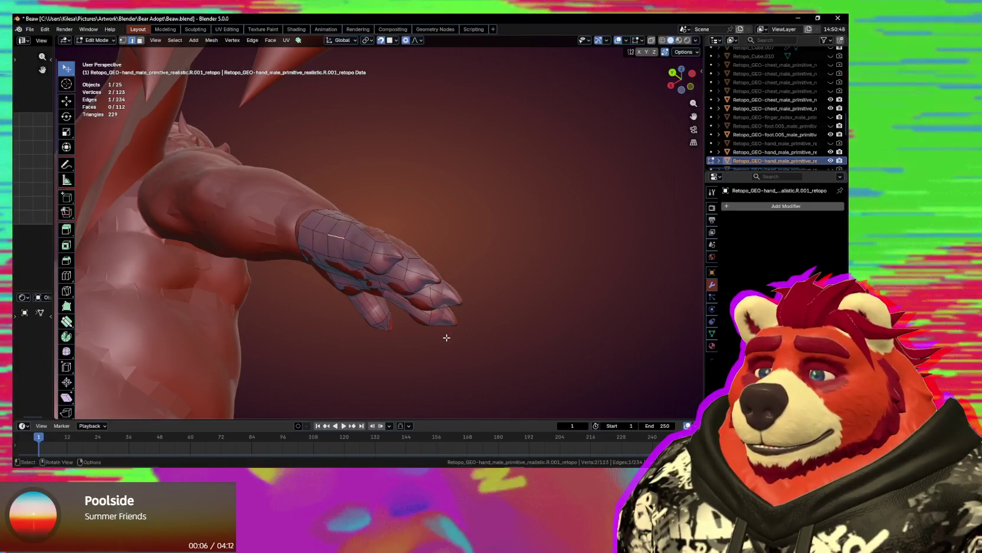
scroll(450, 342, "up", 1)
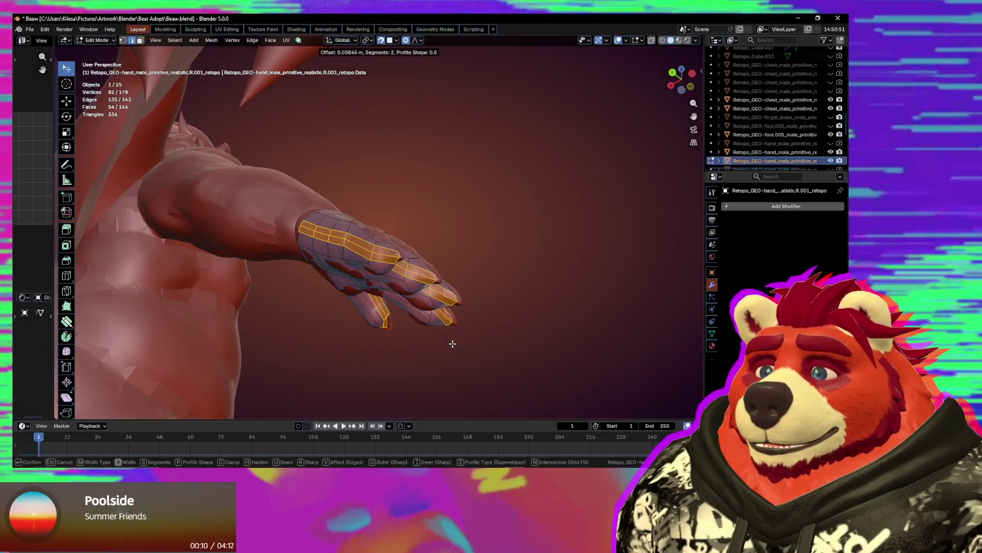
key("m")
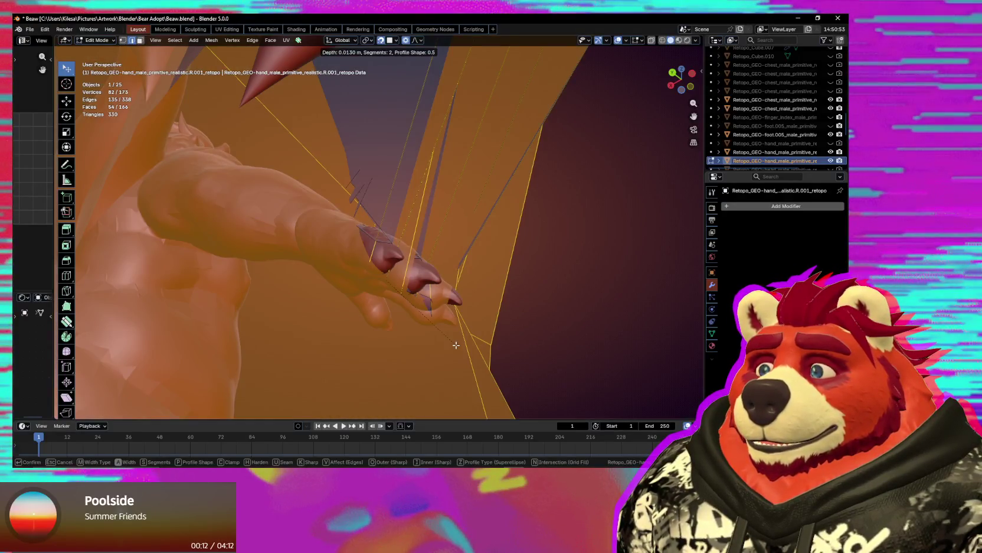
key("m")
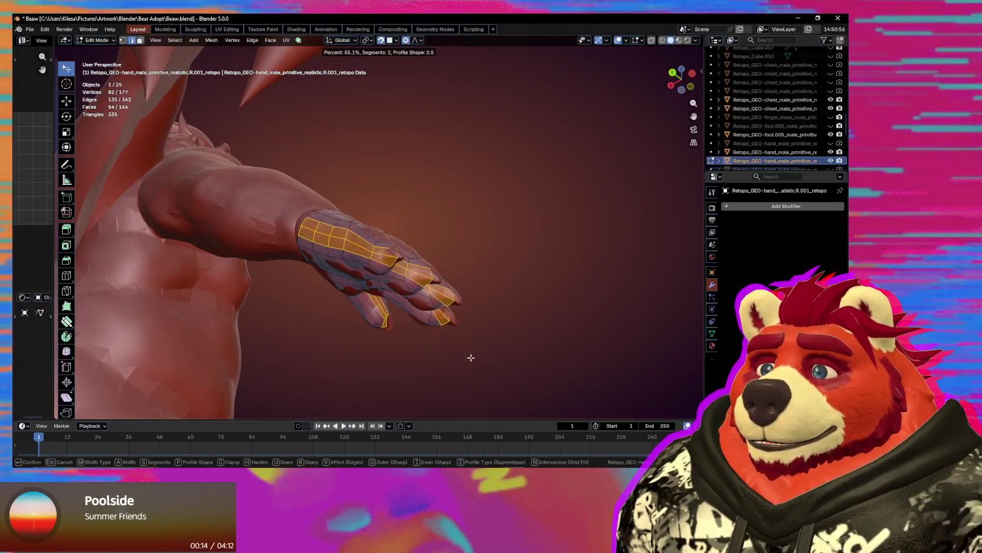
left_click(471, 357)
mouse_move(453, 356)
middle_mouse_down()
mouse_move(274, 409)
mouse_move(344, 387)
mouse_move(371, 337)
middle_mouse_up()
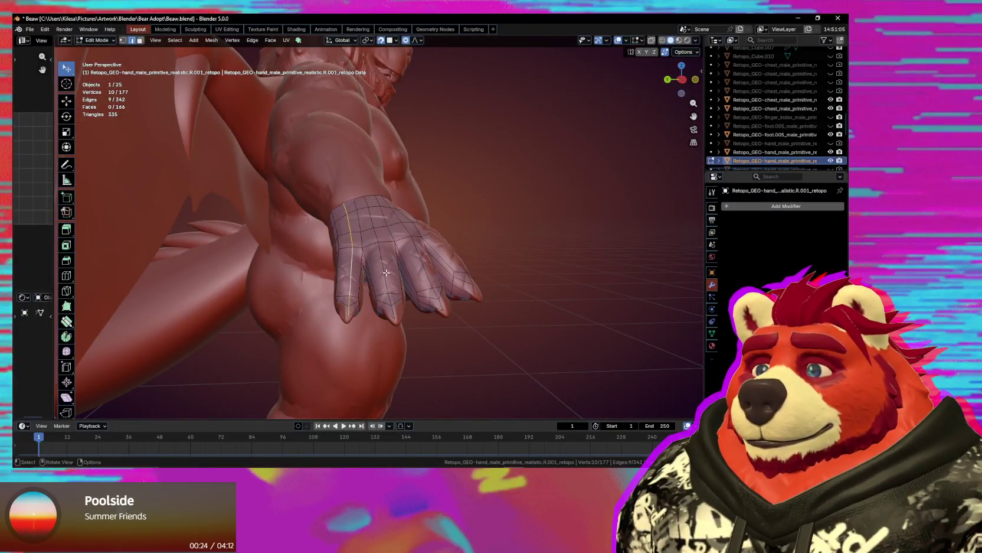
- Add more finger edges and the loop across the palm into the thumb to the selection
mouse_move(421, 267)
middle_mouse_down()
mouse_move(378, 330)
mouse_move(400, 156)
middle_mouse_up()
left_click(378, 330, "alt+shift")
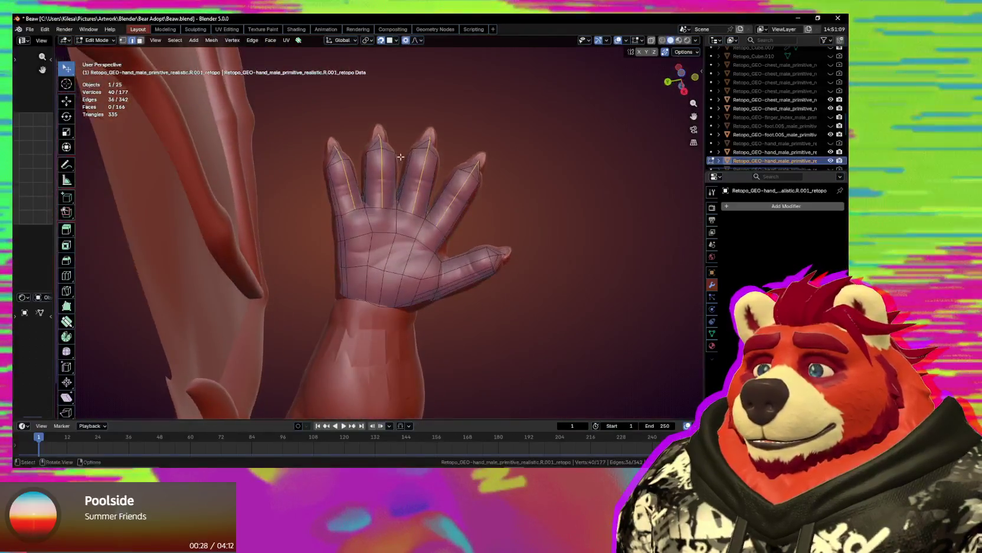
scroll(461, 263, "down", 1)
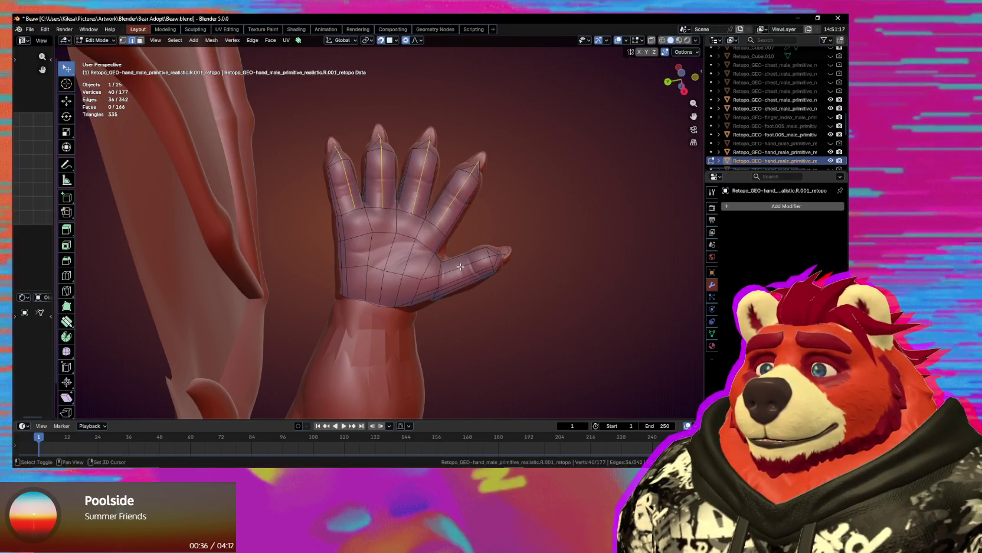
left_click(469, 269, "shift")
mouse_move(468, 269)
middle_mouse_down()
mouse_move(428, 280)
mouse_move(441, 266)
middle_mouse_up()
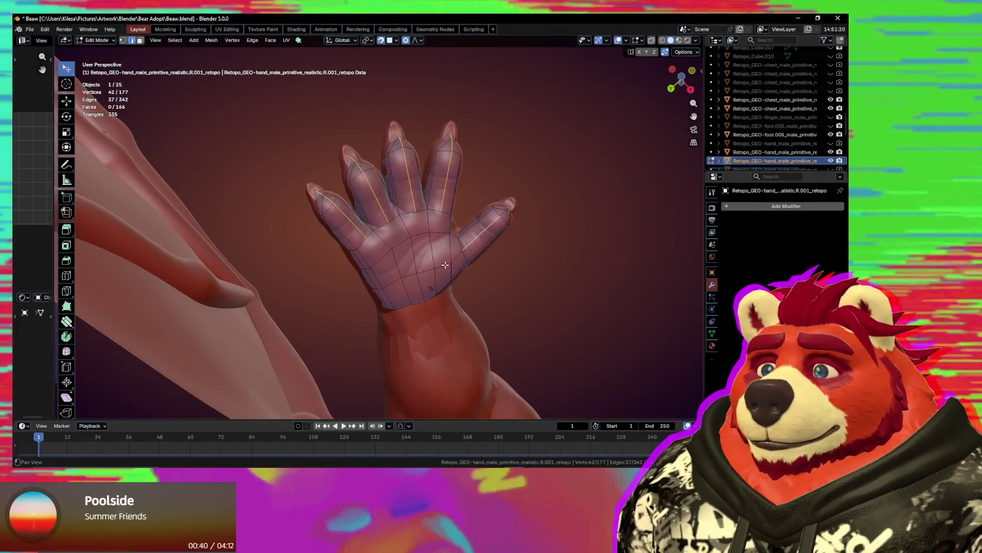
left_click(445, 266, "alt+shift")
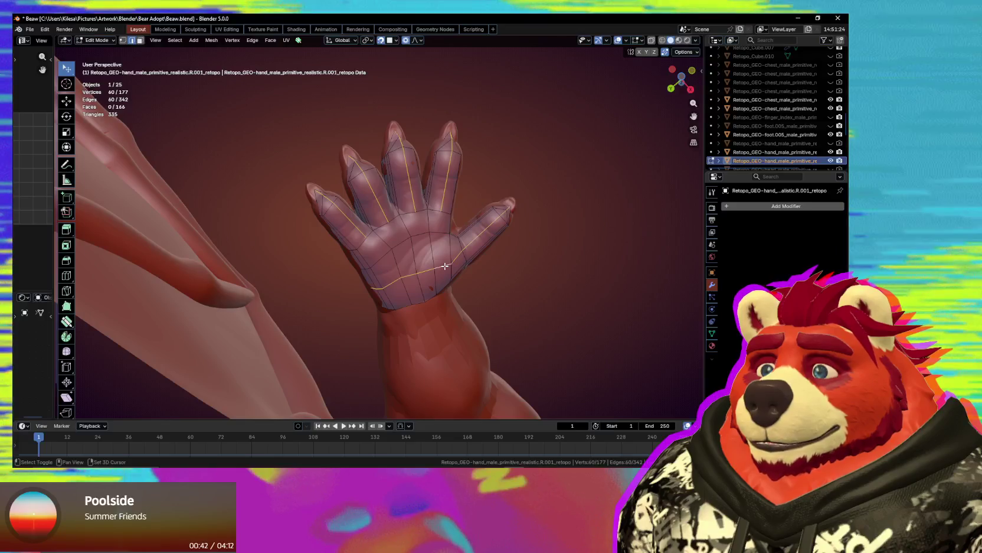
mouse_move(444, 266)
middle_mouse_down()
mouse_move(422, 372)
mouse_move(454, 252)
middle_mouse_up()
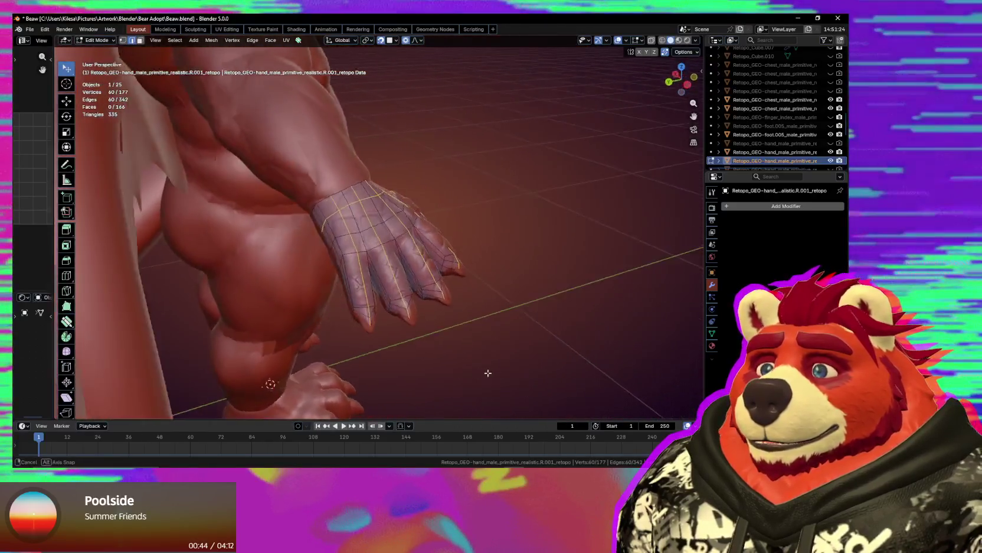
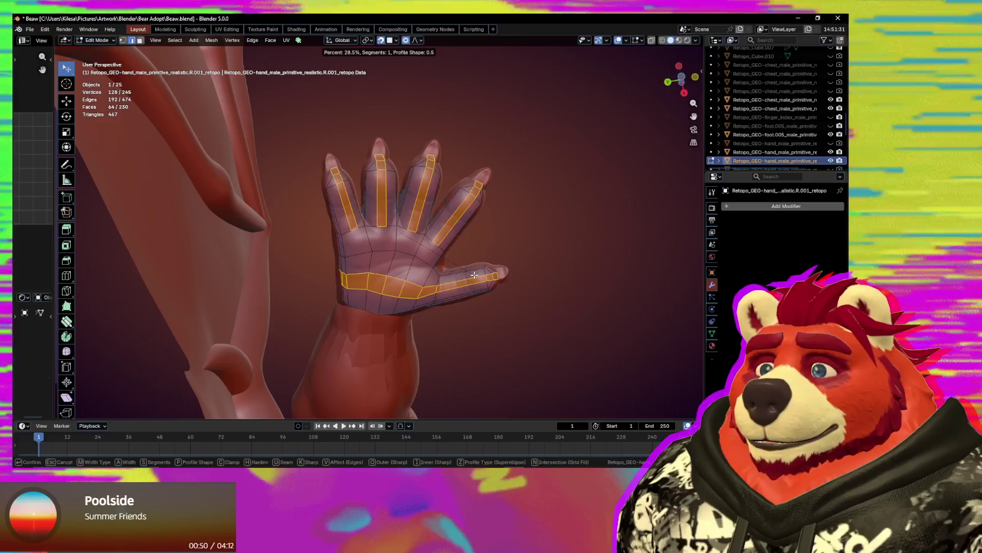
- Orbit around the bevelled hand mesh to inspect it from below and the side, then switch to Object Mode
mouse_move(467, 272)
middle_mouse_down()
mouse_move(419, 411)
mouse_move(368, 434)
middle_mouse_up()
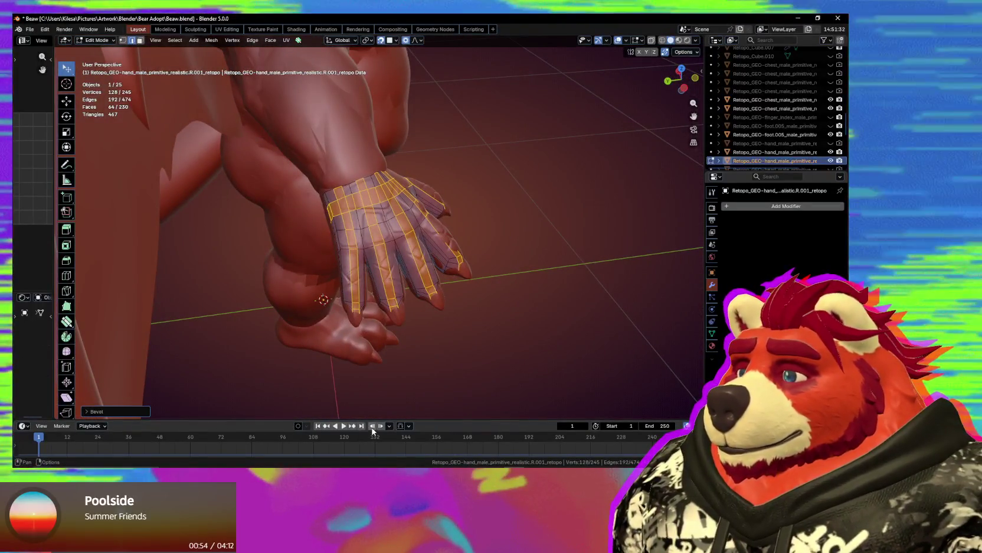
mouse_move(355, 398)
middle_mouse_down()
mouse_move(415, 354)
mouse_move(351, 166)
middle_mouse_up()
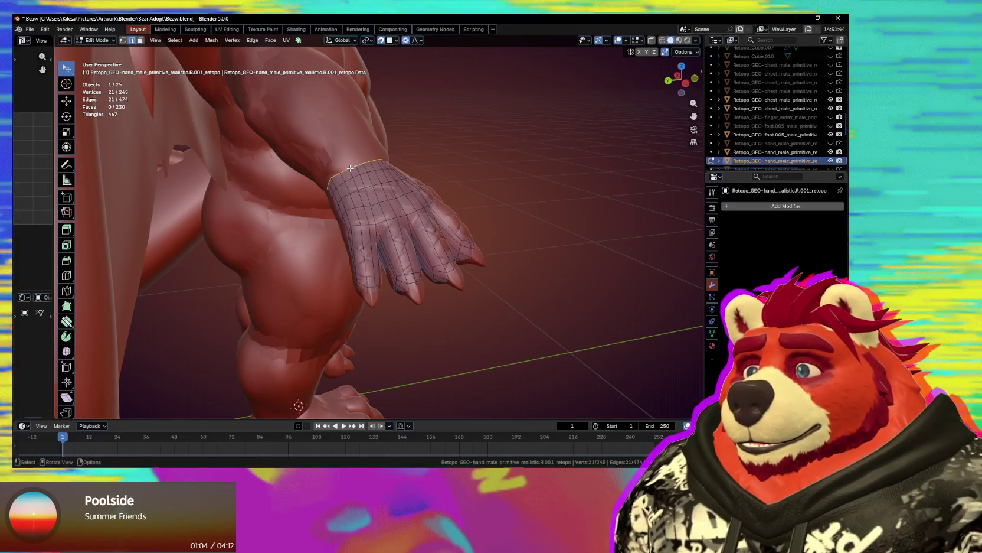
middle_click_drag(348, 177, 407, 280)
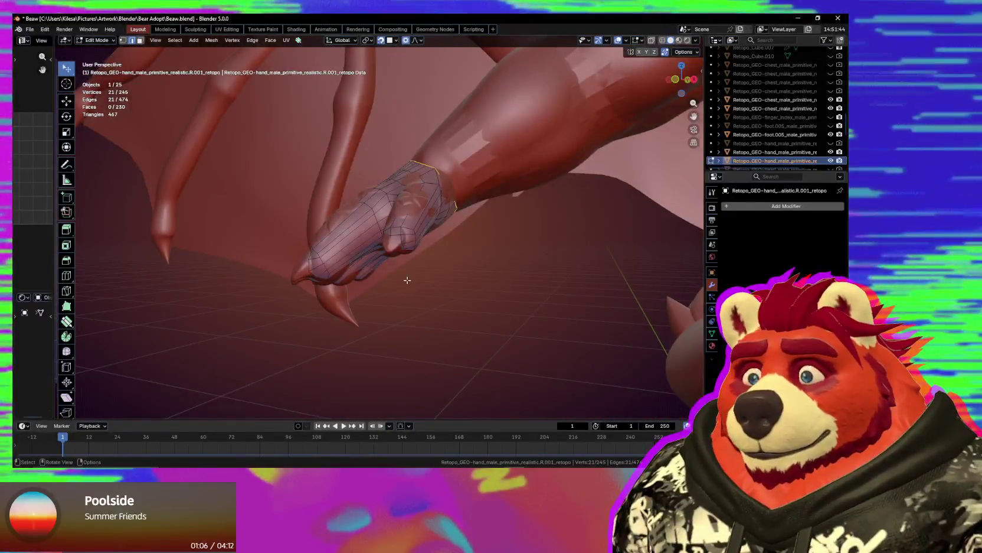
mouse_move(405, 281)
middle_mouse_down()
mouse_move(567, 265)
mouse_move(377, 211)
mouse_move(466, 312)
mouse_move(456, 316)
middle_mouse_up()
key("ctrl+Tab")
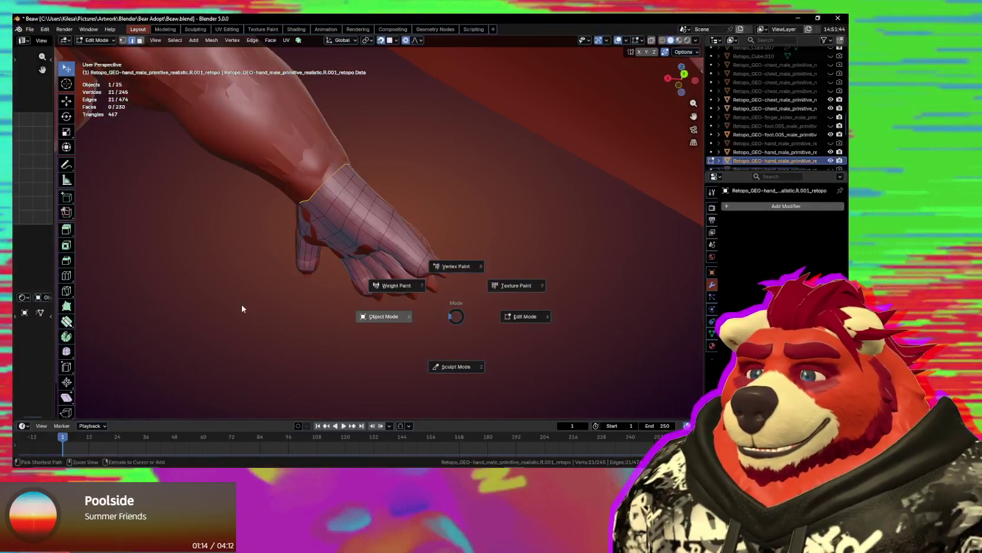
left_click(222, 296)
- Put the arm retopo object in Edit Mode and undo the rip on its edge loop
mouse_move(222, 296)
middle_mouse_down()
mouse_move(340, 313)
mouse_move(384, 263)
mouse_move(335, 226)
mouse_move(352, 236)
middle_mouse_up()
left_click(371, 236)
key("Tab")
left_click(334, 226, "alt")
scroll(335, 226, "up", 2)
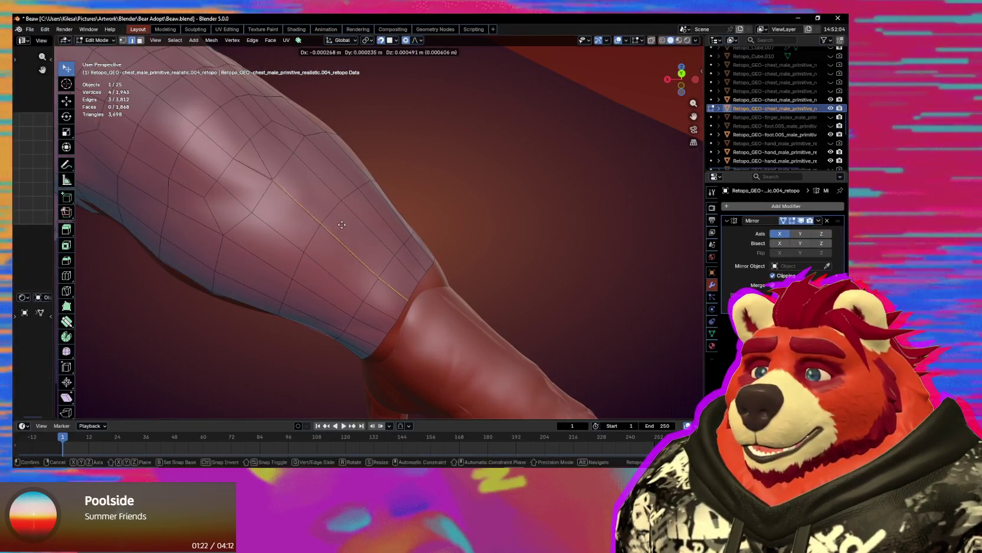
left_click(335, 217)
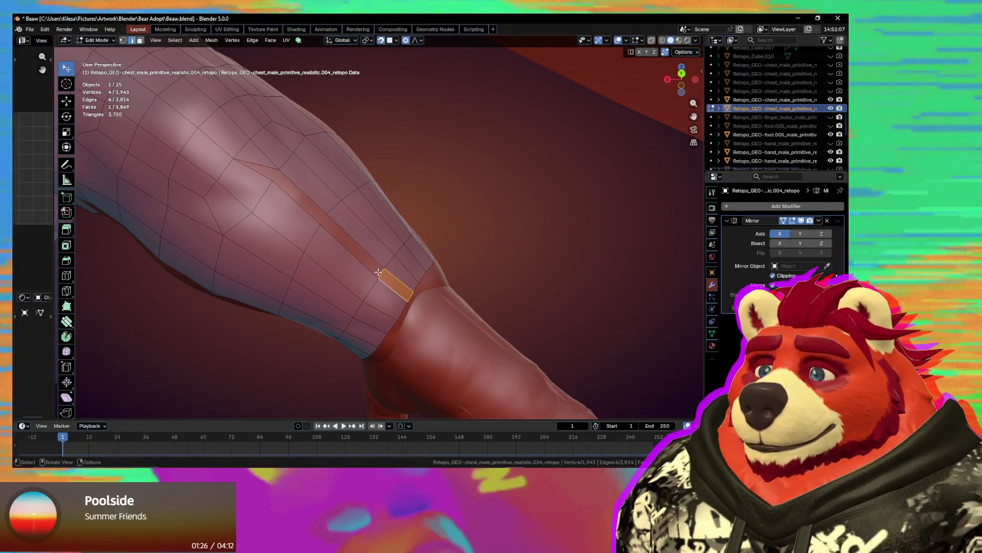
key("ctrl+z")
- Set the Retopology Settings target to the chest retopo mesh with the eyedropper
left_click(258, 164)
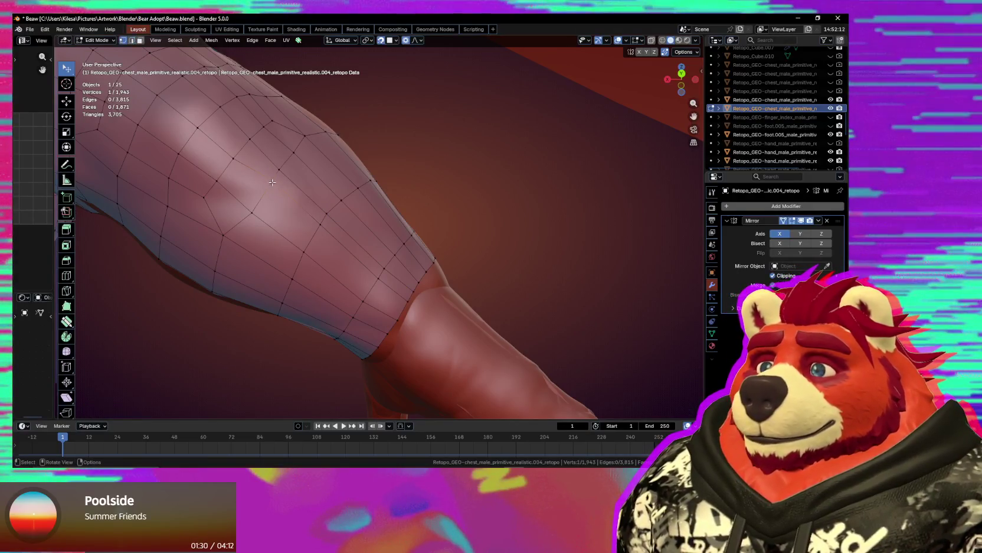
key("g")
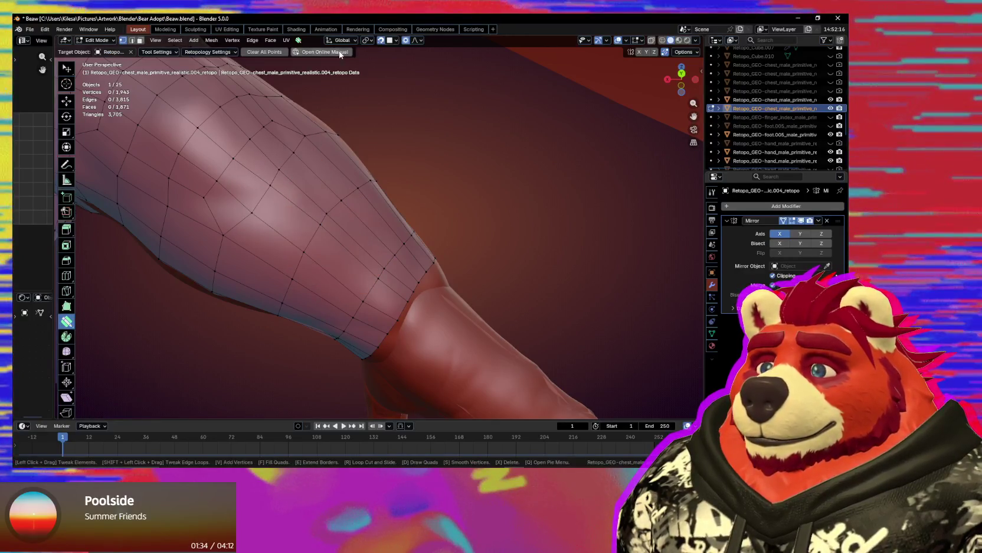
left_click(209, 52)
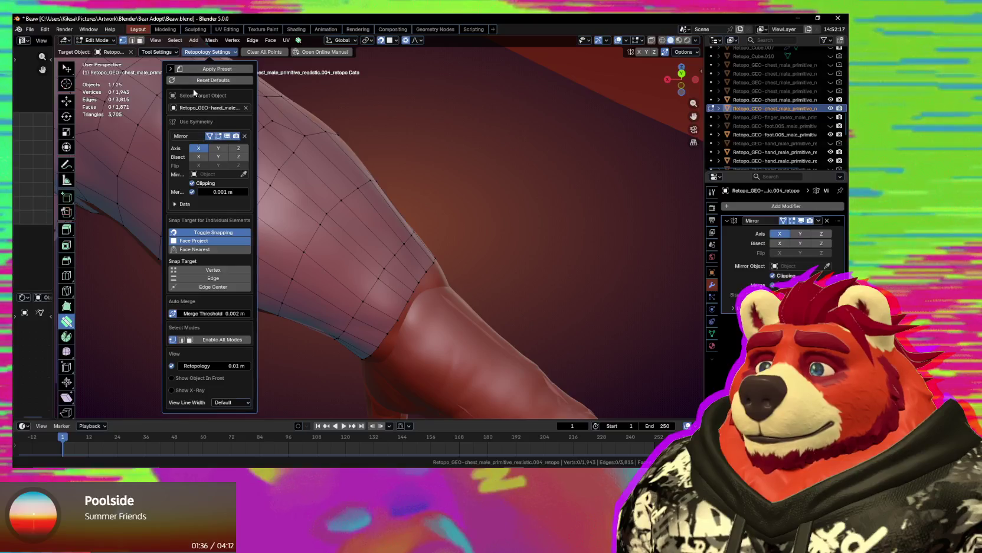
left_click(200, 108)
left_click(245, 108)
left_click(246, 107)
left_click(441, 271)
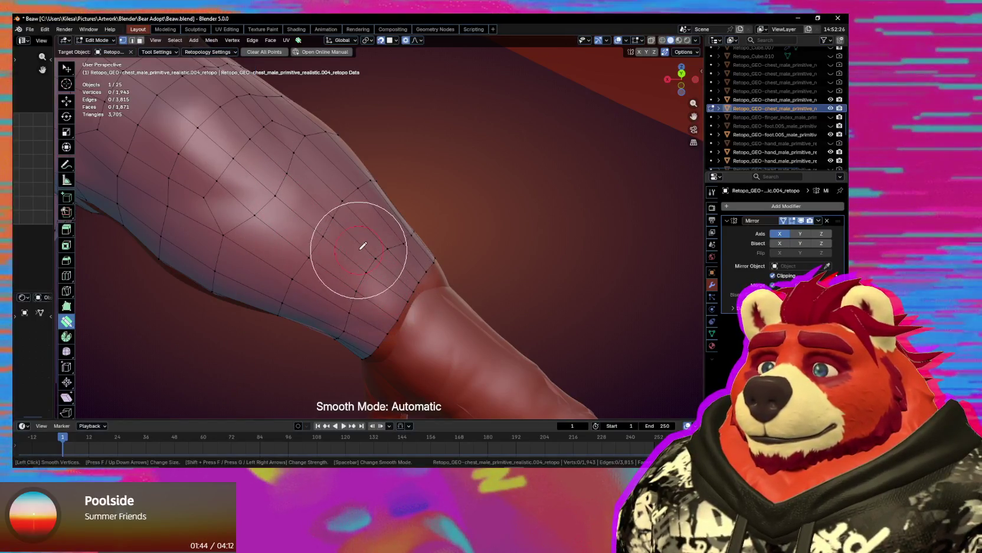
- Smooth the forearm vertices and return to Object Mode
mouse_move(400, 227)
middle_mouse_down()
mouse_move(289, 278)
mouse_move(313, 256)
mouse_move(437, 265)
middle_mouse_up()
key("s")
middle_click_drag(407, 304, 610, 255)
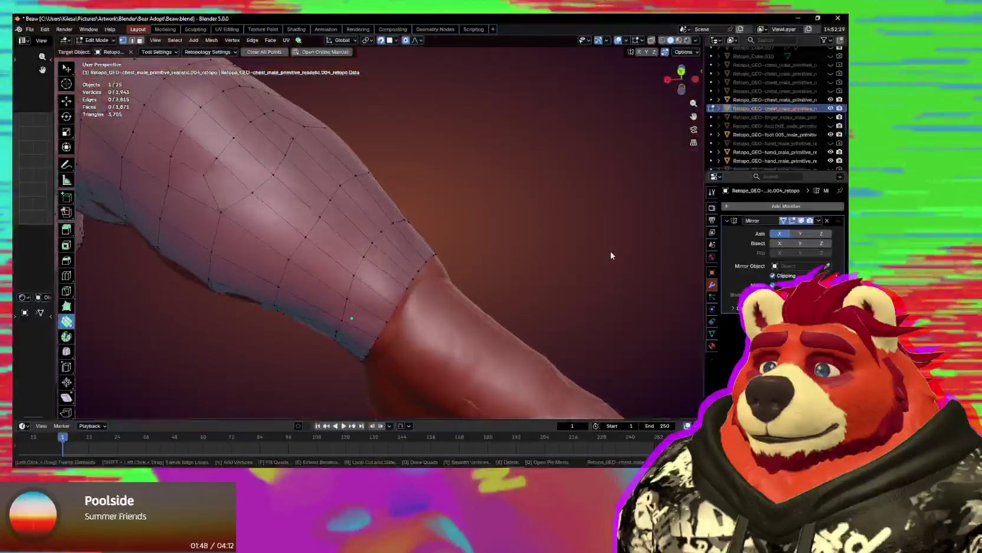
mouse_move(301, 261)
middle_mouse_down()
mouse_move(358, 278)
mouse_move(335, 279)
mouse_move(368, 332)
mouse_move(470, 372)
middle_mouse_up()
key("Tab")
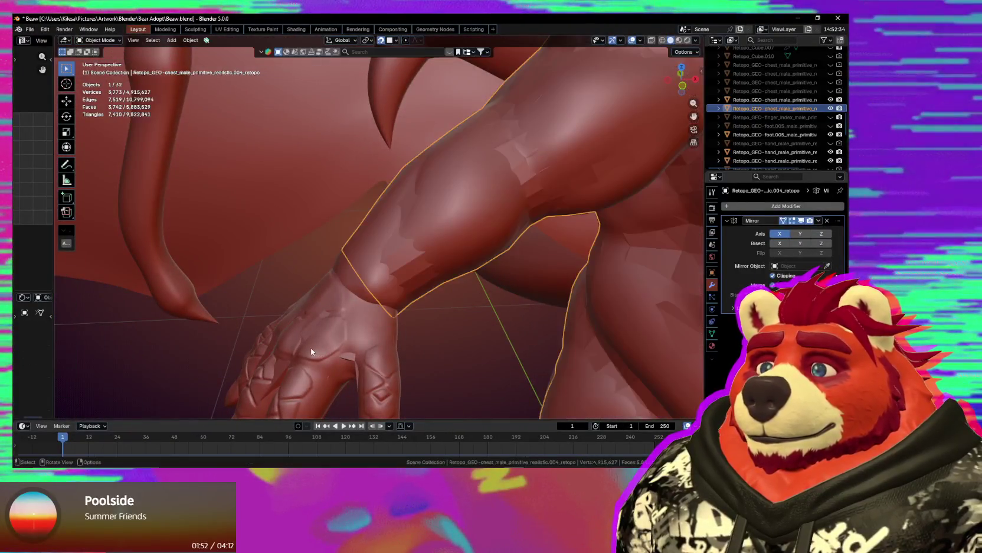
left_click(347, 359)
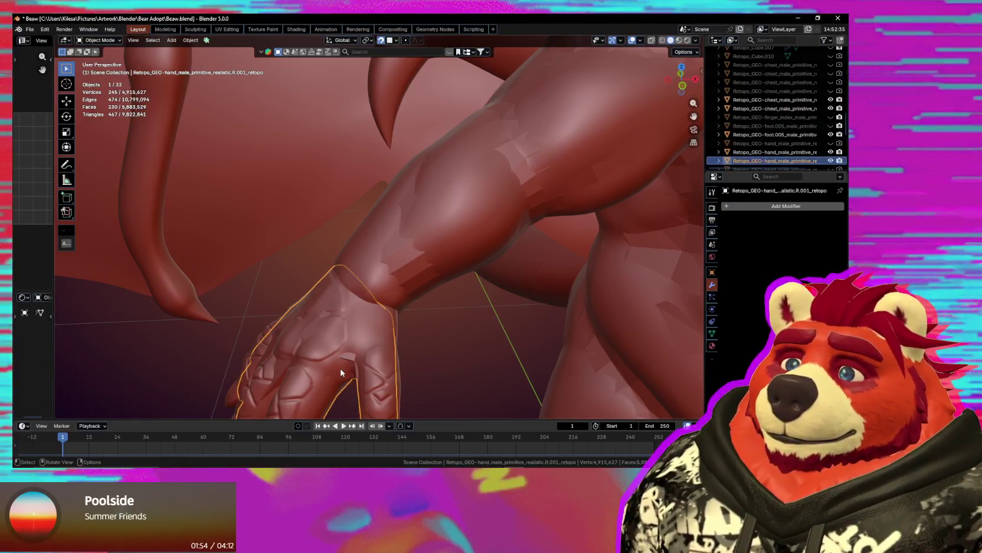
- Put the hand retopo mesh in Edit Mode and zoom in on the fingers
mouse_move(336, 373)
middle_mouse_down()
mouse_move(394, 358)
mouse_move(427, 372)
mouse_move(401, 200)
mouse_move(401, 234)
mouse_move(472, 232)
middle_mouse_up()
key("Tab")
scroll(490, 231, "up", 6)
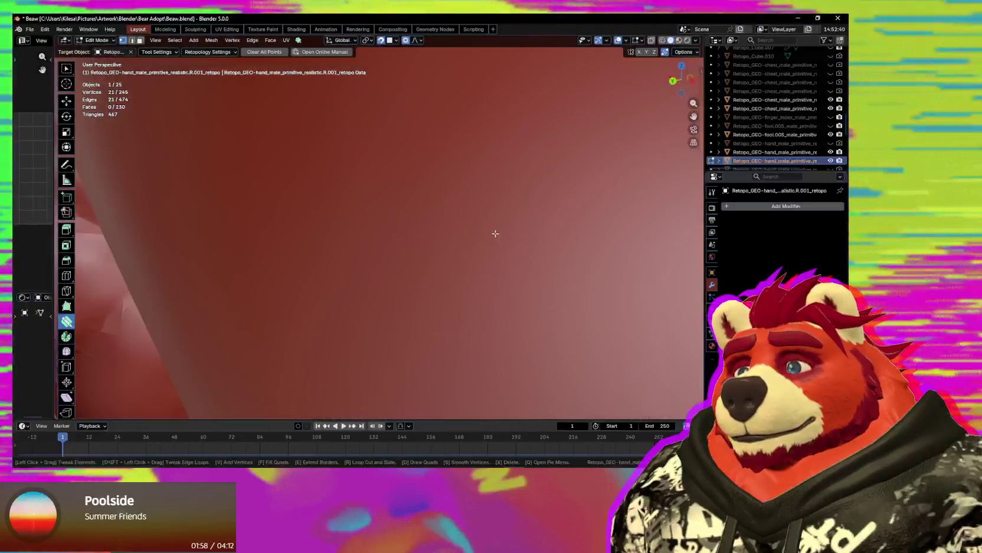
scroll(463, 235, "up", 2)
scroll(463, 236, "down", 5)
scroll(431, 222, "up", 5)
scroll(431, 221, "down", 5)
mouse_move(449, 224)
middle_mouse_down()
mouse_move(483, 229)
mouse_move(456, 293)
middle_mouse_up()
scroll(482, 229, "down", 3)
scroll(487, 208, "up", 3)
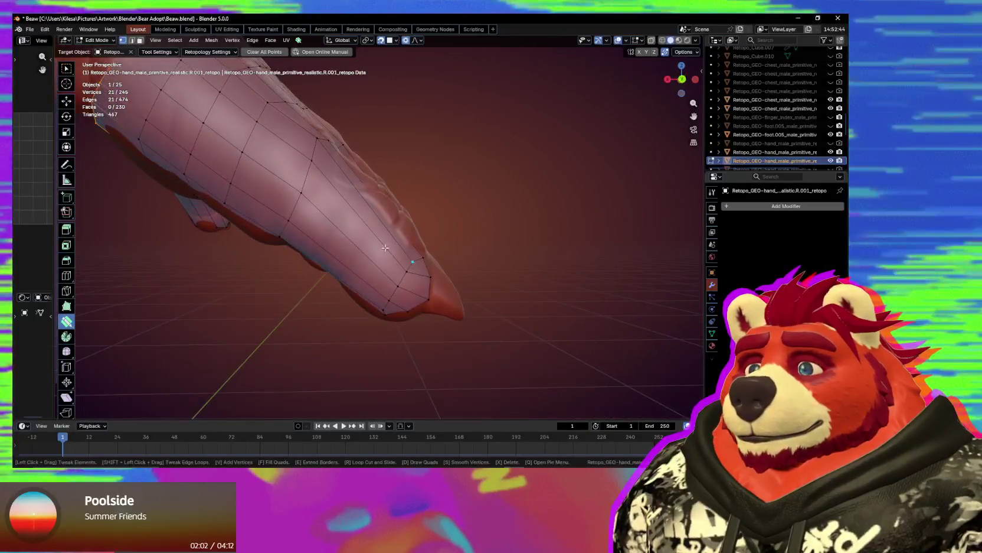
- Try a two-cut loop on a finger, then undo it
key("r")
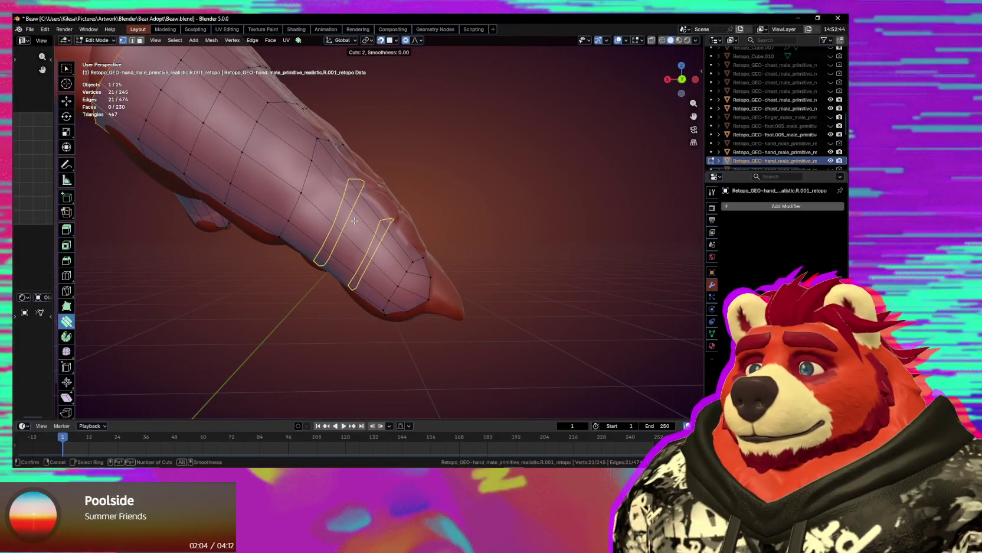
left_click(355, 220)
middle_click_drag(354, 221, 293, 245)
key("ctrl+z")
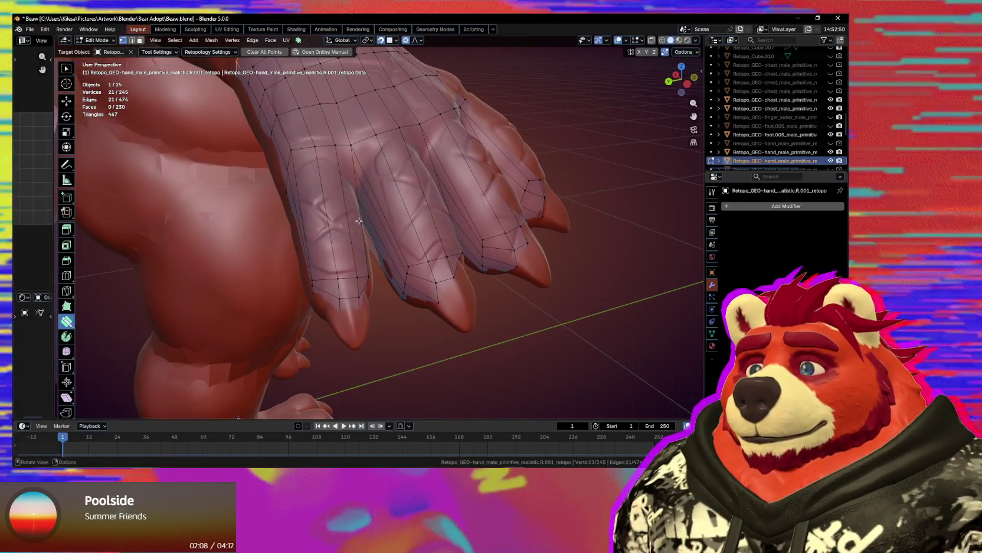
middle_click_drag(409, 208, 364, 226)
- Add loop cuts across each finger at the knuckles
key("ctrl+r")
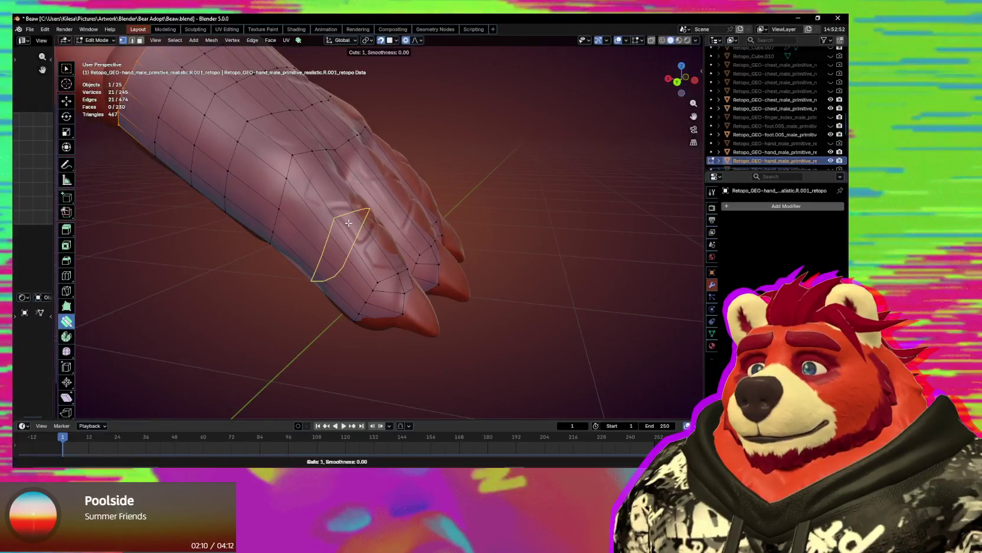
left_click(390, 216)
middle_click_drag(389, 216, 395, 228)
left_click(406, 204)
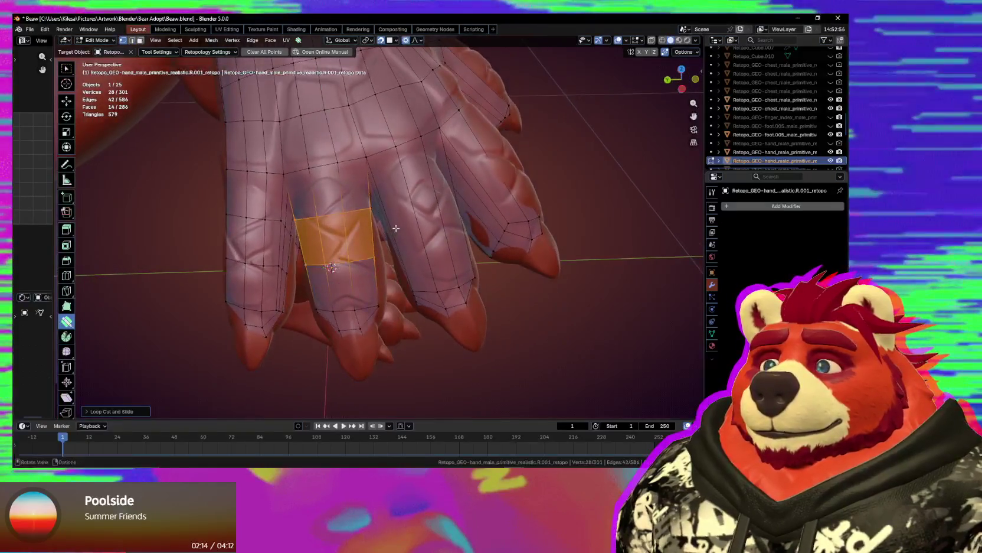
left_click(425, 210)
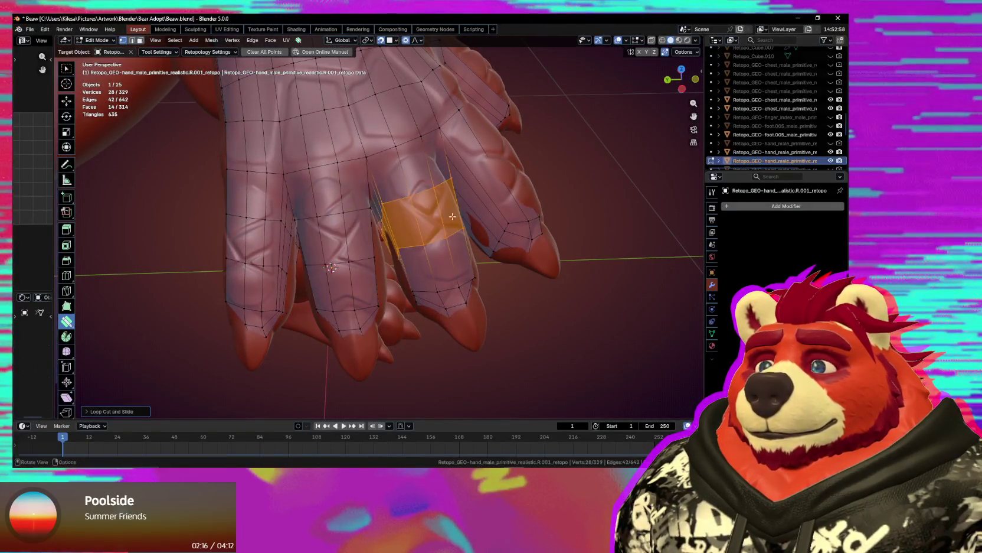
middle_click_drag(425, 210, 384, 269)
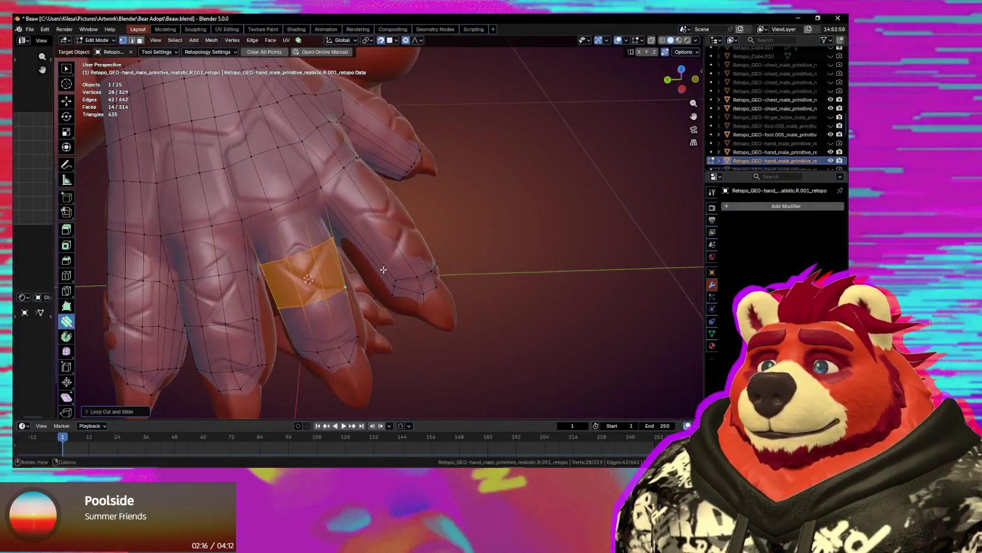
left_click(398, 226)
mouse_move(399, 227)
middle_mouse_down()
mouse_move(327, 188)
mouse_move(332, 259)
mouse_move(352, 244)
mouse_move(395, 242)
mouse_move(401, 280)
middle_mouse_up()
- Move the thumb loop into position and switch the hand to Sculpt Mode
key("ctrl+shift+Tab")
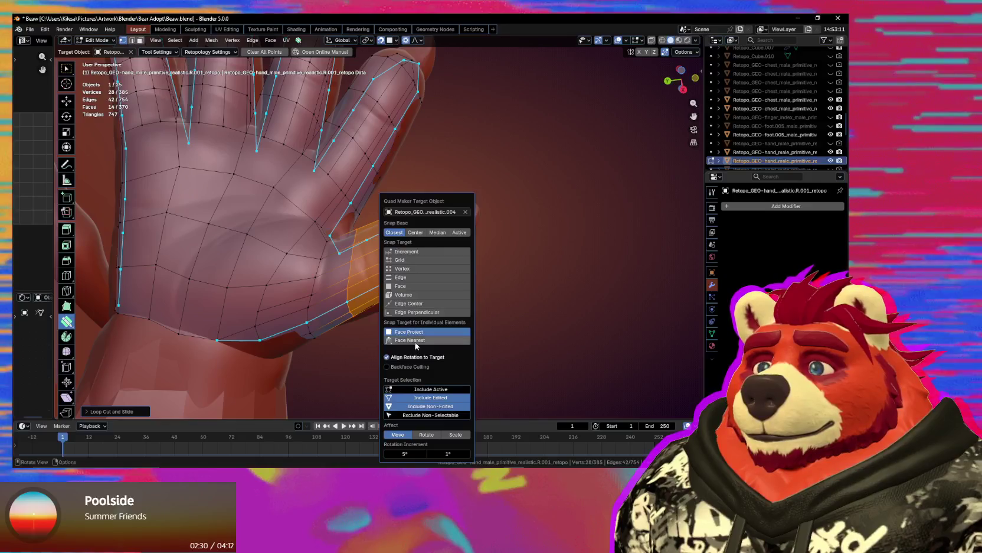
middle_click_drag(416, 346, 372, 272)
key("g")
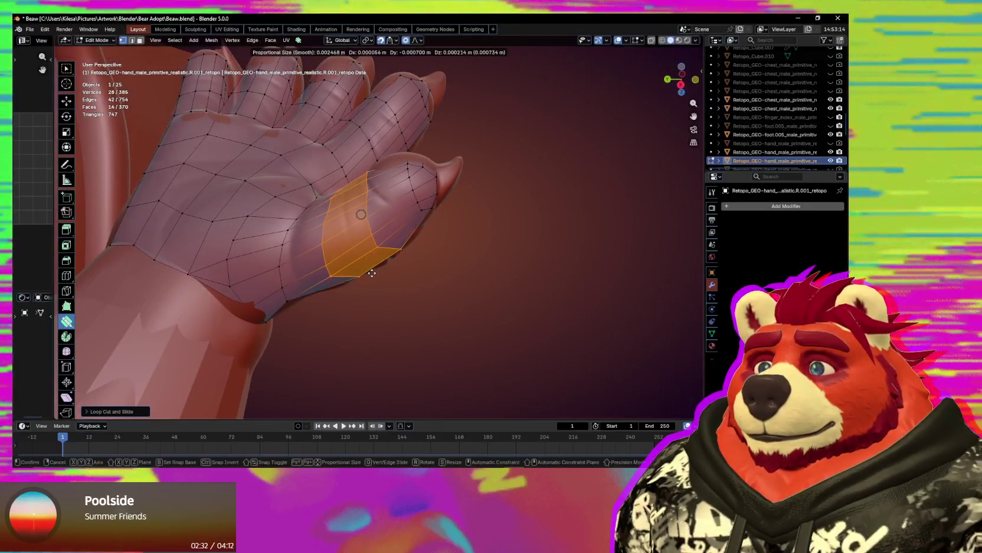
left_click(372, 273)
mouse_move(372, 273)
middle_mouse_down()
mouse_move(417, 364)
mouse_move(417, 267)
mouse_move(235, 168)
mouse_move(129, 71)
mouse_move(406, 217)
mouse_move(462, 272)
middle_mouse_up()
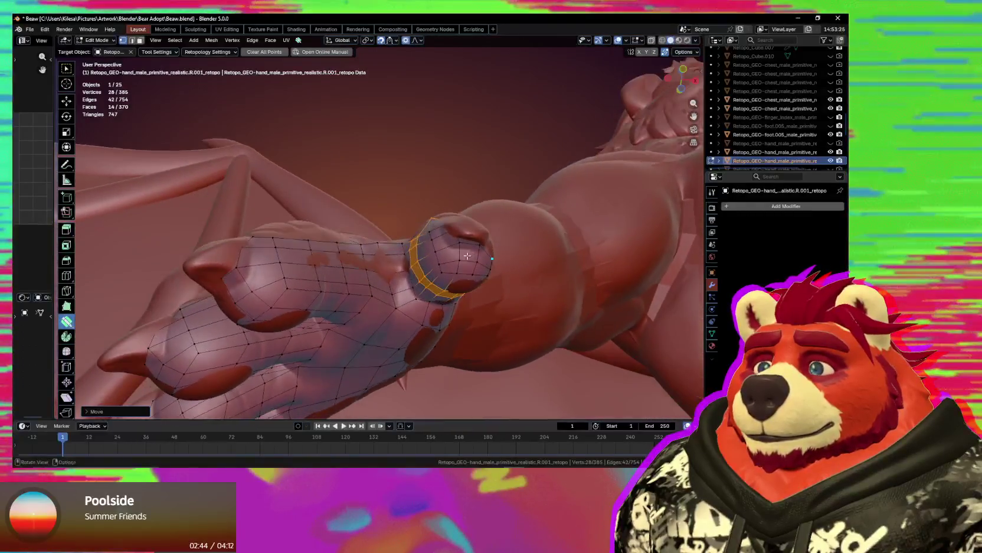
key("Tab")
key("ctrl+Tab")
- Return to Edit Mode and set the retopology target to the hand retopo mesh
key("2")
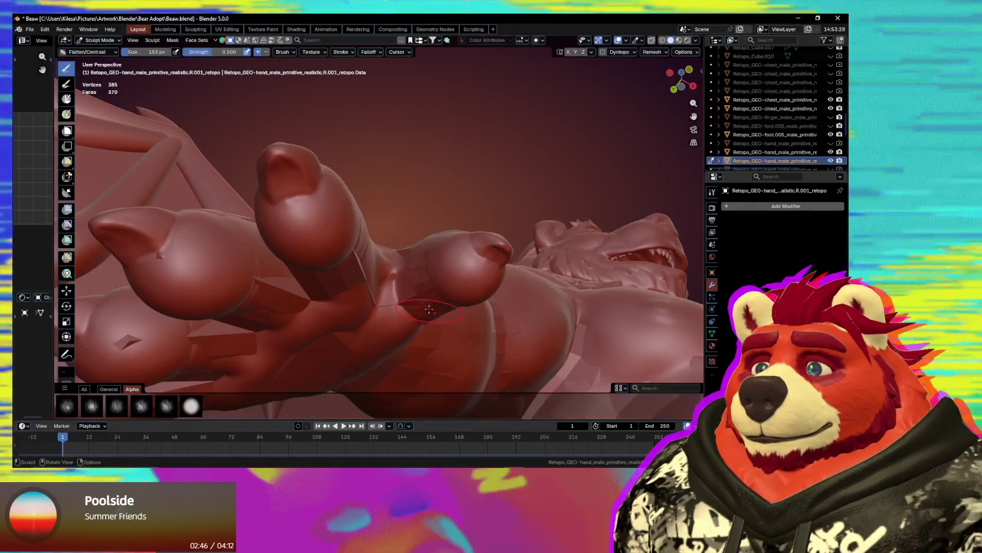
key("ctrl+Tab")
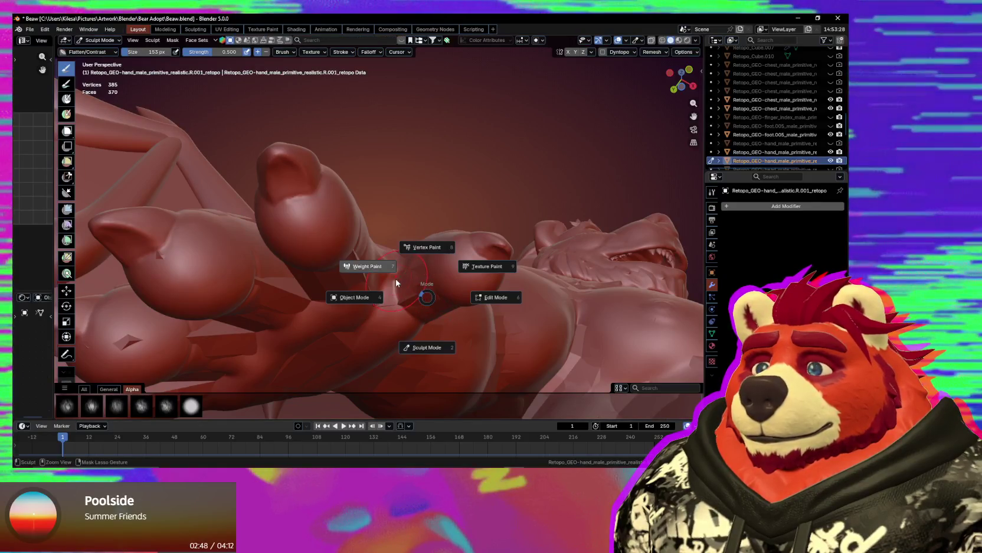
key("Tab")
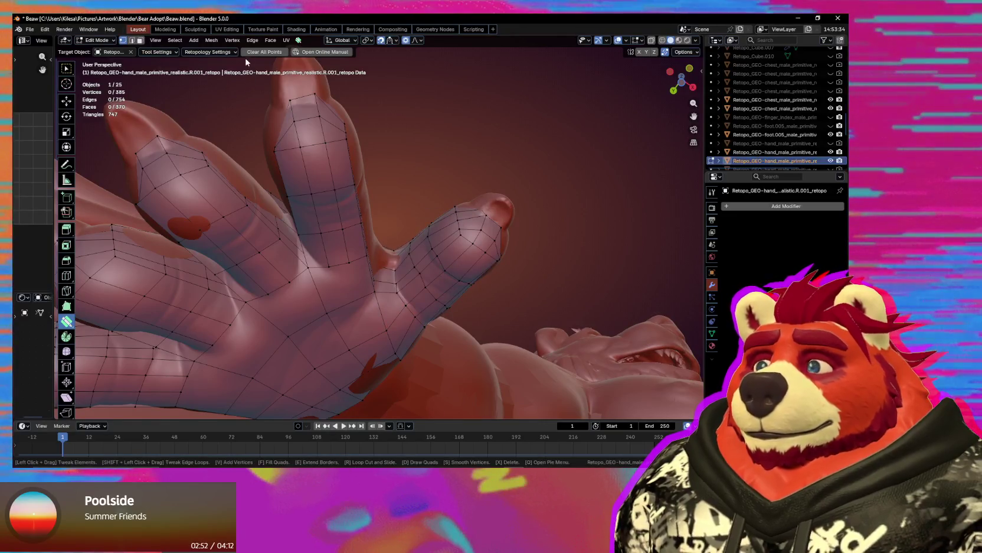
left_click(195, 52)
left_click(242, 107)
left_click(245, 107)
left_click(245, 107)
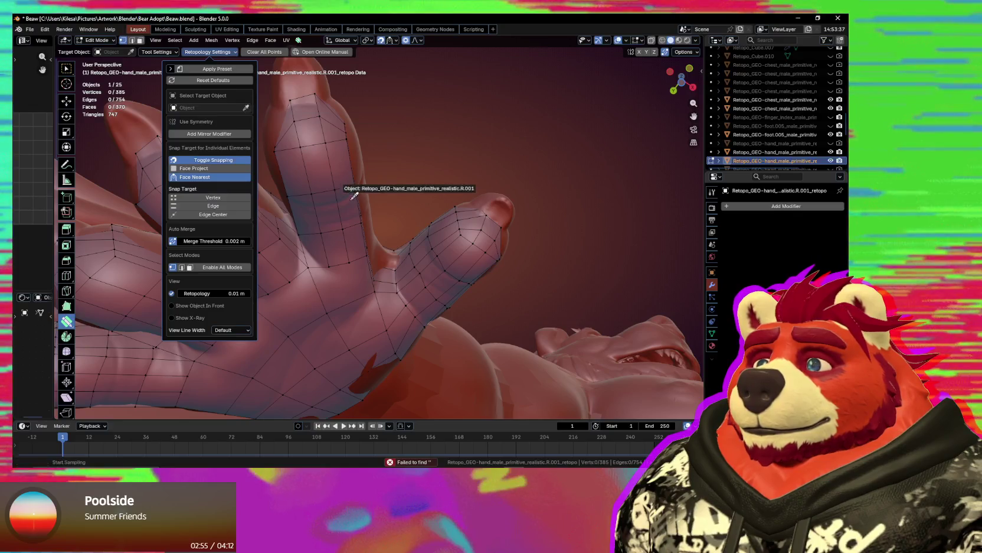
left_click(364, 170)
- Smooth and relax the quads across the back of the fingers
key("shift")
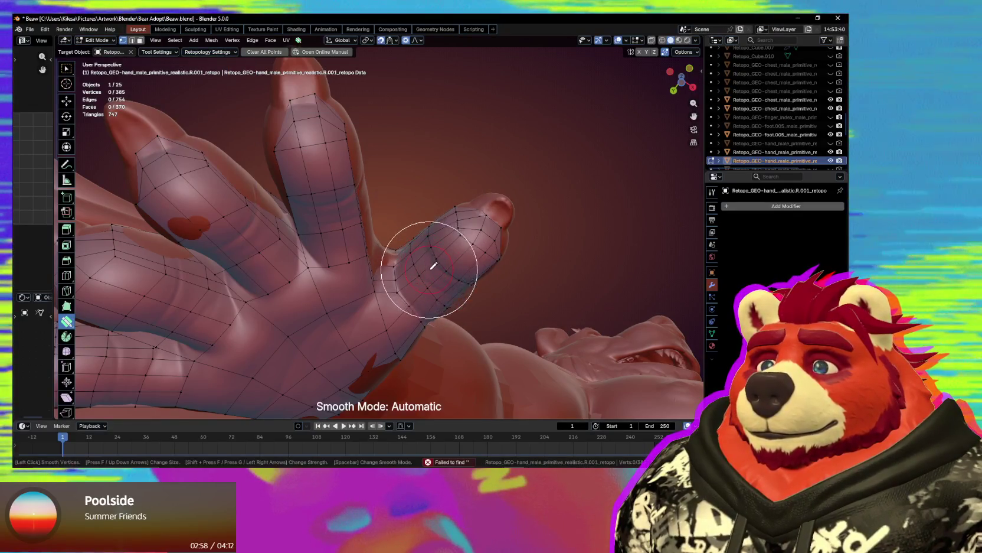
mouse_move(488, 274)
middle_mouse_down()
mouse_move(472, 234)
mouse_move(432, 258)
middle_mouse_up()
key("shift")
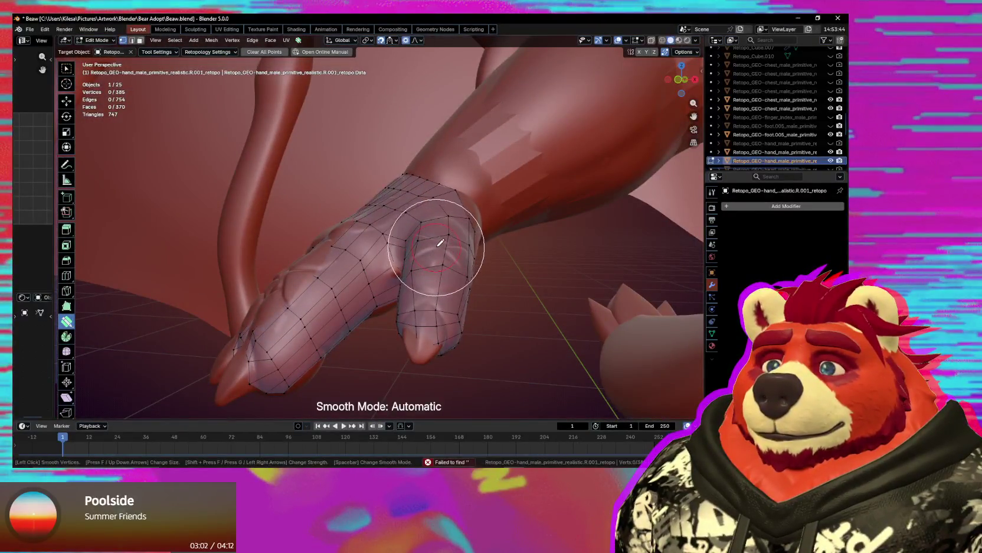
middle_click_drag(379, 223, 352, 272)
key("shift")
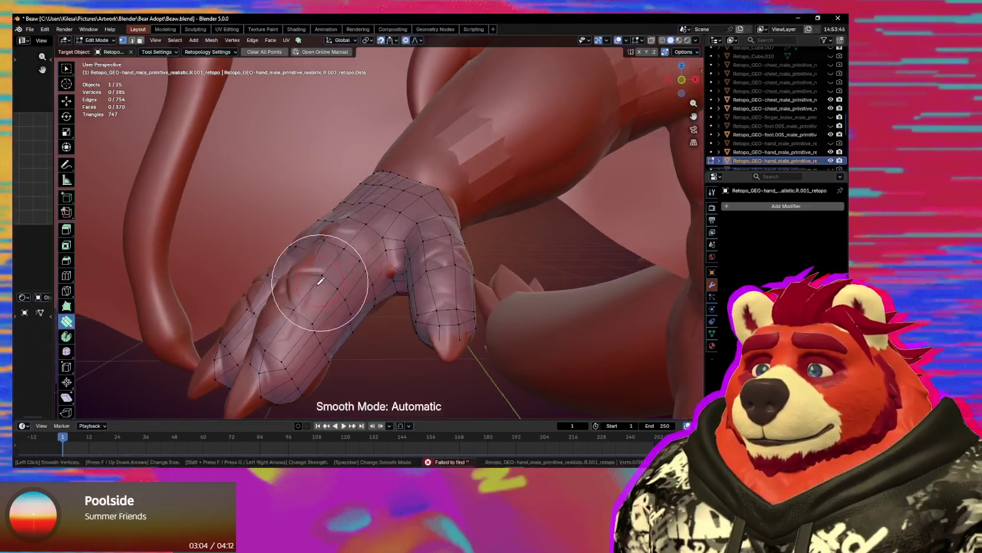
mouse_move(340, 309)
middle_mouse_down()
mouse_move(362, 340)
mouse_move(373, 234)
middle_mouse_up()
key("shift")
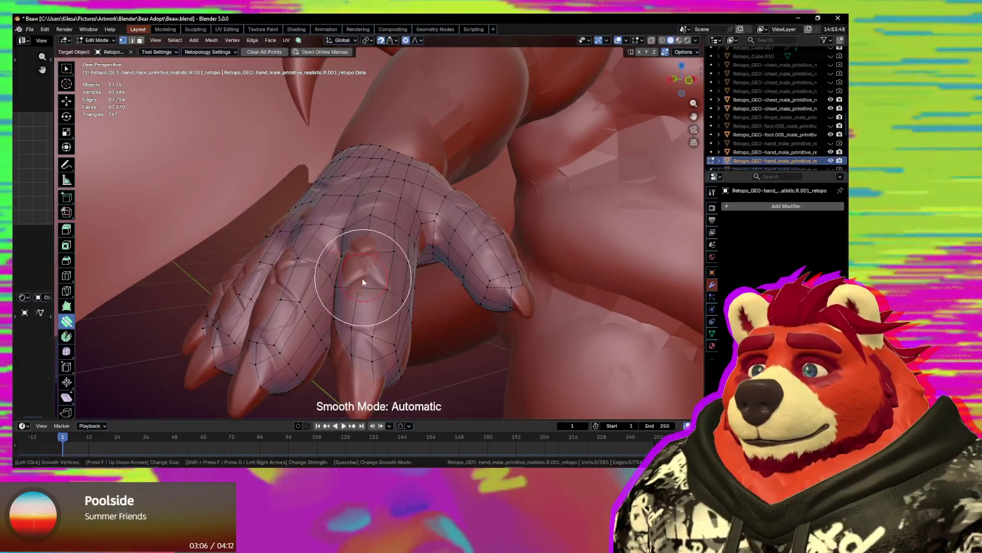
- Nudge a stray vertex and face on the middle finger into place
middle_click_drag(363, 281, 373, 258)
left_click(374, 257)
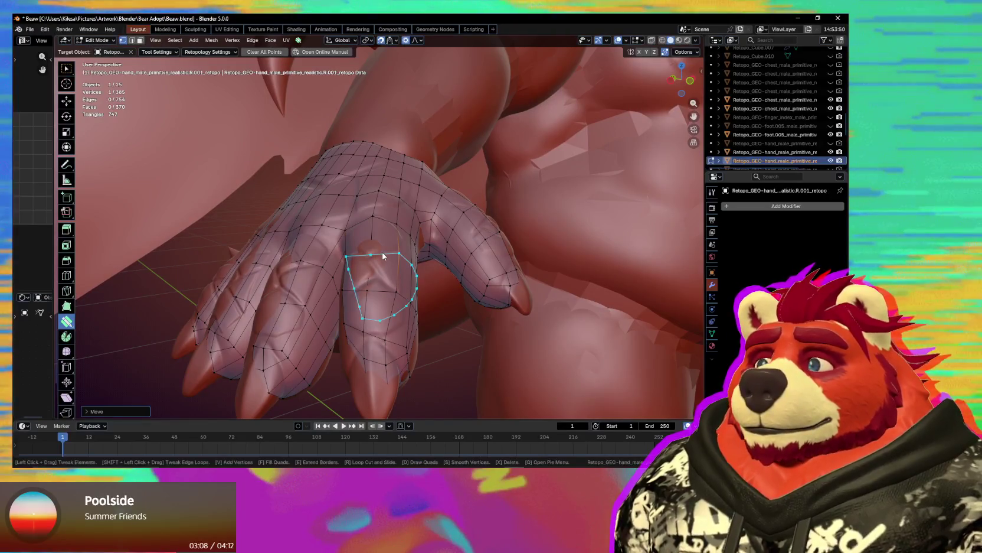
left_click_drag(382, 256, 384, 263)
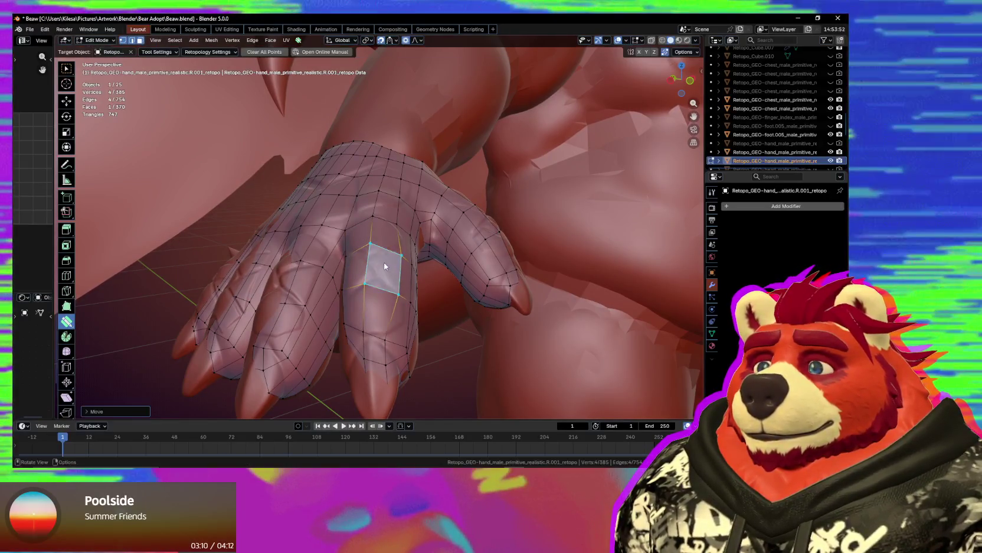
key("shift")
mouse_move(372, 287)
middle_mouse_down()
mouse_move(305, 273)
mouse_move(276, 285)
middle_mouse_up()
- Smooth the vertices across the palm
key("shift")
key("shift")
mouse_move(241, 316)
middle_mouse_down()
mouse_move(285, 270)
mouse_move(332, 255)
mouse_move(351, 279)
mouse_move(384, 208)
mouse_move(368, 252)
mouse_move(371, 176)
middle_mouse_up()
key("s")
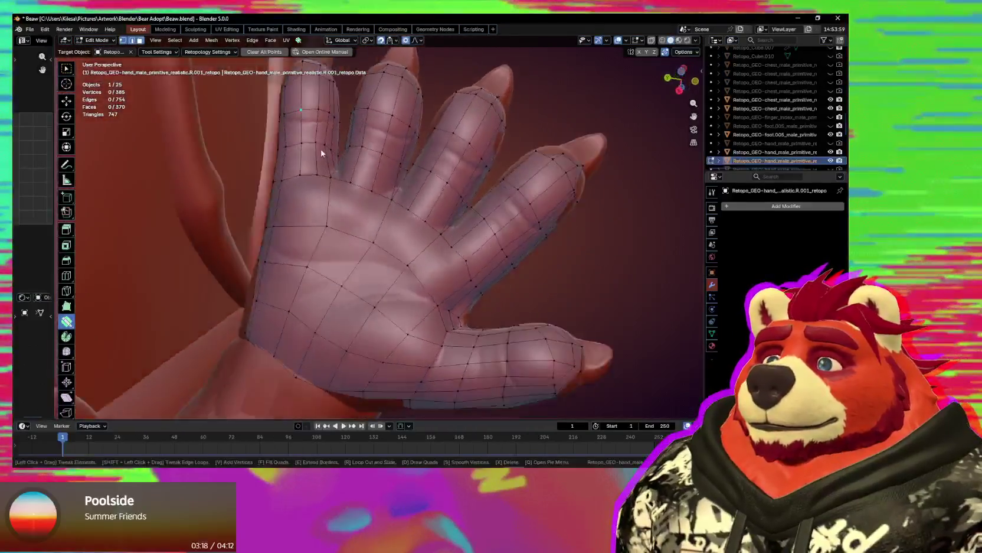
key("s")
left_click(371, 197)
middle_click_drag(370, 242, 355, 271)
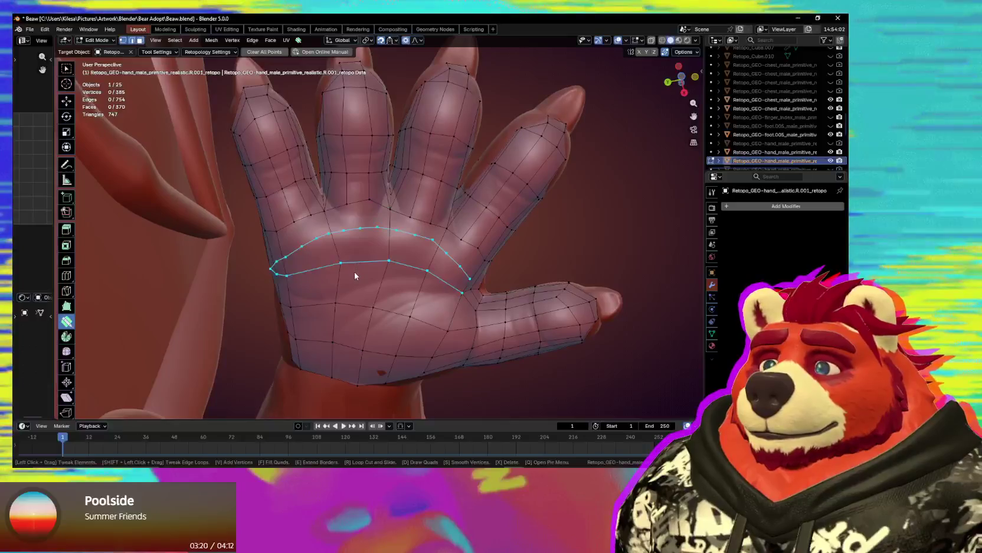
- Reshape the palm knuckle edges and cut between the fingers, reaching 374 faces
left_click_drag(301, 218, 296, 212)
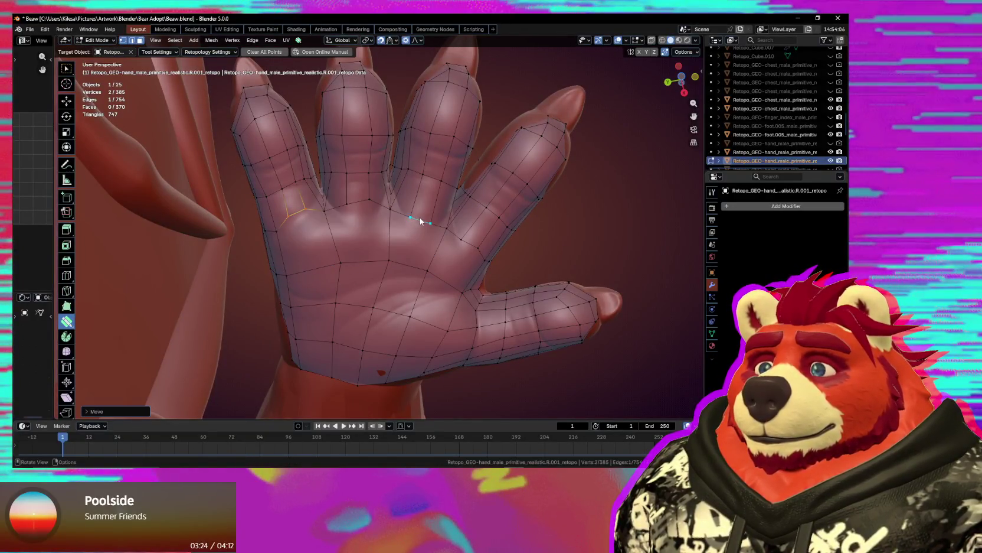
left_click_drag(422, 211, 432, 219)
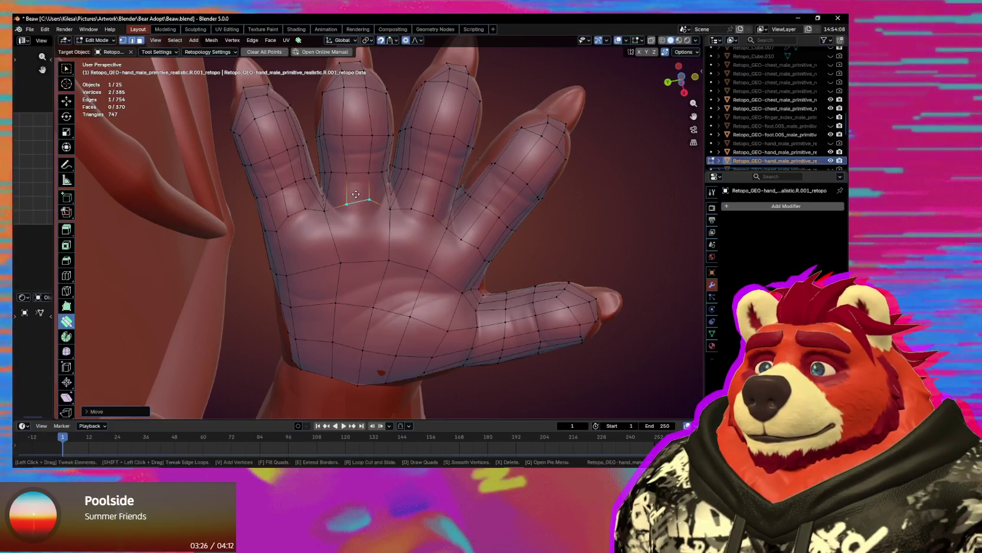
left_click_drag(356, 192, 355, 195)
left_click_drag(466, 242, 477, 234)
mouse_move(478, 234)
middle_mouse_down()
mouse_move(352, 251)
mouse_move(341, 286)
mouse_move(244, 236)
middle_mouse_up()
scroll(307, 268, "up", 3)
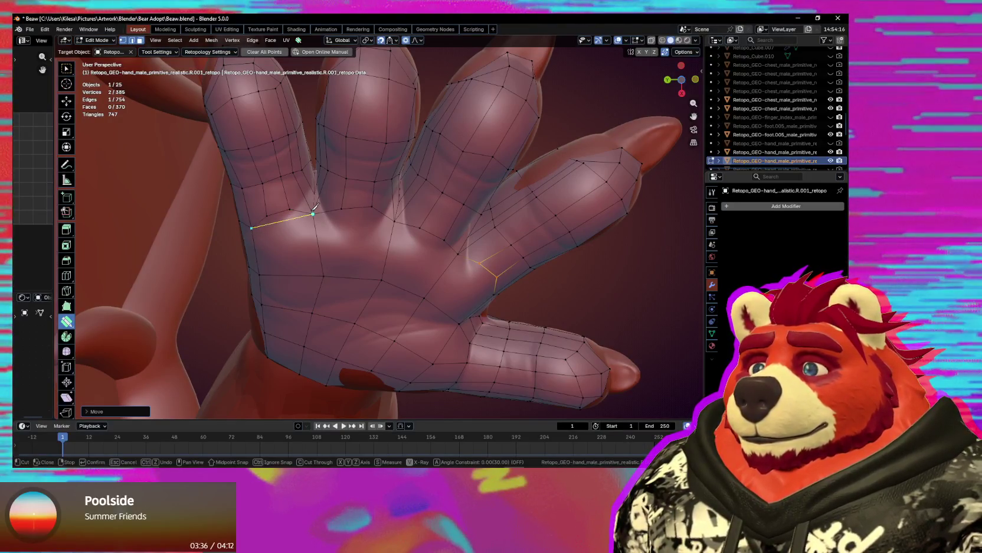
mouse_move(460, 254)
middle_mouse_down()
mouse_move(511, 207)
mouse_move(416, 255)
middle_mouse_up()
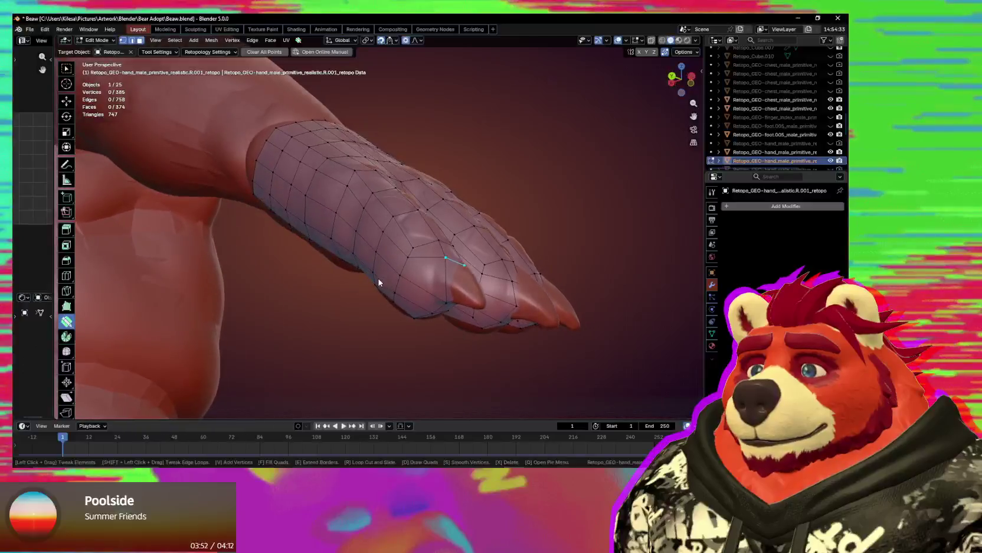
mouse_move(413, 240)
middle_mouse_down()
mouse_move(388, 263)
mouse_move(385, 301)
mouse_move(362, 328)
mouse_move(368, 344)
mouse_move(373, 321)
mouse_move(354, 293)
mouse_move(380, 282)
mouse_move(359, 281)
middle_mouse_up()
left_click(355, 291)
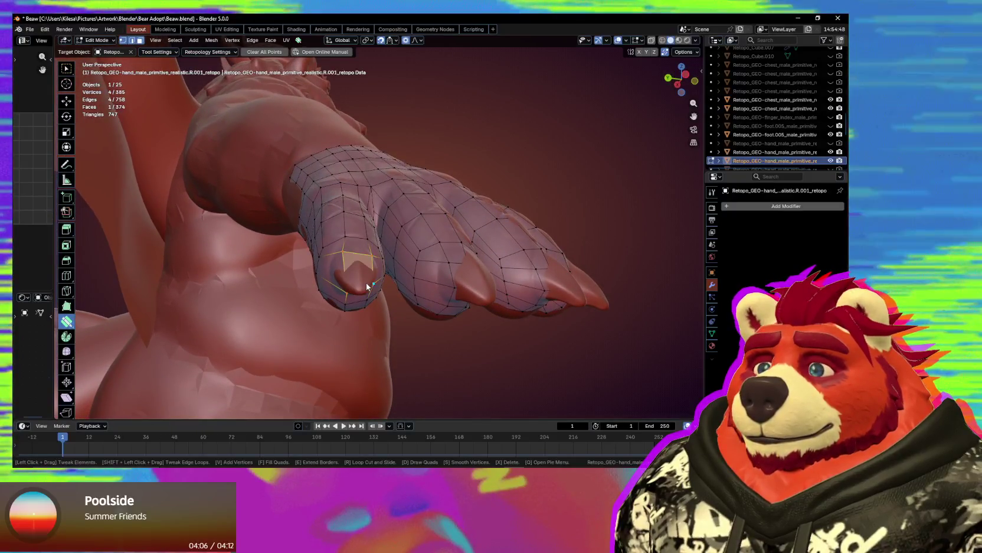
- Grow the fingertip selection and inset those faces
key("ctrl+KP_Add")
key("i")
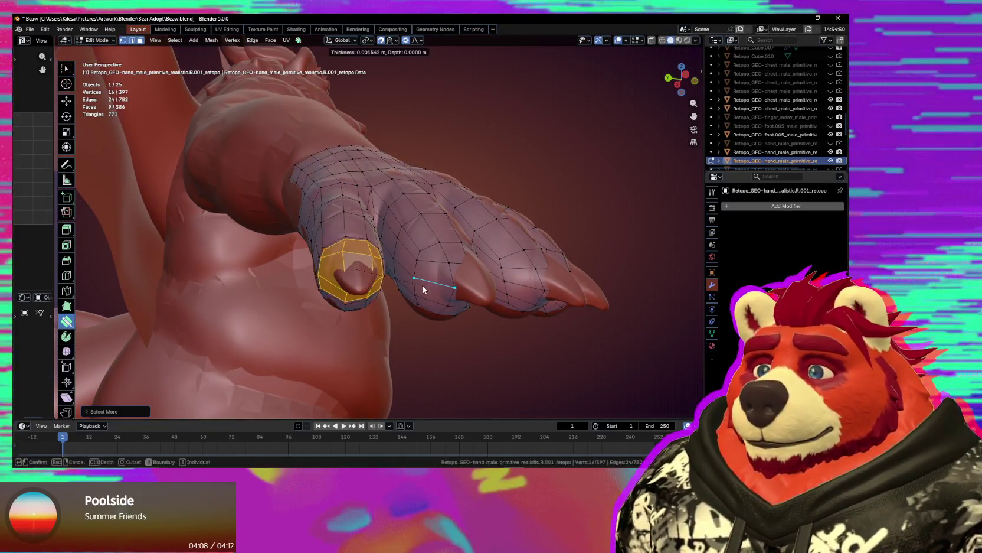
middle_click_drag(411, 296, 409, 288)
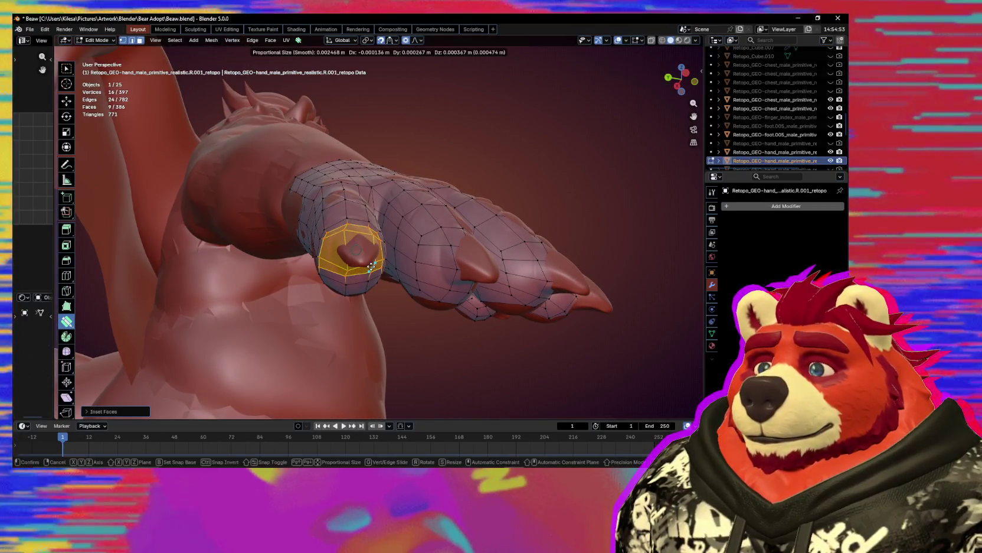
middle_click_drag(384, 282, 388, 278)
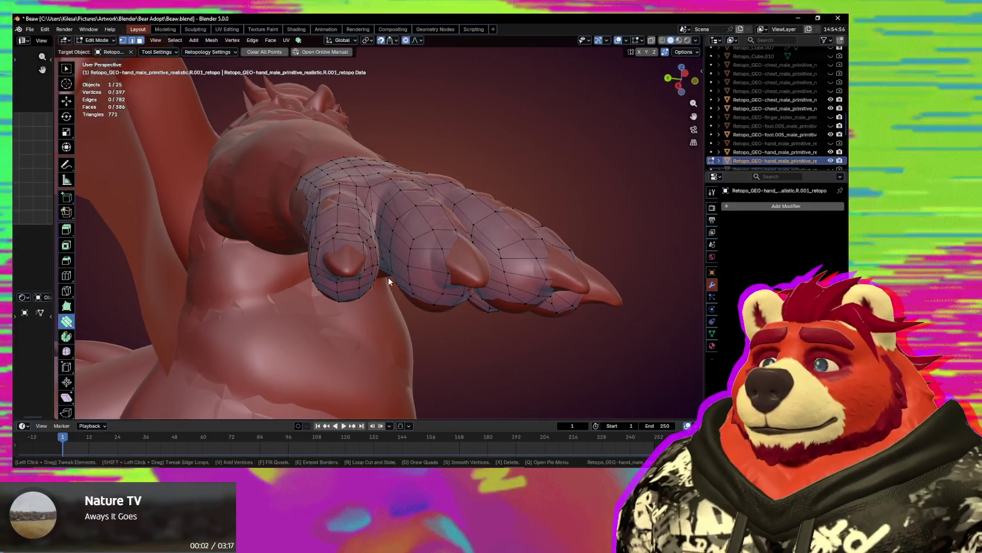
- Shrink the face loop around the nail and inset the fingertip face again
left_click(348, 258, "alt")
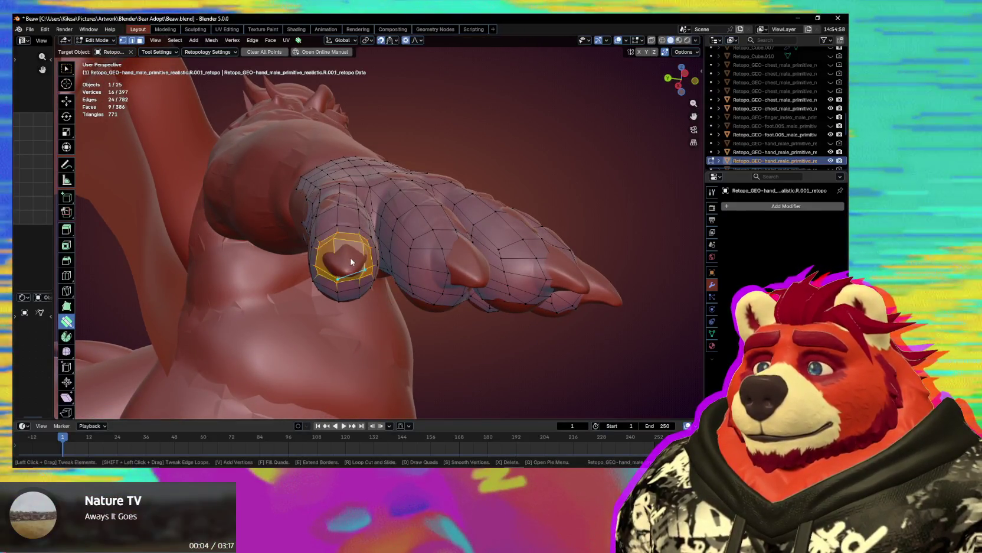
key("w")
key("s")
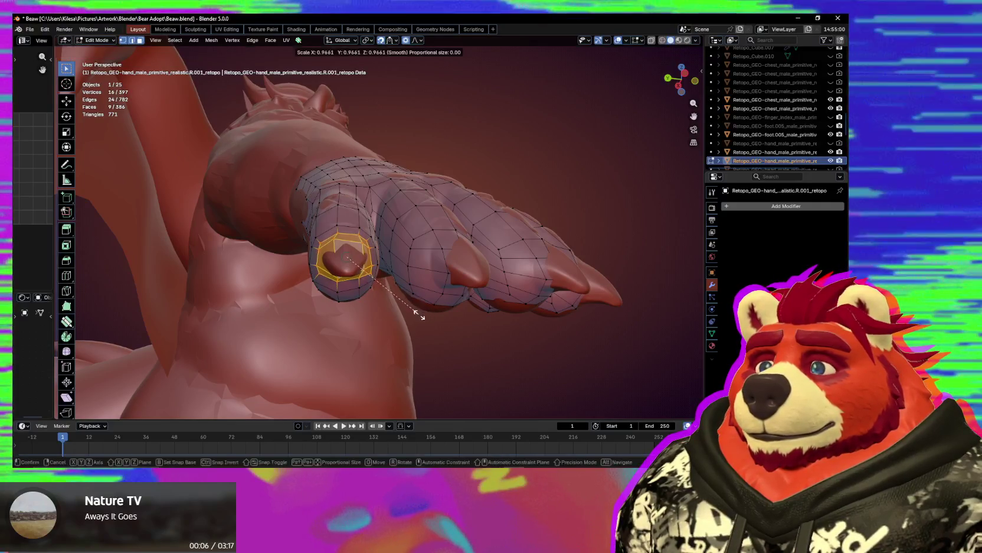
middle_click_drag(414, 313, 358, 270)
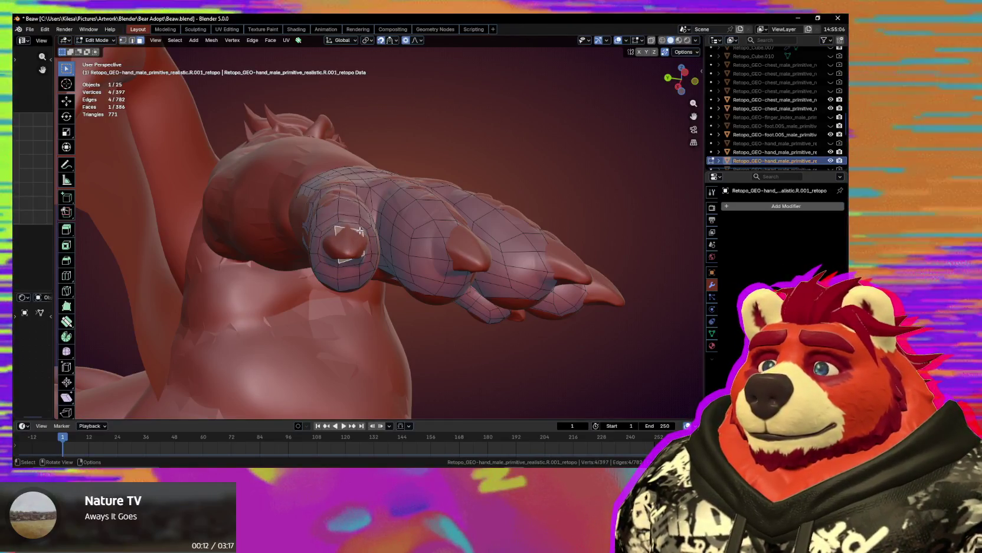
left_click(359, 233)
key("i")
left_click(364, 273)
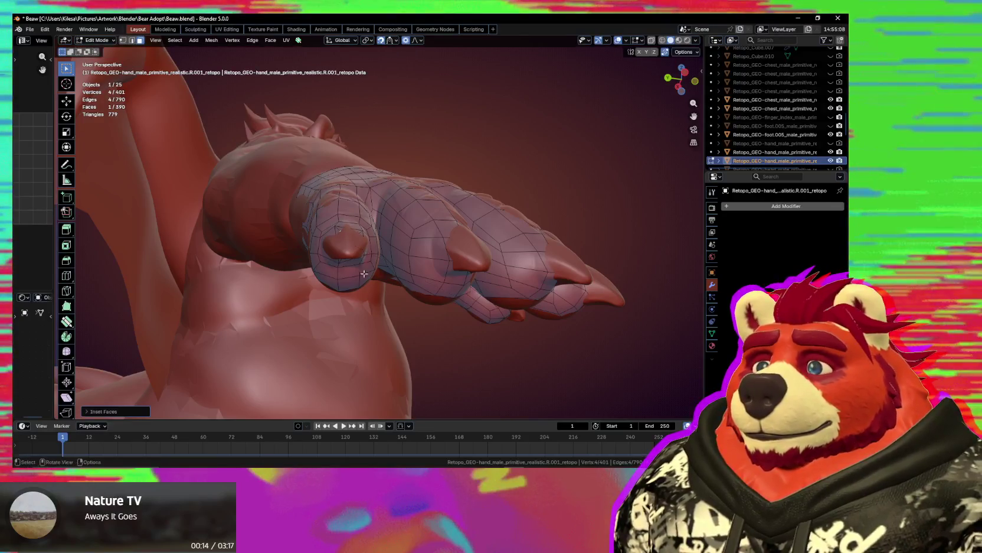
- Enable Face Nearest snapping alongside Face Project
left_click(341, 265)
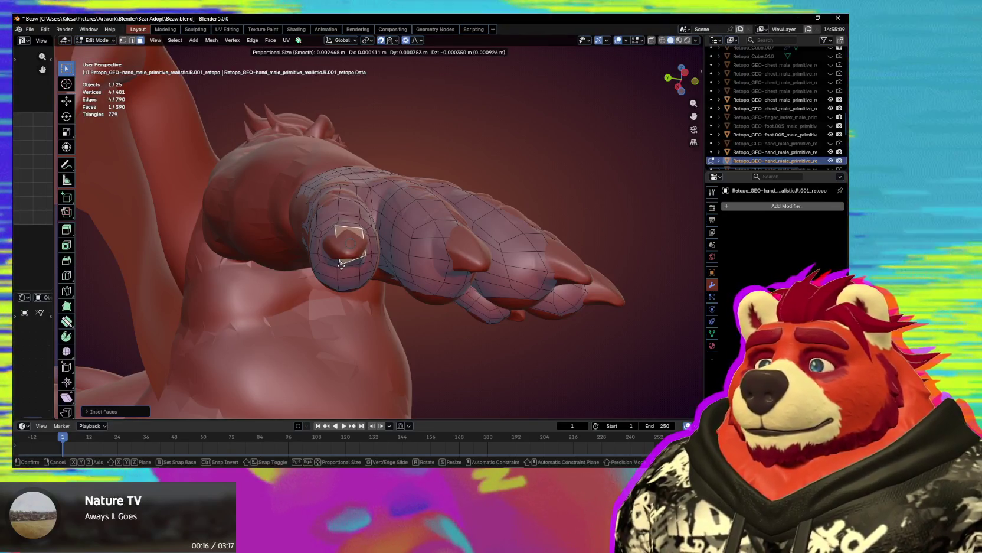
key("ctrl+shift+Tab")
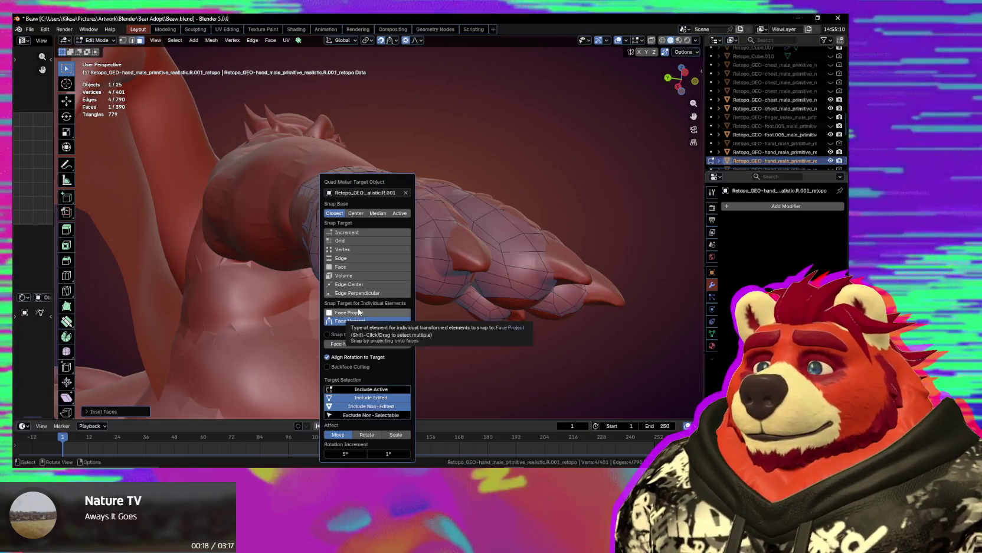
scroll(340, 258, "up", 2)
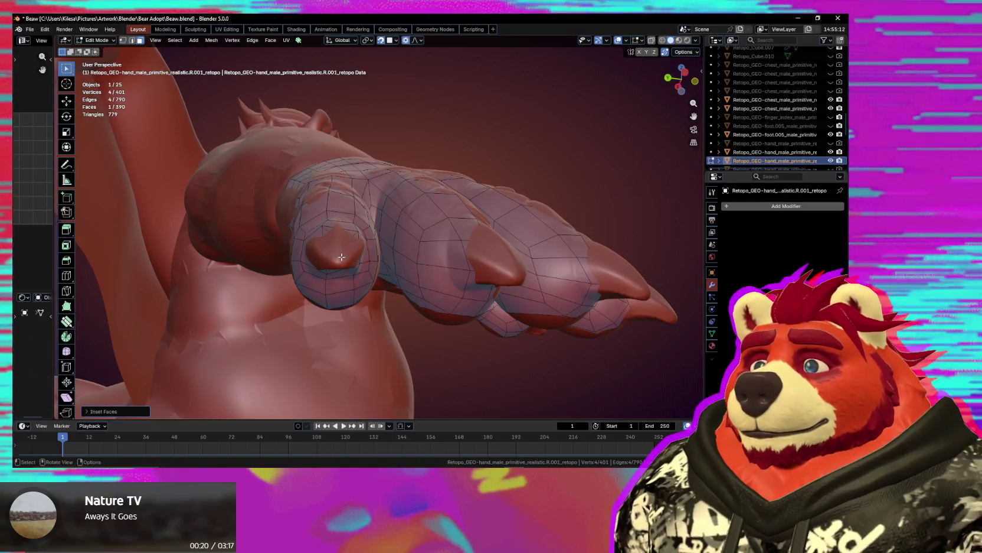
key("ctrl+shift+Tab")
left_click(354, 340, "shift")
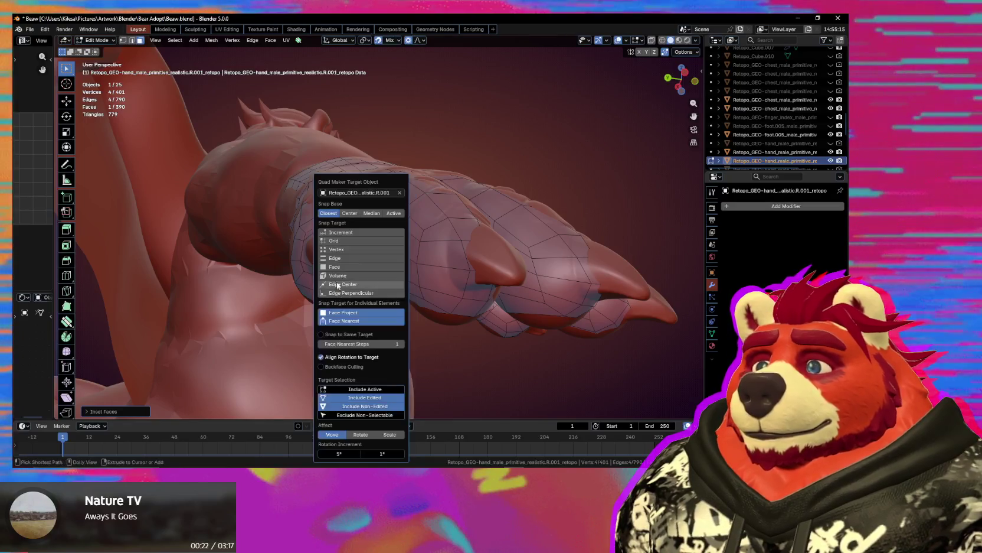
scroll(354, 272, "up", 2)
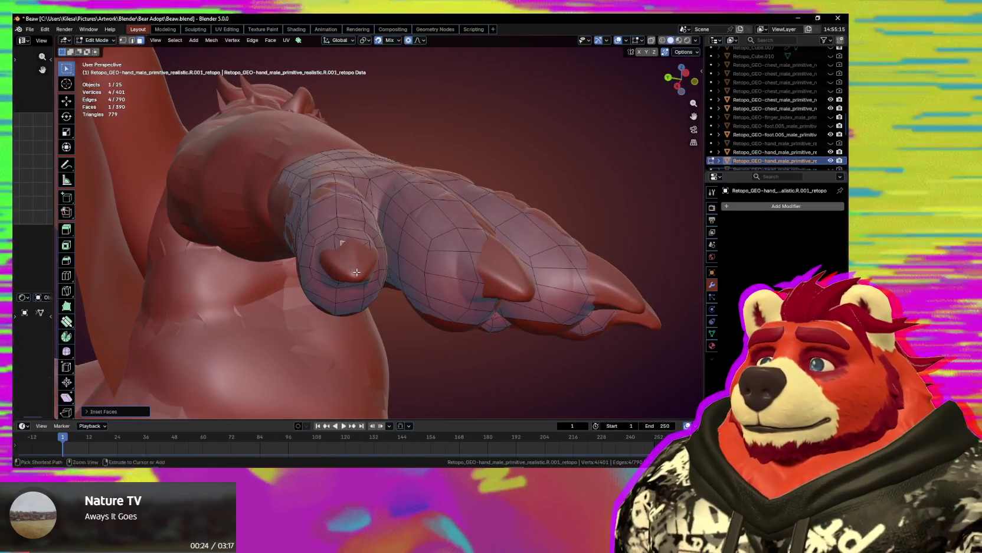
- Drag the fingertip vertices to fit the sculpted finger
key("s")
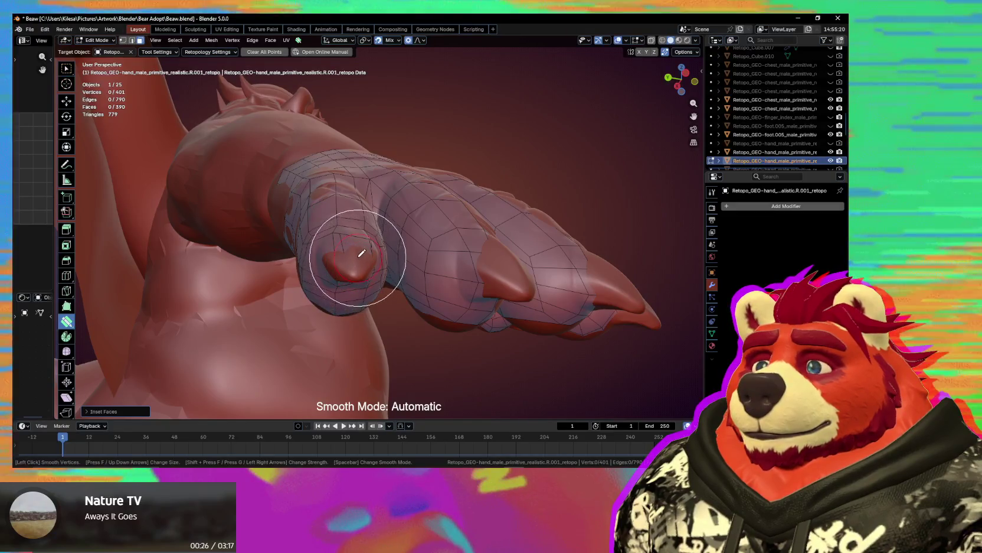
mouse_move(362, 244)
middle_mouse_down()
mouse_move(348, 298)
mouse_move(354, 268)
middle_mouse_up()
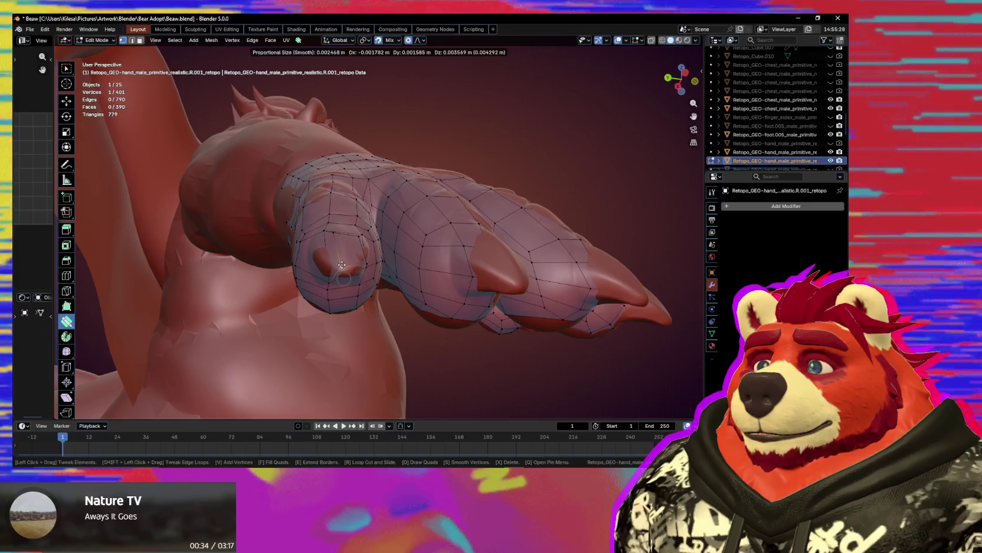
middle_click_drag(342, 264, 344, 177)
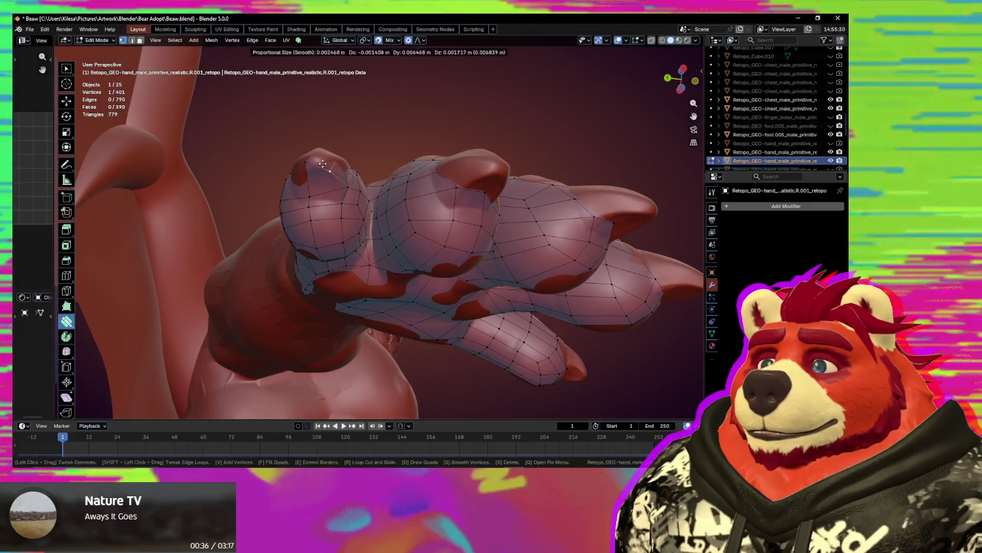
left_click_drag(323, 163, 324, 165)
middle_click_drag(324, 165, 374, 241)
left_click_drag(373, 241, 406, 258)
middle_click_drag(406, 258, 393, 282)
left_click_drag(393, 283, 396, 293)
middle_click_drag(408, 310, 358, 312)
- Pull a fingertip vertex down onto the claw tip and recheck from another angle
left_click_drag(351, 305, 349, 314)
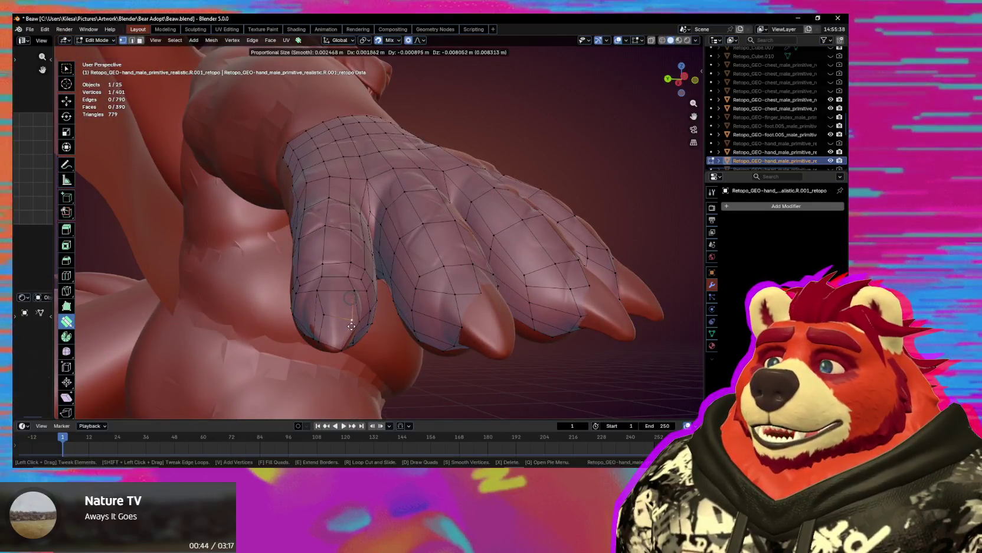
mouse_move(346, 329)
middle_mouse_down()
mouse_move(312, 353)
mouse_move(435, 312)
middle_mouse_up()
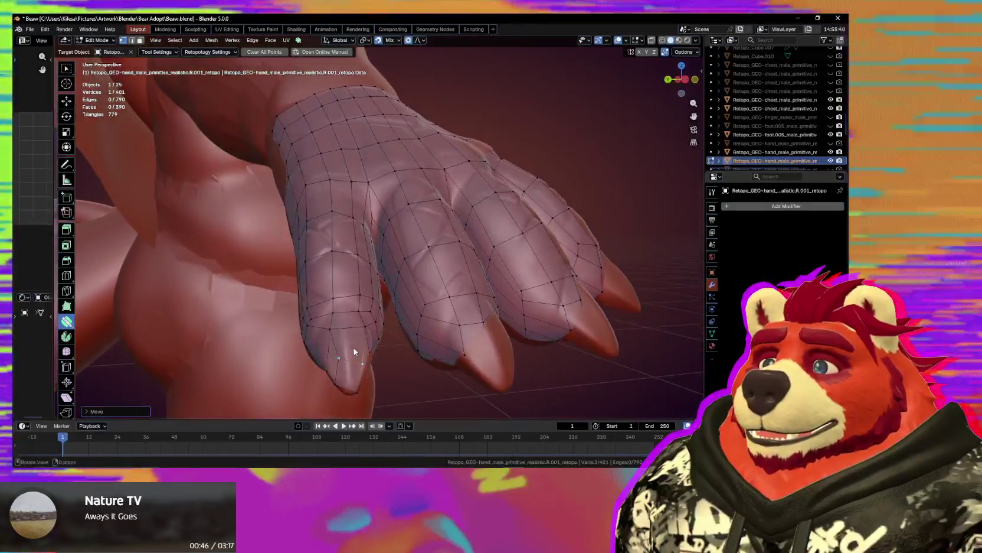
mouse_move(434, 320)
left_mouse_down()
mouse_move(425, 338)
mouse_move(437, 349)
left_mouse_up()
mouse_move(436, 349)
middle_mouse_down()
mouse_move(373, 252)
mouse_move(310, 234)
mouse_move(288, 214)
middle_mouse_up()
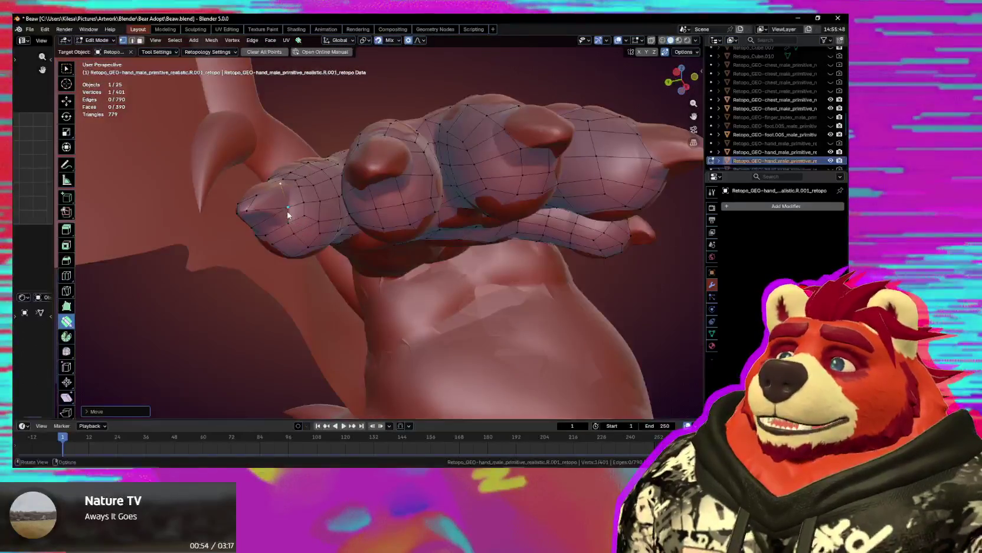
left_click_drag(284, 212, 286, 212)
mouse_move(285, 212)
middle_mouse_down()
mouse_move(318, 241)
mouse_move(330, 220)
middle_mouse_up()
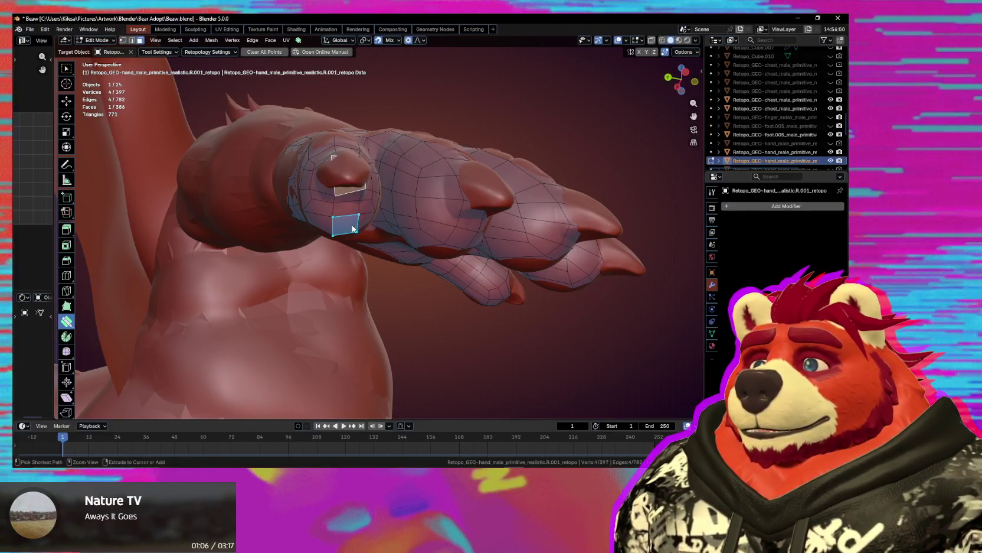
- Reposition the quad below the fingertip claw and cancel a scale on it
middle_click_drag(353, 229, 345, 198)
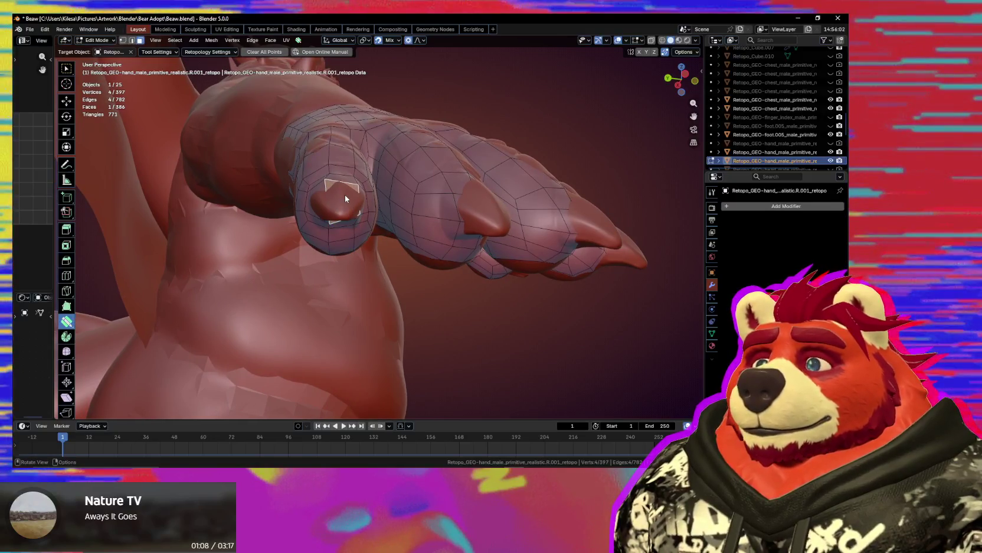
key("g")
left_click(343, 199)
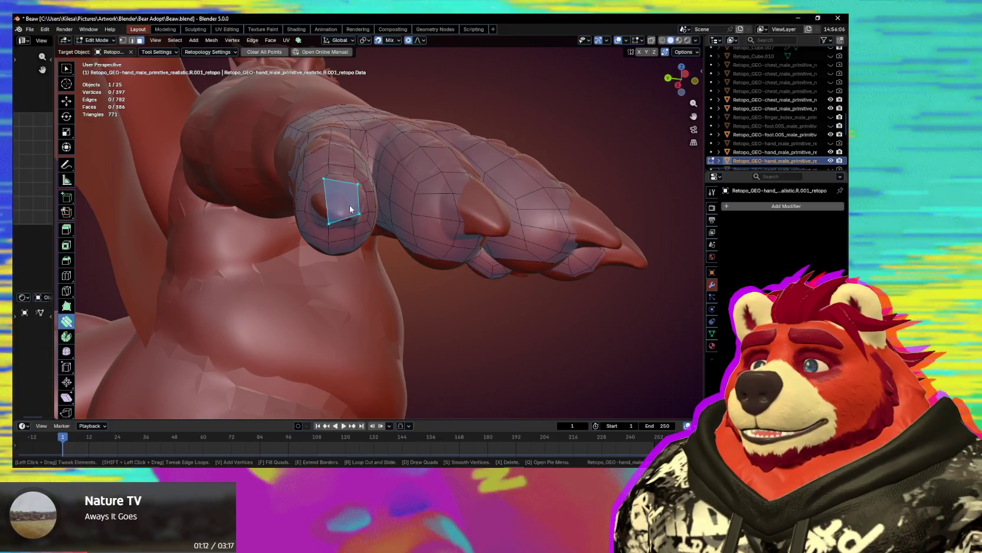
key("w")
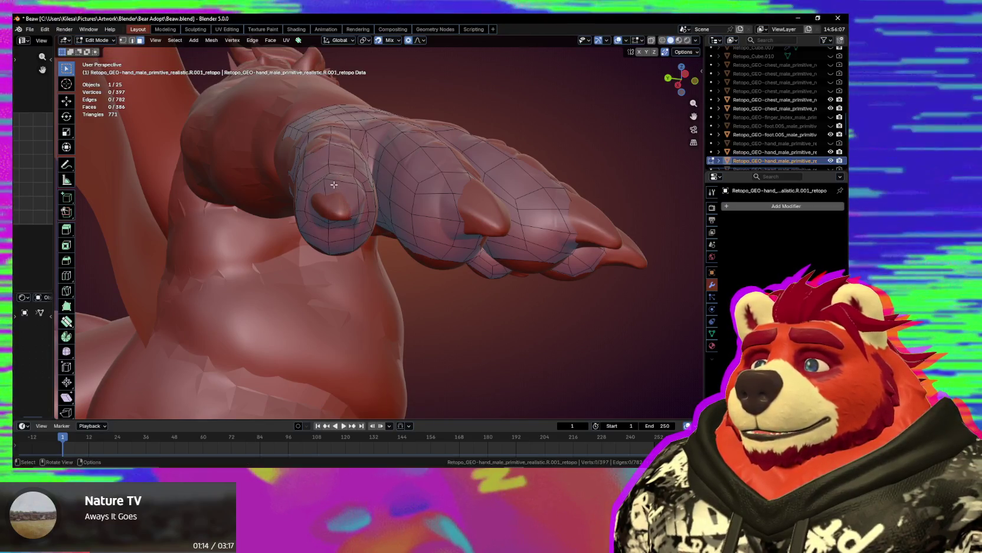
left_click(342, 199)
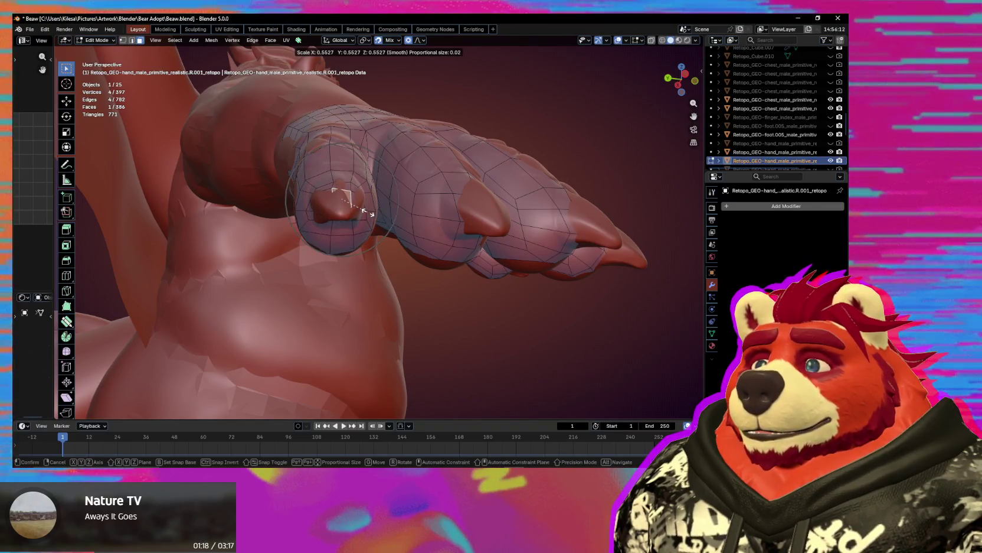
right_click(370, 212)
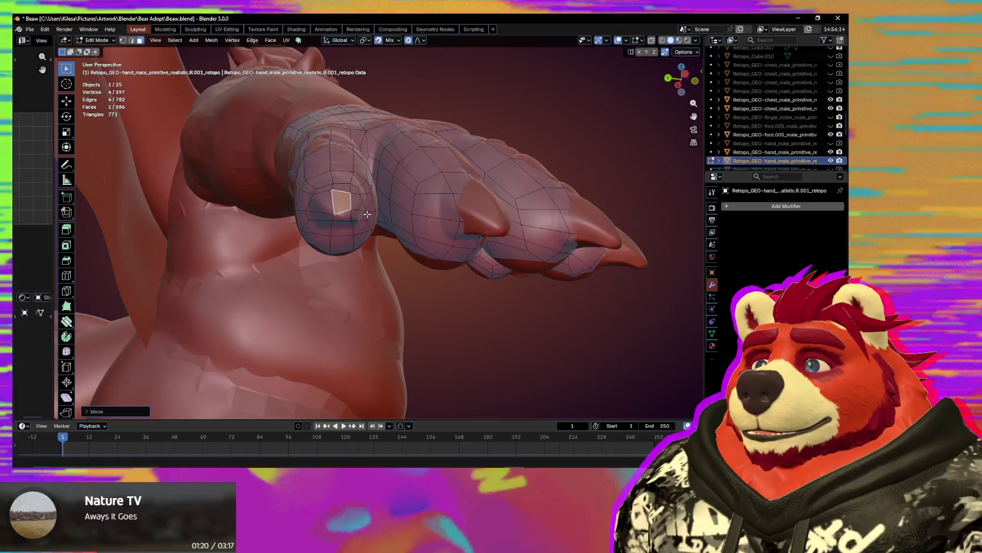
- Review the snapping options and orbit around the hand
middle_click_drag(366, 212, 363, 211)
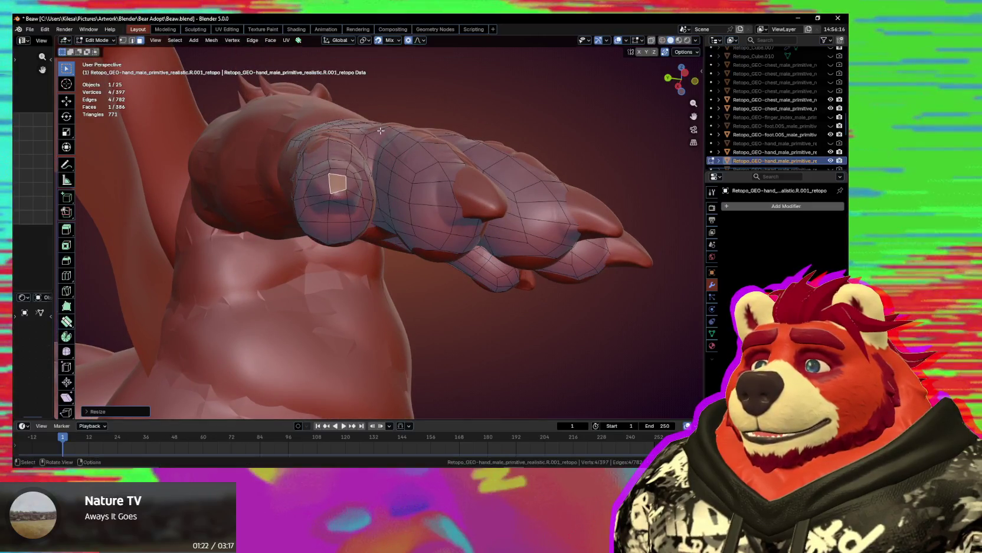
left_click(398, 40)
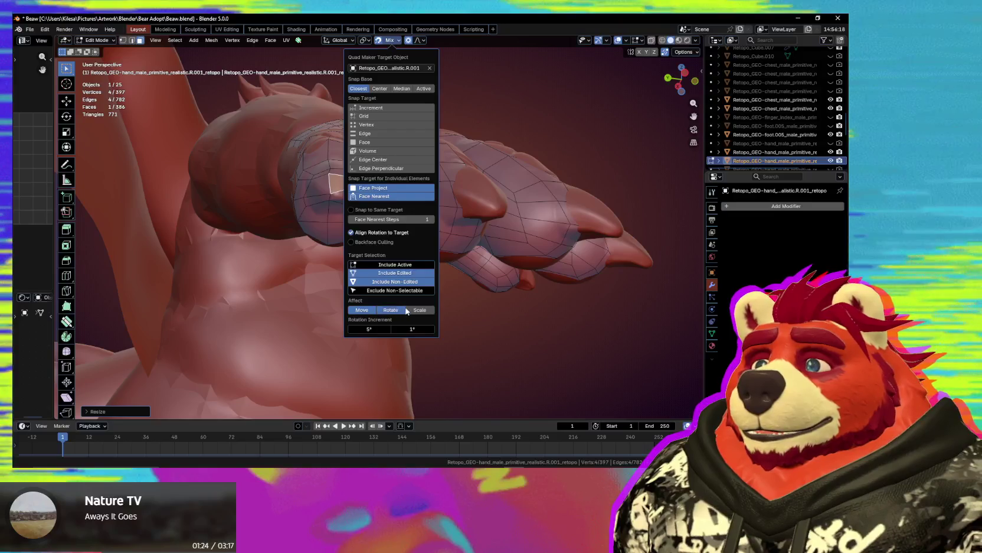
middle_click_drag(377, 224, 344, 201)
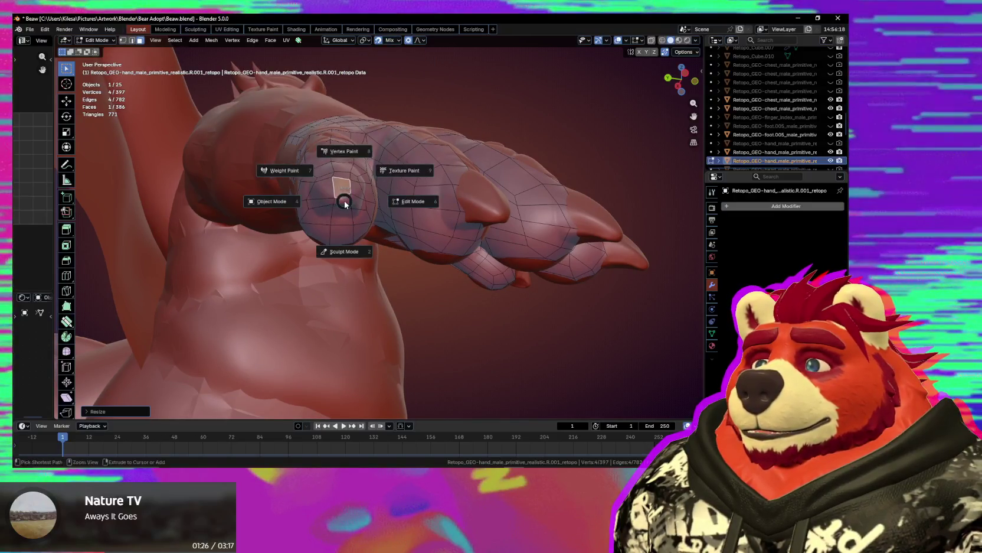
middle_click_drag(346, 199, 383, 187)
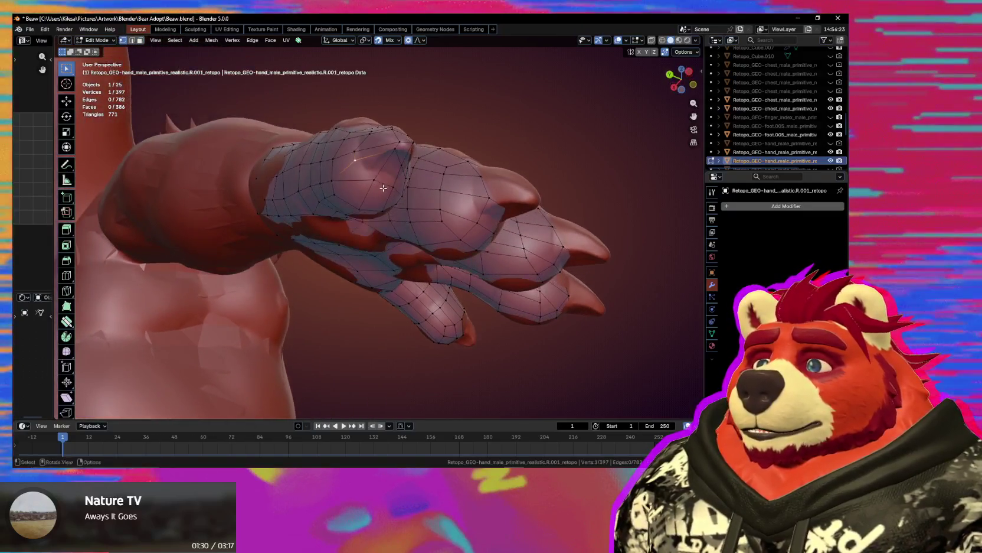
- Grab-move knuckle vertices so they sit on the sculpted hand surface
scroll(390, 188, "up", 15)
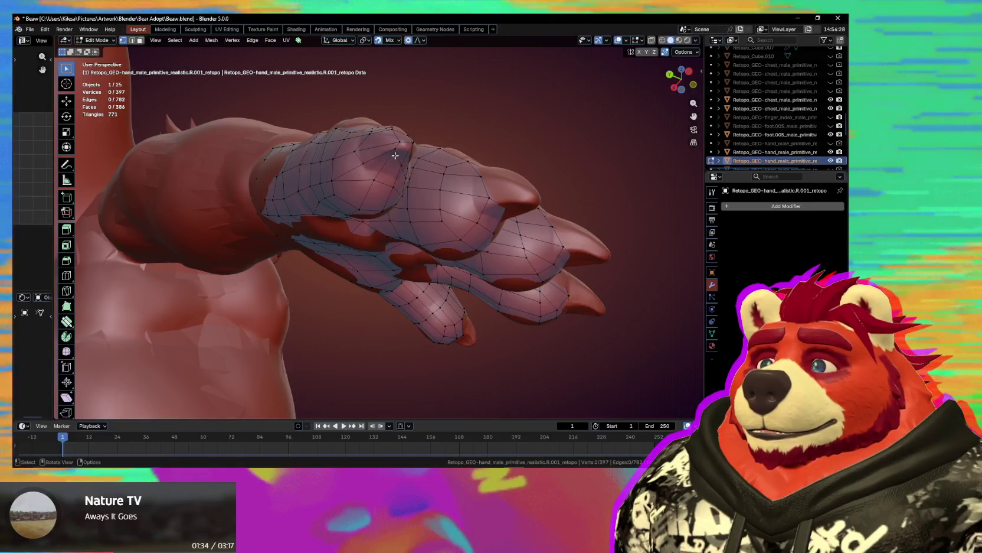
key("g")
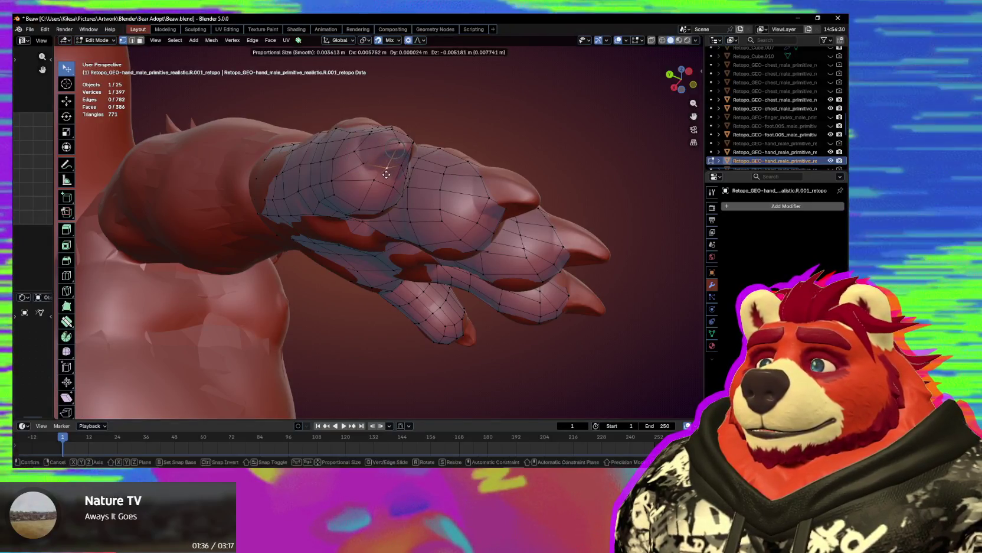
left_click(396, 152)
mouse_move(396, 153)
middle_mouse_down()
mouse_move(358, 141)
mouse_move(348, 191)
mouse_move(343, 184)
mouse_move(371, 209)
mouse_move(375, 266)
middle_mouse_up()
left_click(356, 154)
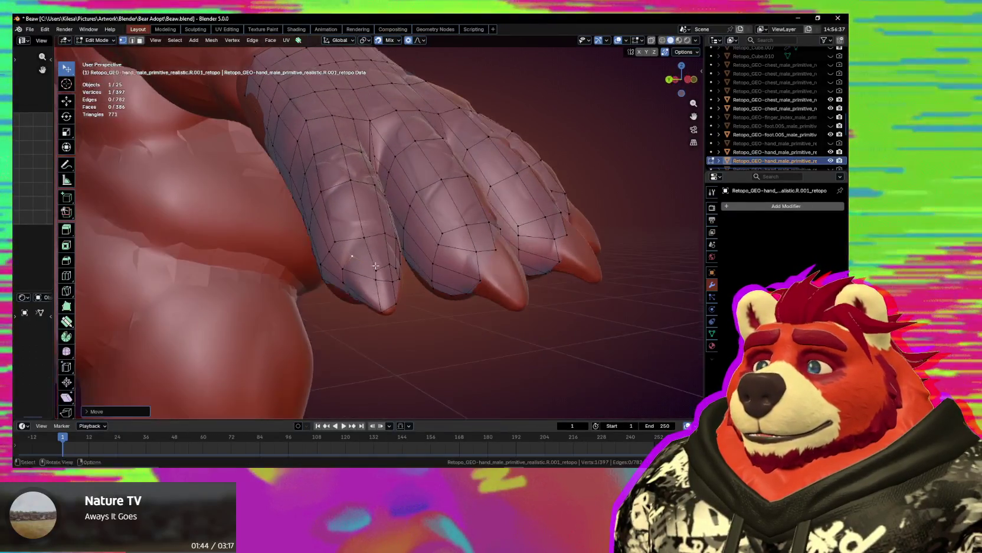
- Reposition finger and fingertip vertices to fit the sculpt
left_click(384, 220)
mouse_move(384, 220)
middle_mouse_down()
mouse_move(362, 259)
mouse_move(297, 272)
middle_mouse_up()
left_click(349, 244)
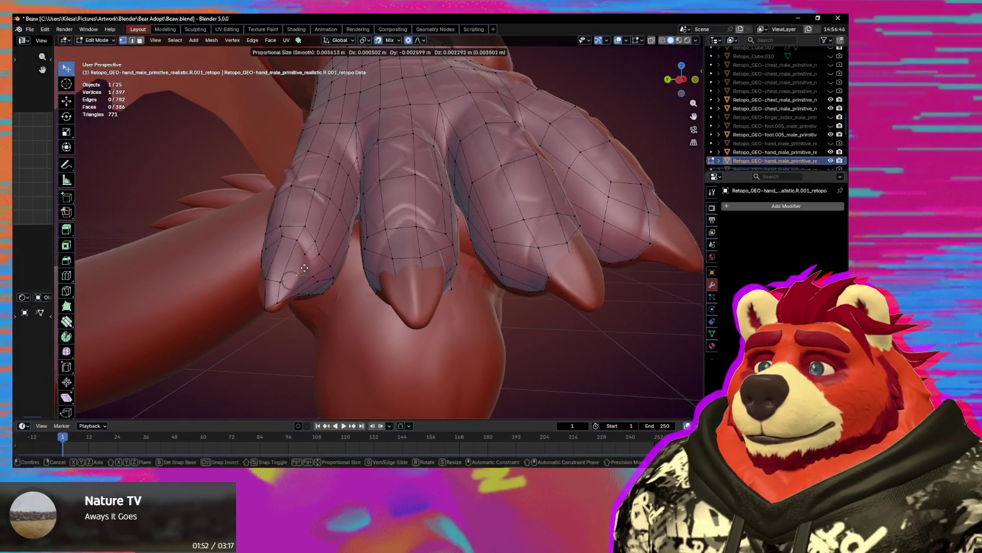
middle_click_drag(315, 258, 329, 216)
left_click(319, 251)
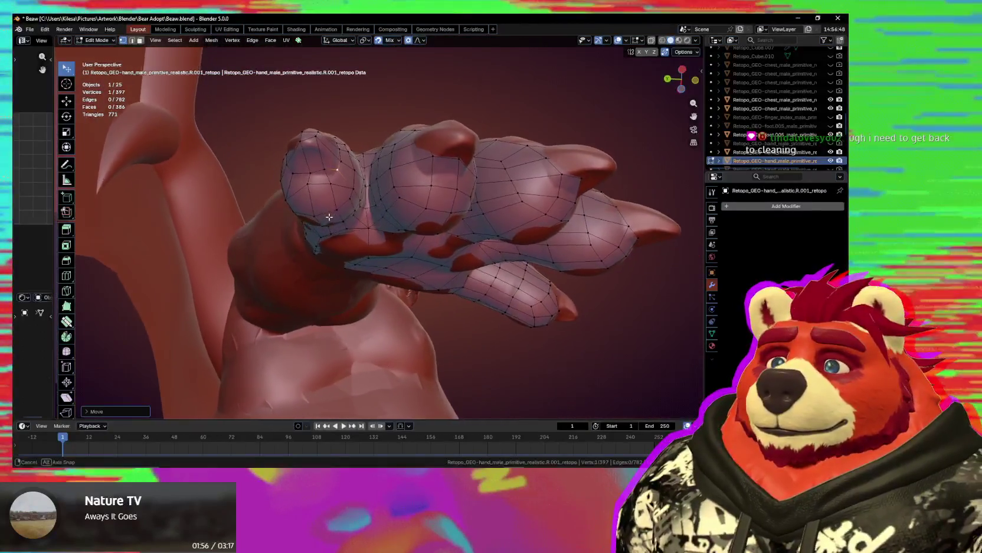
- Move more knuckle vertices into place, then inspect the fingers from below
mouse_move(325, 176)
middle_mouse_down()
mouse_move(313, 246)
mouse_move(340, 213)
mouse_move(324, 185)
mouse_move(297, 219)
middle_mouse_up()
key("g")
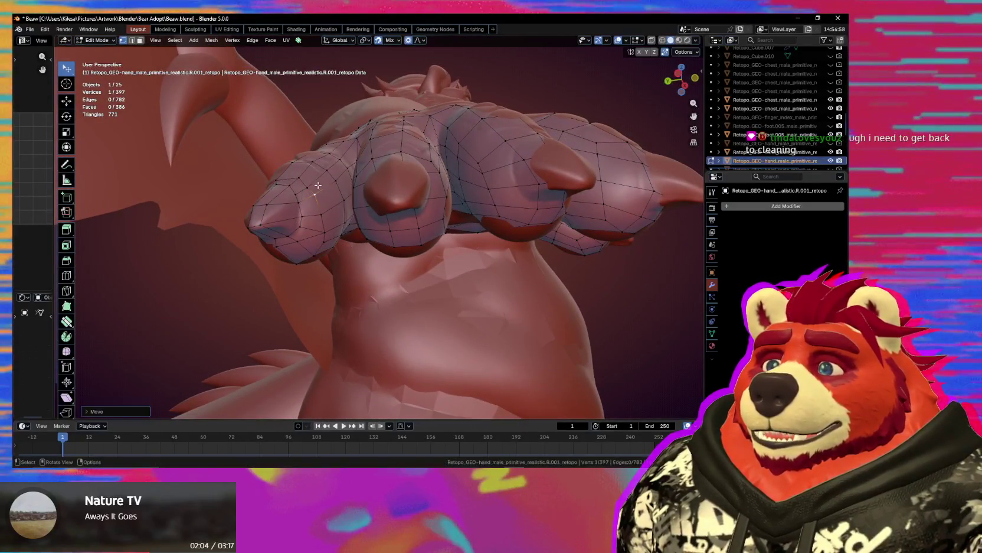
left_click(315, 181)
mouse_move(314, 181)
middle_mouse_down()
mouse_move(353, 175)
mouse_move(390, 192)
middle_mouse_up()
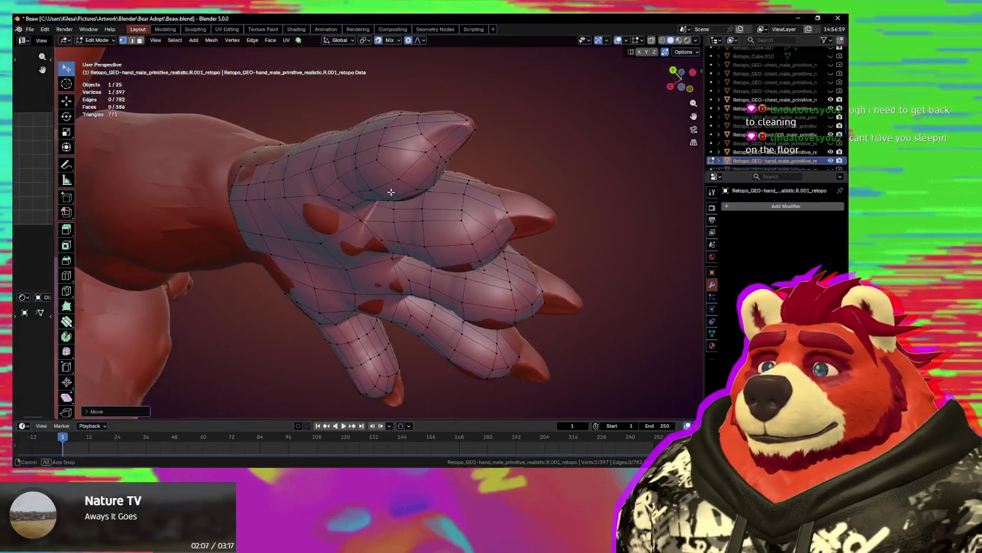
left_click(397, 143)
mouse_move(397, 143)
middle_mouse_down()
mouse_move(320, 165)
mouse_move(435, 178)
middle_mouse_up()
left_click(321, 188)
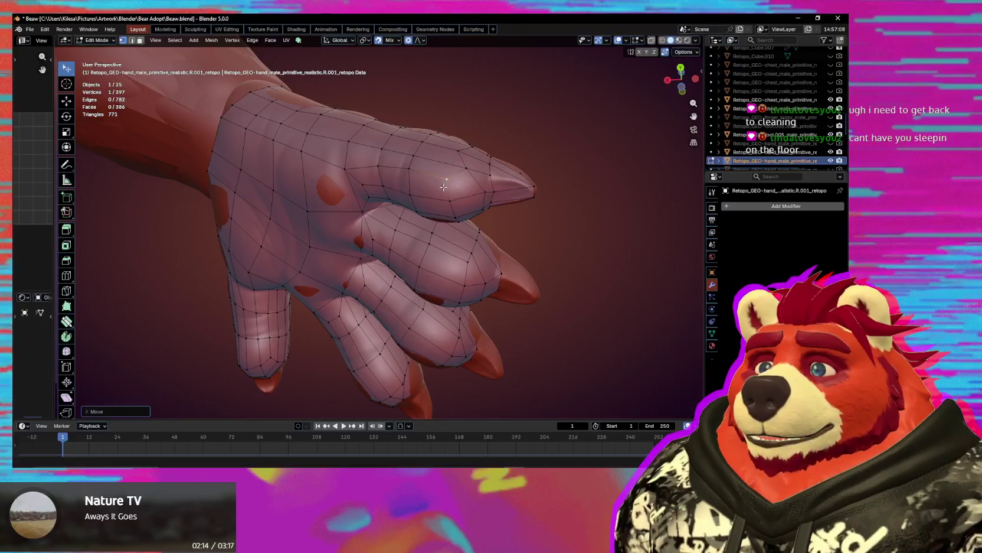
mouse_move(454, 208)
middle_mouse_down()
mouse_move(384, 230)
mouse_move(367, 256)
mouse_move(362, 187)
mouse_move(373, 131)
mouse_move(401, 171)
middle_mouse_up()
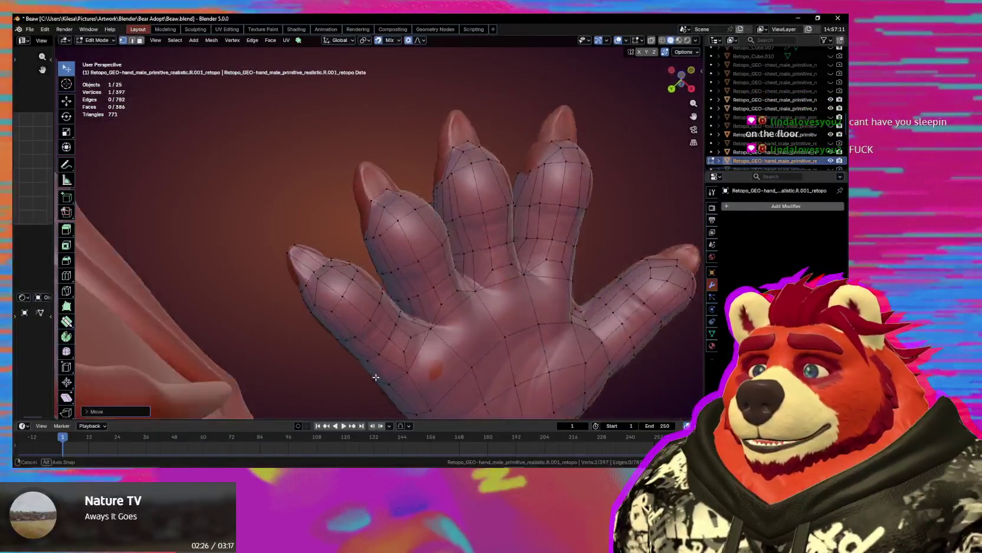
mouse_move(426, 326)
middle_mouse_down()
mouse_move(350, 378)
mouse_move(461, 371)
middle_mouse_up()
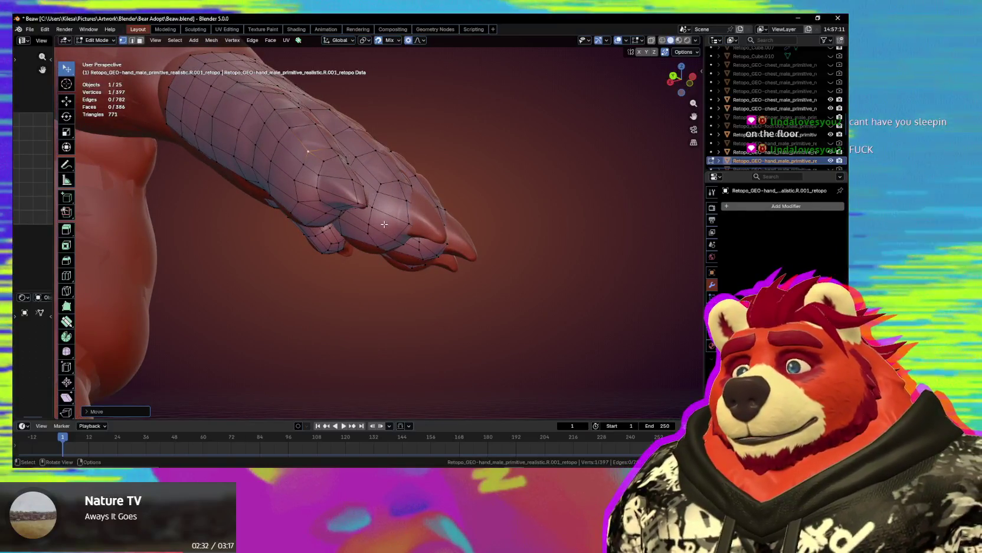
middle_click_drag(384, 224, 313, 237)
mouse_move(364, 260)
middle_mouse_down()
mouse_move(316, 291)
mouse_move(382, 206)
mouse_move(367, 229)
mouse_move(359, 181)
middle_mouse_up()
- Cancel a stray rotation and grow the selection around the inset fingertip face
left_click(362, 228)
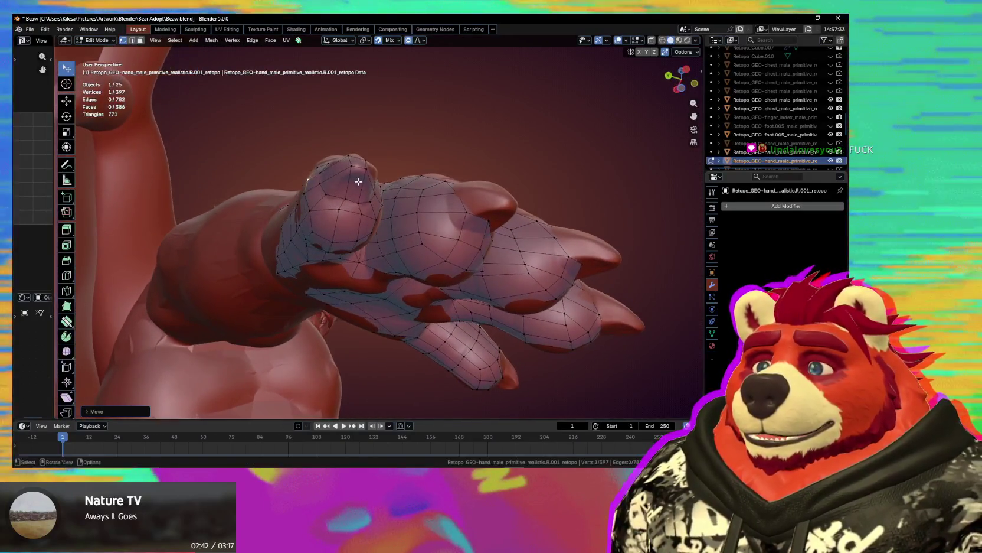
right_click(355, 183)
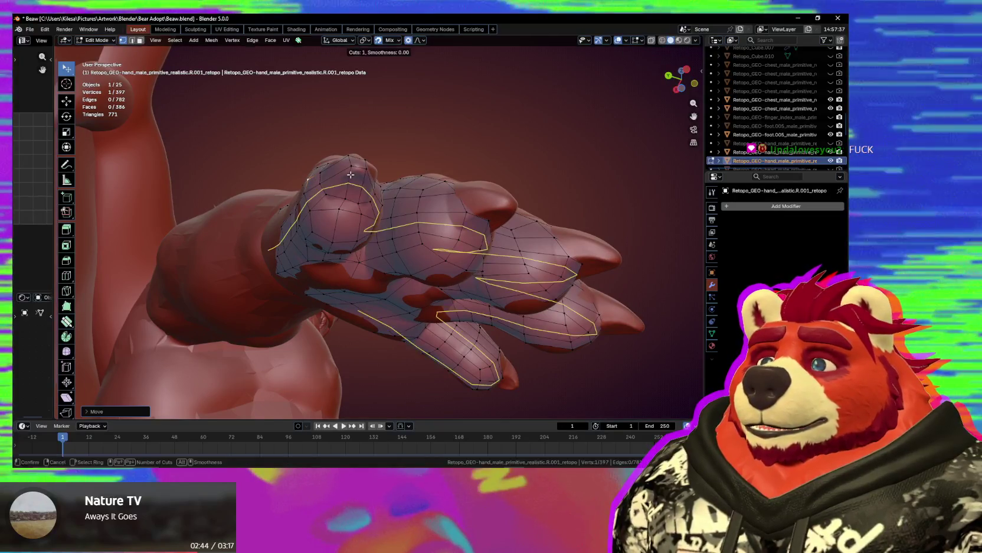
middle_click_drag(354, 183, 359, 166)
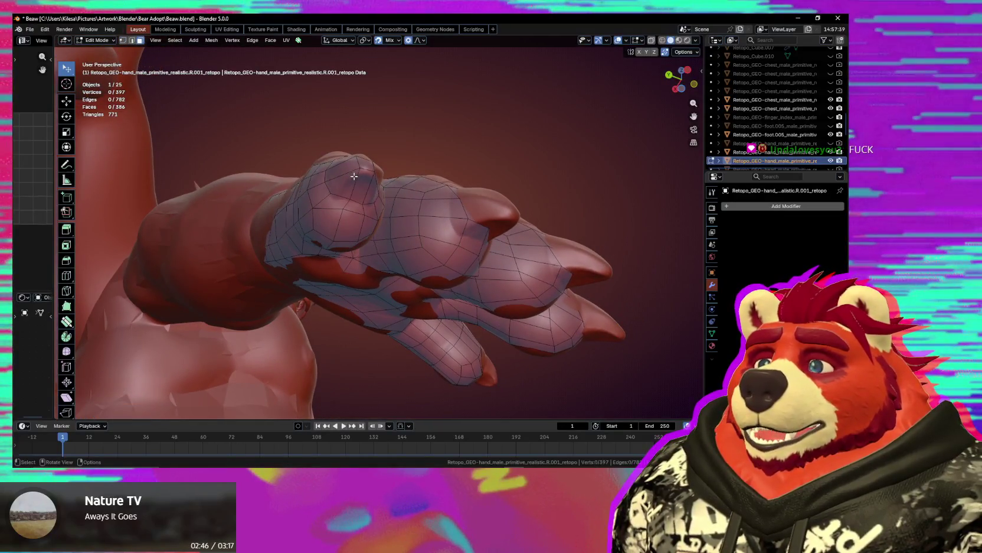
middle_click_drag(368, 181, 343, 197)
key("ctrl+KP_Add")
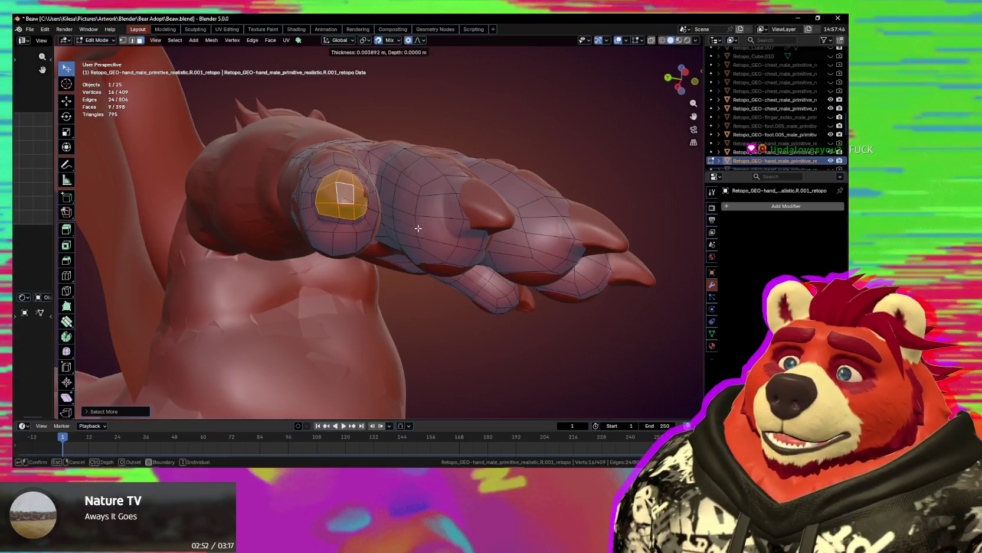
mouse_move(411, 225)
middle_mouse_down()
mouse_move(353, 222)
mouse_move(436, 252)
mouse_move(373, 179)
mouse_move(380, 204)
mouse_move(461, 196)
mouse_move(382, 210)
mouse_move(366, 236)
mouse_move(343, 203)
middle_mouse_up()
- Adjust the inset fingertip face and briefly toggle the relax brush
key("g")
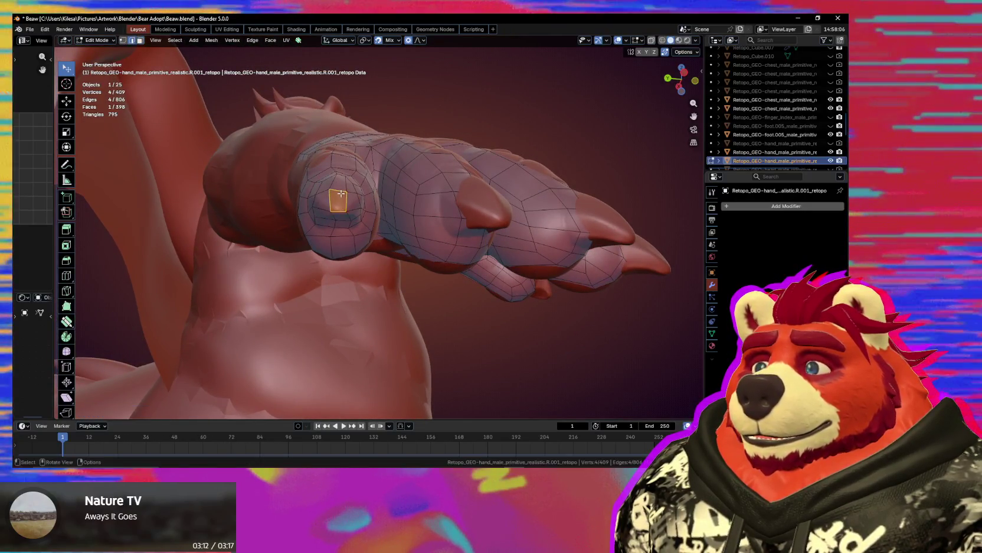
left_click(340, 188)
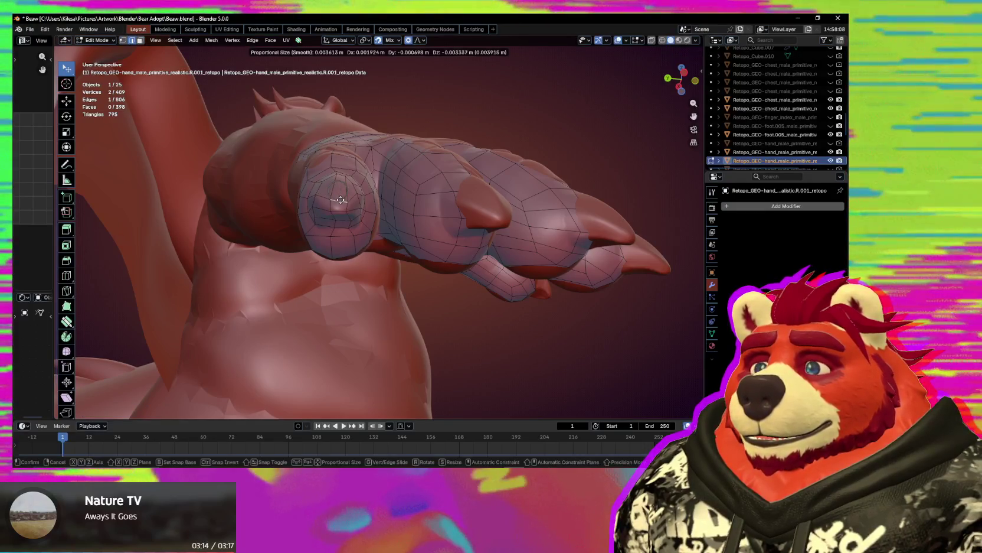
mouse_move(341, 202)
middle_mouse_down()
mouse_move(330, 204)
mouse_move(341, 227)
mouse_move(382, 214)
mouse_move(362, 126)
mouse_move(387, 189)
mouse_move(382, 265)
mouse_move(354, 290)
mouse_move(412, 243)
mouse_move(407, 207)
mouse_move(372, 189)
mouse_move(372, 177)
mouse_move(360, 195)
mouse_move(355, 225)
mouse_move(445, 149)
mouse_move(399, 234)
mouse_move(268, 326)
mouse_move(378, 204)
mouse_move(350, 176)
middle_mouse_up()
key("shift+space")
key("Escape")
scroll(372, 177, "up", 2)
scroll(372, 174, "up", 2)
scroll(372, 169, "up", 2)
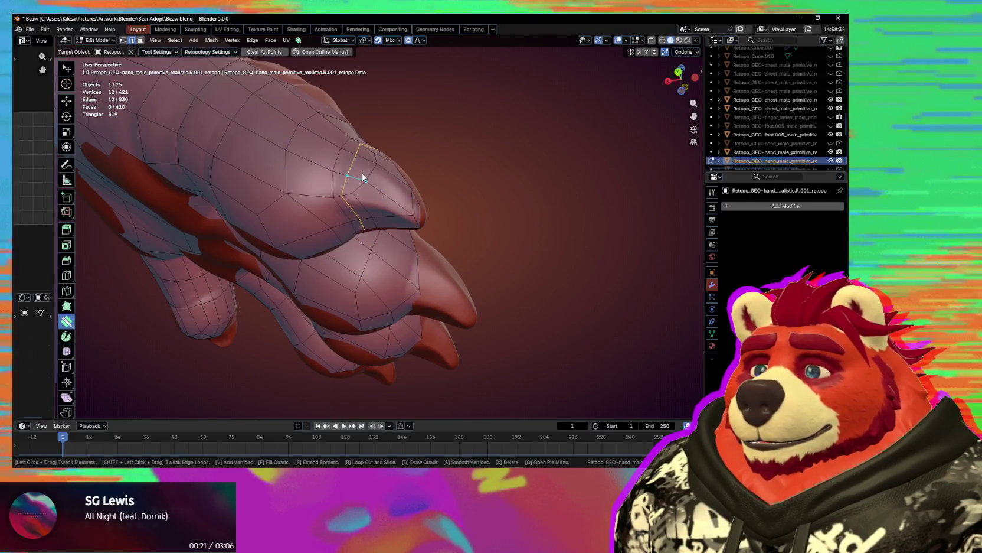
- Smooth-relax the retopo edges around the fingertip
mouse_move(394, 209)
middle_mouse_down()
mouse_move(408, 259)
mouse_move(327, 262)
mouse_move(438, 236)
mouse_move(372, 219)
mouse_move(338, 182)
mouse_move(363, 263)
middle_mouse_up()
key("s")
mouse_move(357, 185)
middle_mouse_down()
mouse_move(320, 219)
mouse_move(364, 196)
middle_mouse_up()
left_click_drag(364, 195, 363, 201)
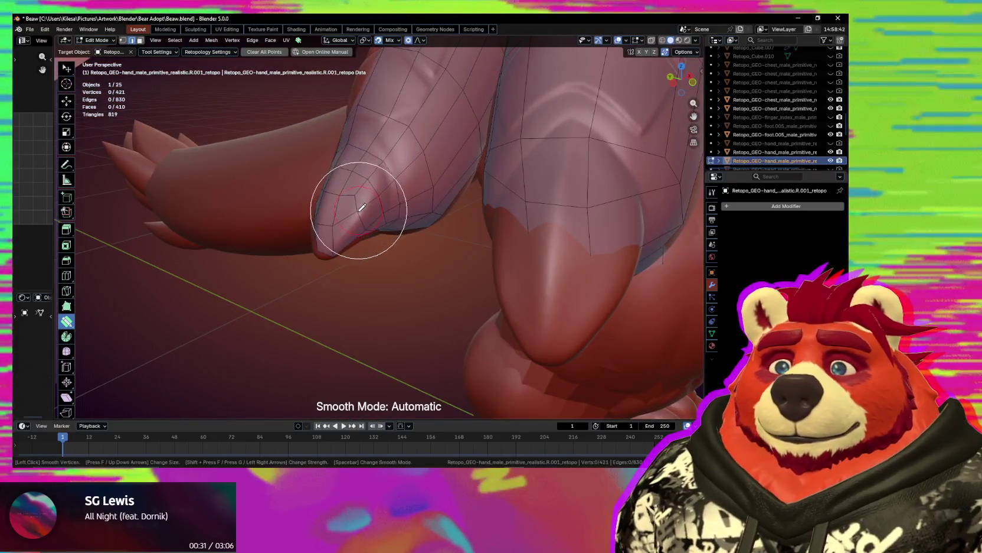
mouse_move(348, 231)
middle_mouse_down()
mouse_move(340, 216)
mouse_move(356, 209)
mouse_move(361, 229)
mouse_move(350, 215)
middle_mouse_up()
- Build a fingertip quad, poke it into triangles, place the centre vertex, and smooth
left_click(358, 210)
right_click(333, 227)
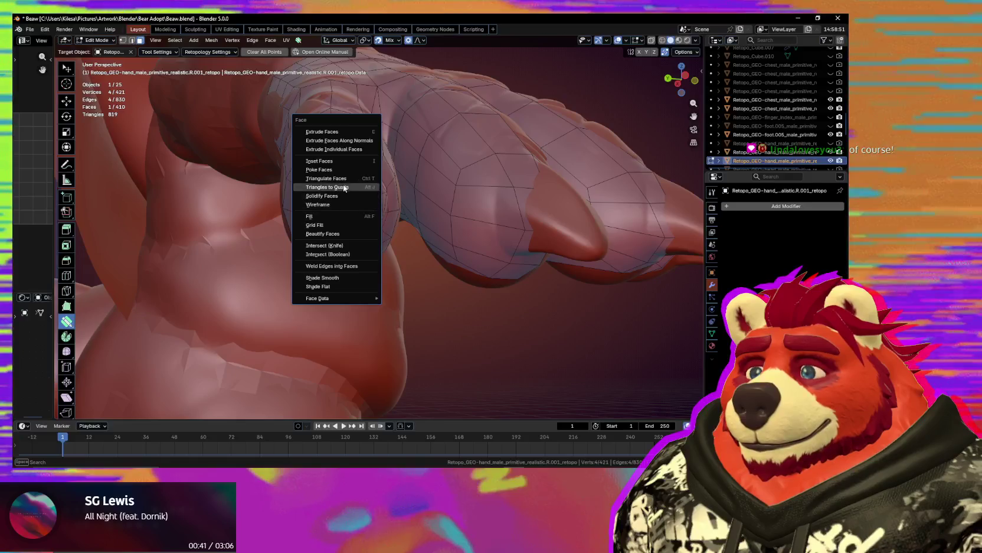
left_click(339, 169)
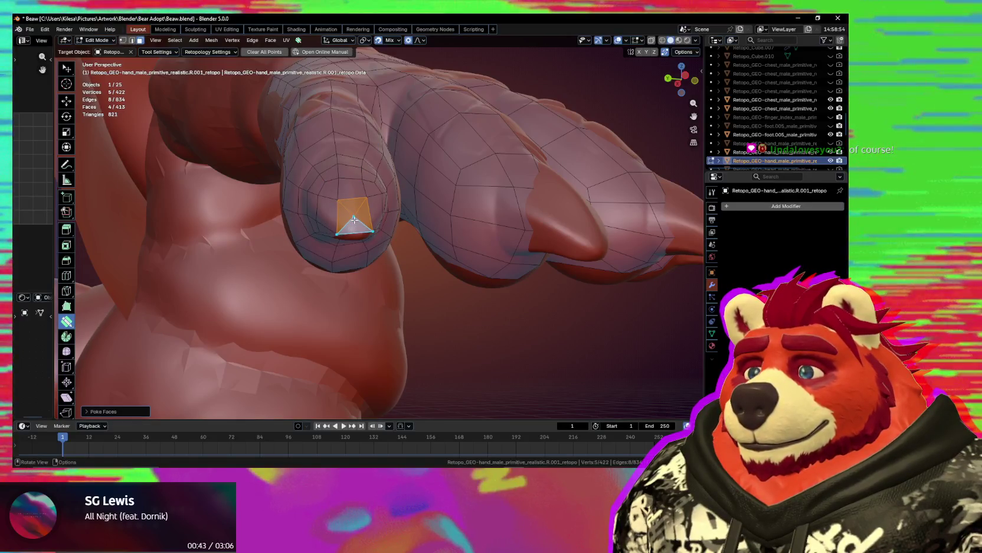
left_click(354, 229)
middle_click_drag(354, 229, 361, 206)
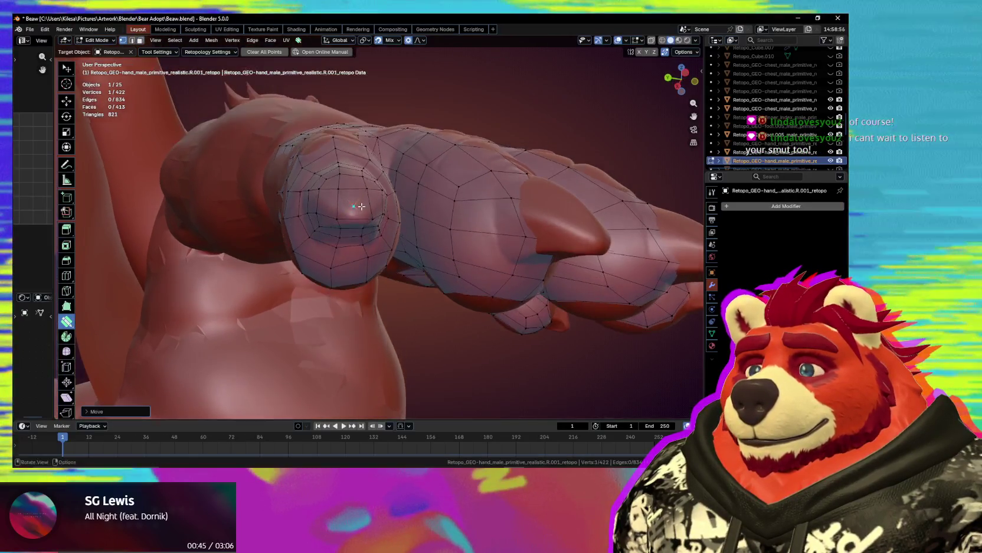
key("s")
left_click_drag(352, 202, 356, 205)
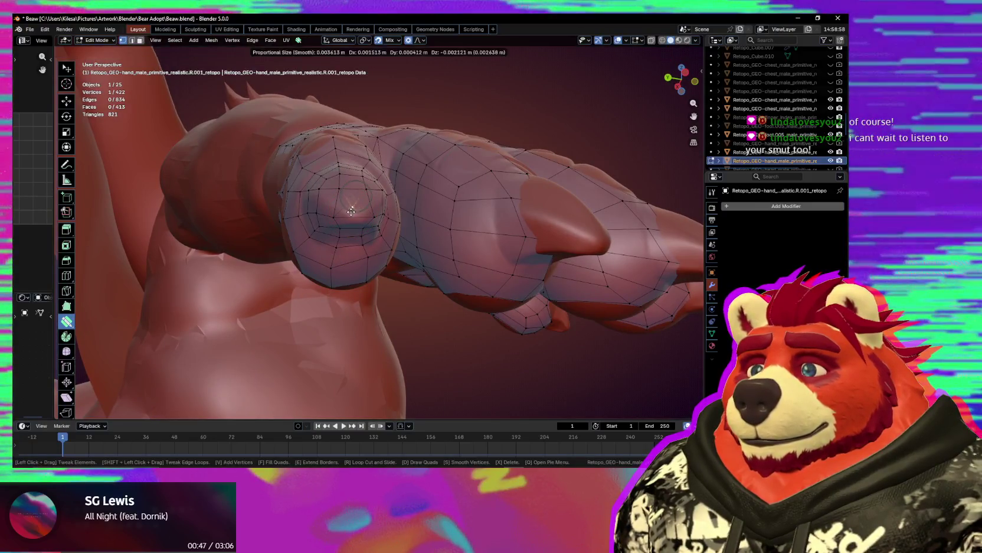
mouse_move(365, 219)
middle_mouse_down()
mouse_move(336, 198)
mouse_move(362, 196)
mouse_move(351, 224)
middle_mouse_up()
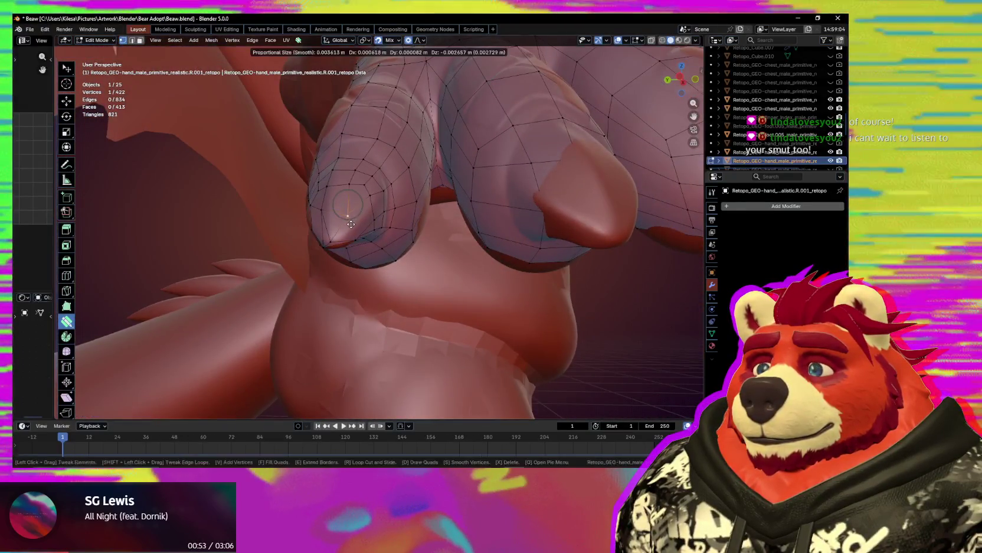
- Tweak several fingertip vertices to fit the sculpted finger
mouse_move(334, 223)
middle_mouse_down()
mouse_move(358, 198)
mouse_move(381, 218)
mouse_move(365, 208)
mouse_move(367, 189)
mouse_move(368, 225)
mouse_move(333, 330)
middle_mouse_up()
left_click(341, 225)
left_click(365, 200)
left_click(372, 187)
scroll(367, 324, "up", 2)
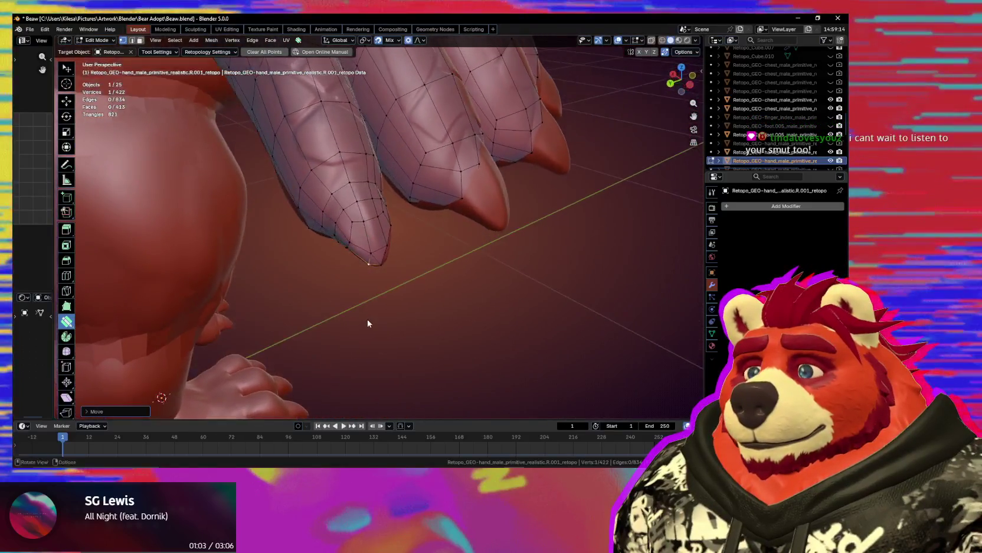
scroll(372, 267, "up", 2)
mouse_move(366, 260)
middle_mouse_down()
mouse_move(376, 280)
mouse_move(361, 230)
mouse_move(393, 231)
mouse_move(363, 285)
mouse_move(377, 202)
mouse_move(371, 167)
mouse_move(334, 162)
mouse_move(354, 155)
mouse_move(313, 226)
mouse_move(322, 237)
mouse_move(310, 226)
mouse_move(352, 194)
mouse_move(329, 193)
mouse_move(353, 220)
mouse_move(326, 208)
mouse_move(317, 246)
mouse_move(328, 273)
mouse_move(359, 255)
mouse_move(319, 229)
mouse_move(287, 234)
mouse_move(373, 222)
middle_mouse_up()
left_click(324, 199)
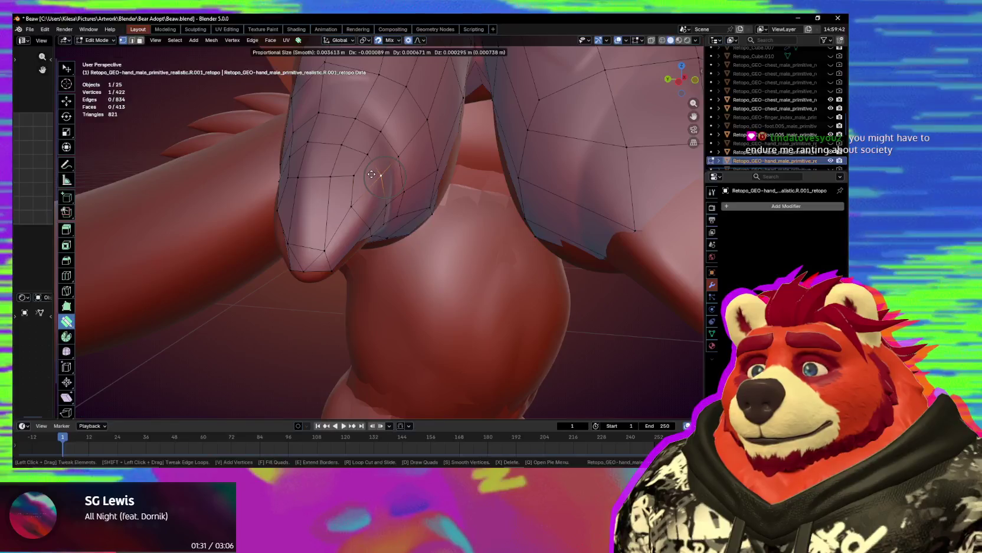
mouse_move(372, 187)
middle_mouse_down()
mouse_move(376, 152)
mouse_move(350, 190)
middle_mouse_up()
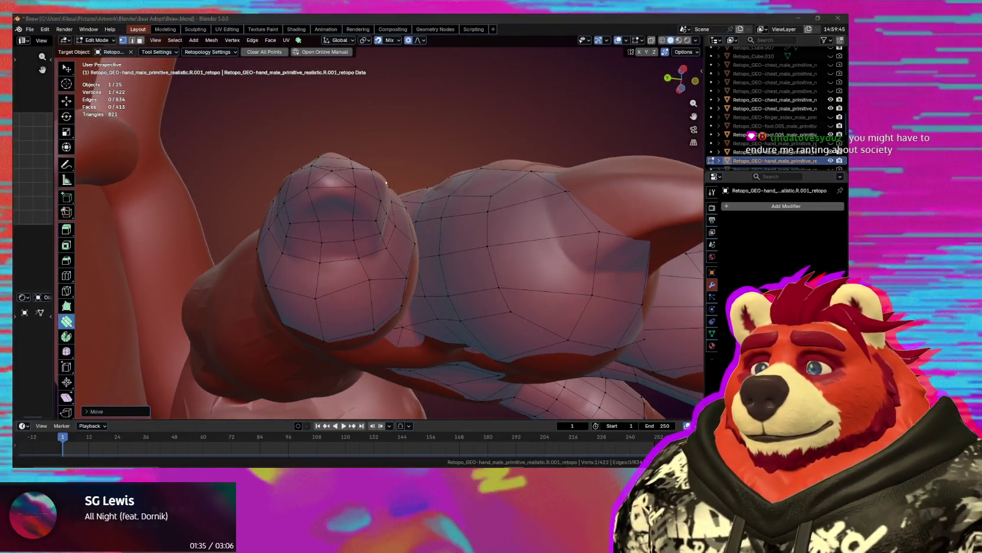
- Dissolve the extra poked fingertip centre vertex with Ctrl+X
key("alt+Tab")
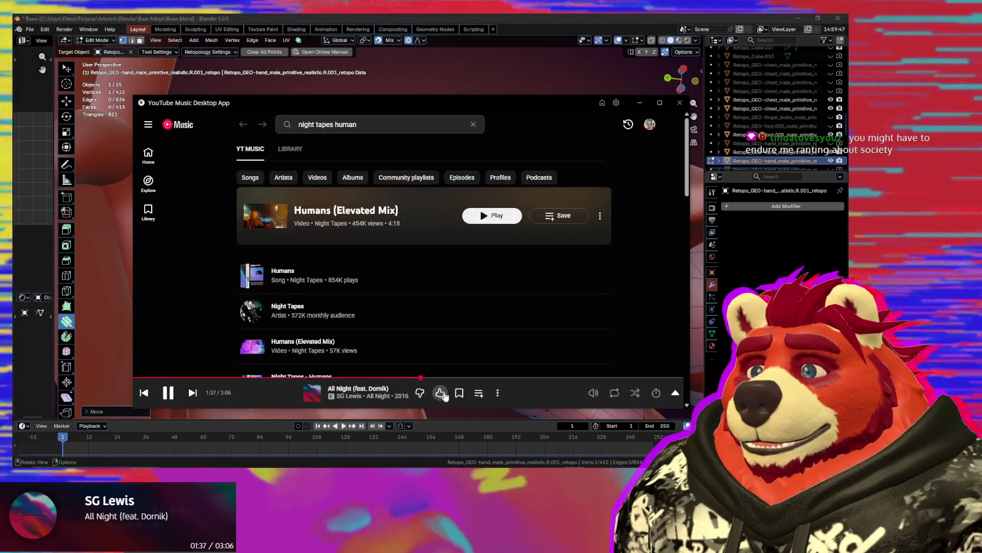
key("alt+Tab")
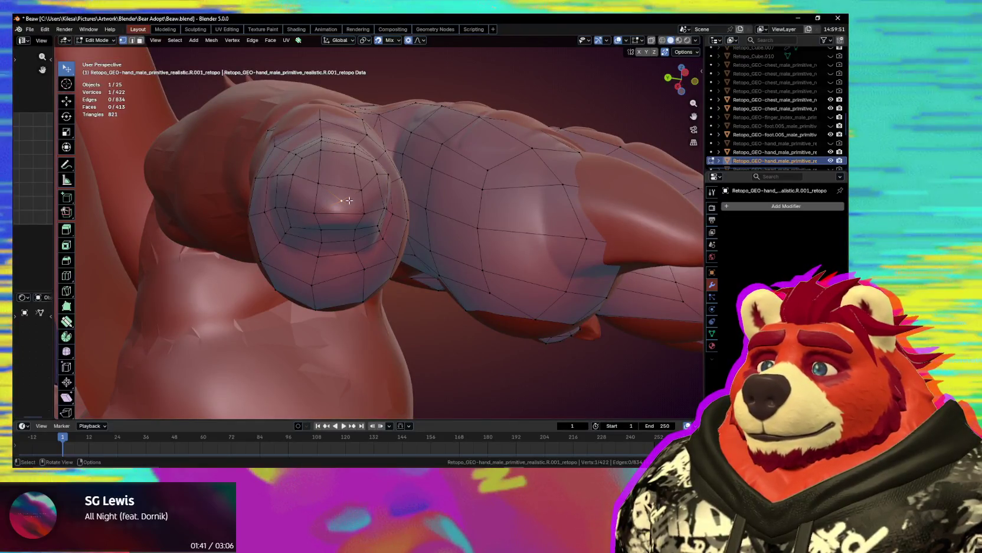
key("ctrl+x")
mouse_move(350, 201)
middle_mouse_down()
mouse_move(341, 240)
mouse_move(358, 229)
mouse_move(338, 180)
mouse_move(378, 263)
mouse_move(331, 273)
middle_mouse_up()
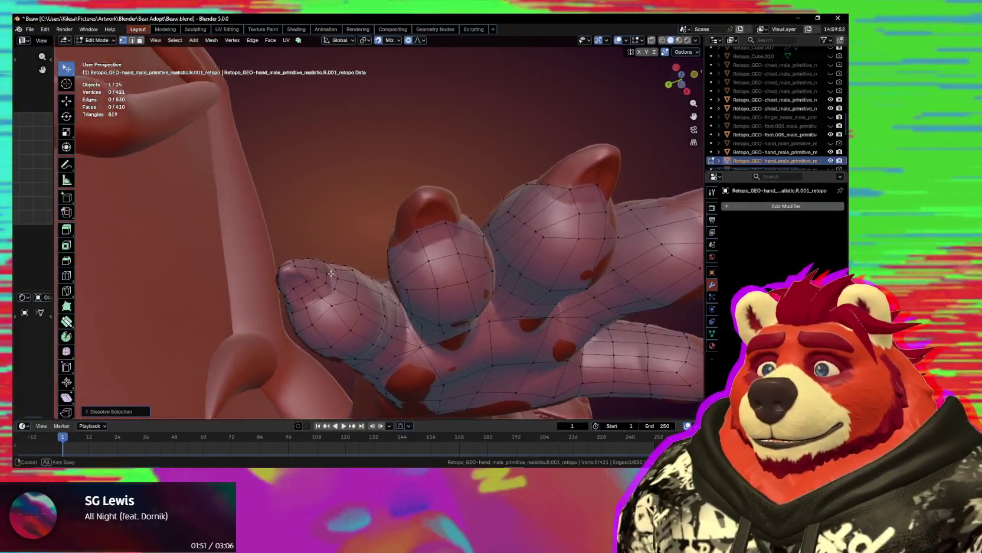
- Select knuckle face strips via shortest-path clicks, with X-ray turned off
left_click(414, 250, "ctrl")
middle_click_drag(415, 250, 443, 230)
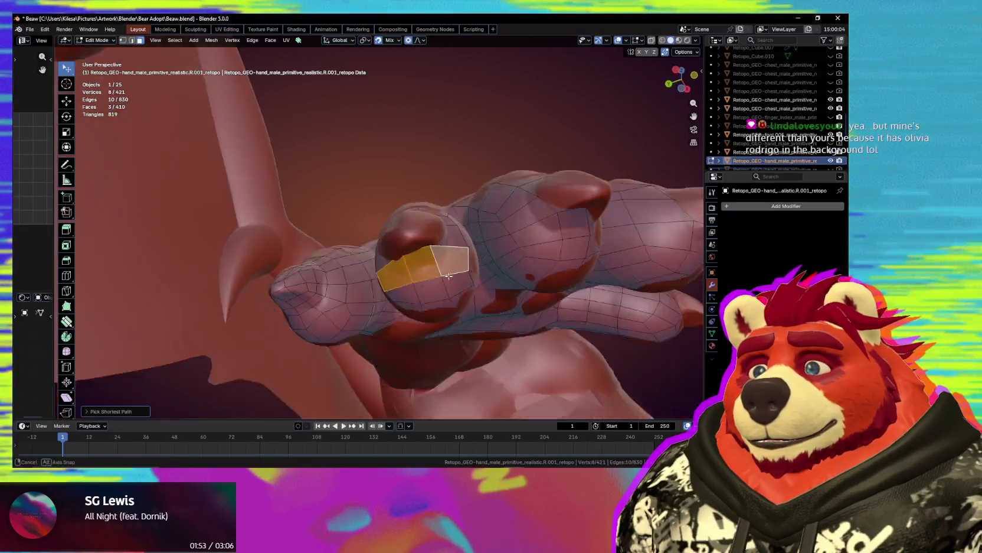
left_click(444, 230, "ctrl")
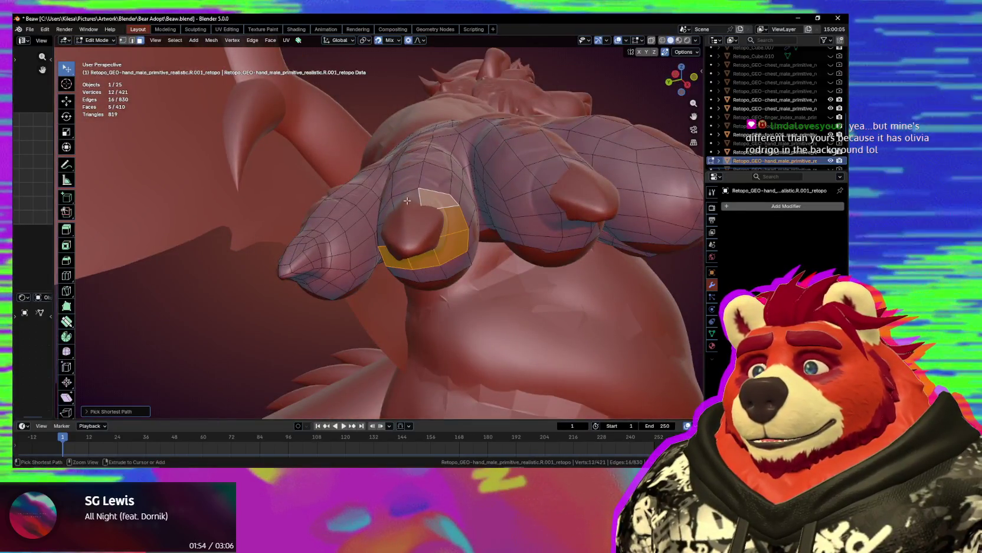
left_click(382, 229, "ctrl")
mouse_move(381, 229)
middle_mouse_down()
mouse_move(412, 230)
mouse_move(426, 267)
mouse_move(409, 292)
middle_mouse_up()
key("alt+z")
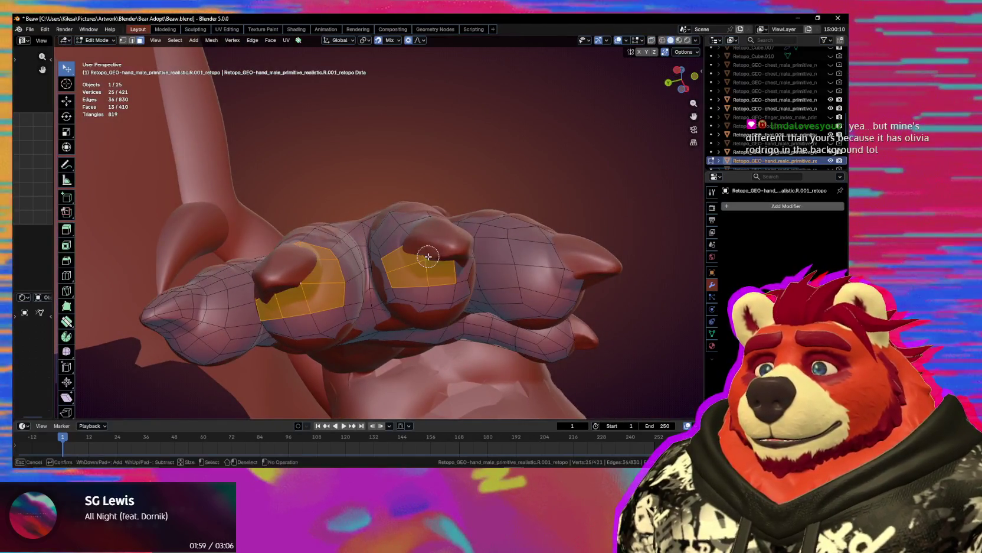
left_click(419, 238, "ctrl")
mouse_move(419, 239)
middle_mouse_down()
mouse_move(455, 218)
mouse_move(458, 230)
mouse_move(501, 229)
mouse_move(402, 242)
mouse_move(428, 236)
middle_mouse_up()
left_click(463, 213, "ctrl")
left_click(501, 229, "ctrl")
key("Escape")
- Circle-select the remaining fingertip knuckle faces and inset the whole selection
key("c")
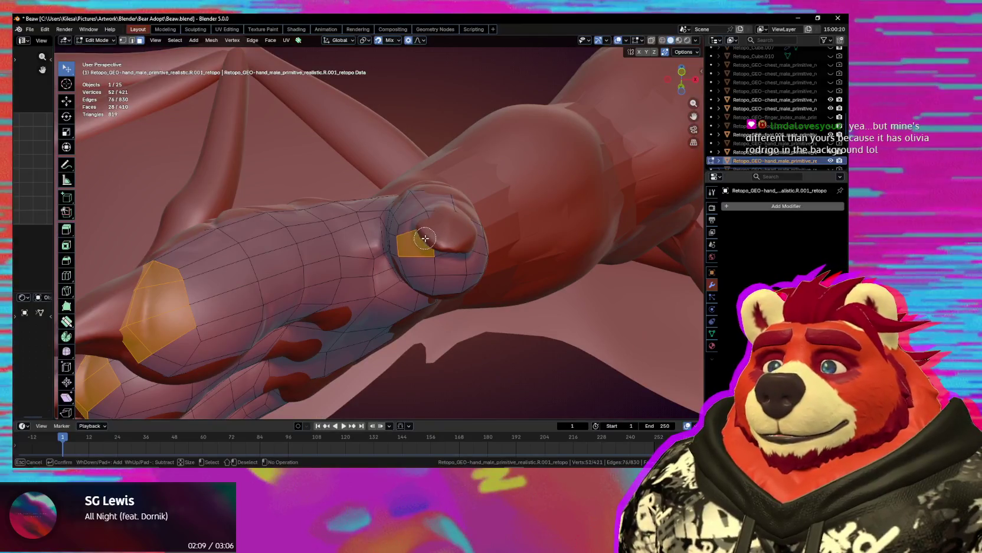
left_click(468, 236)
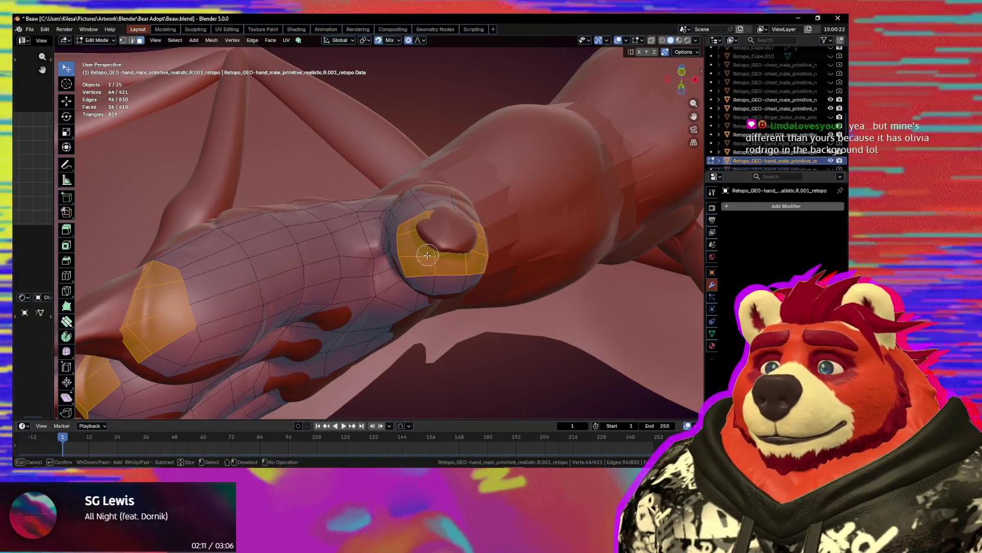
key("Escape")
mouse_move(468, 236)
middle_mouse_down()
mouse_move(468, 311)
mouse_move(520, 333)
middle_mouse_up()
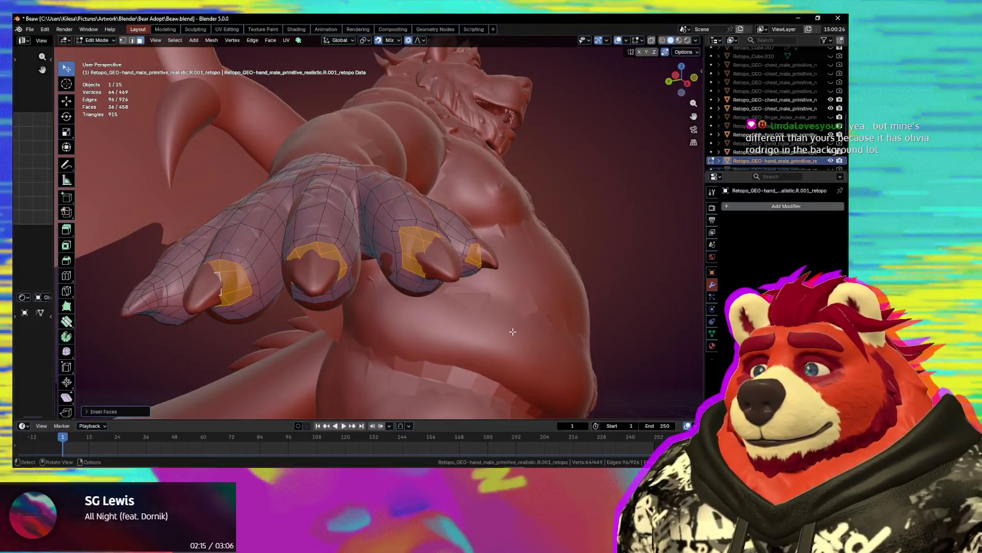
key("i")
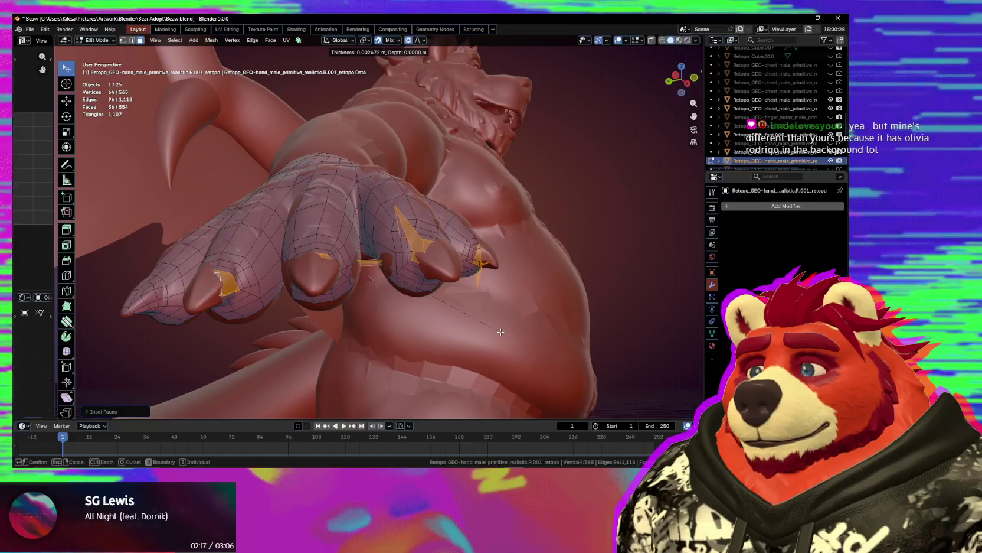
mouse_move(349, 350)
middle_mouse_down()
mouse_move(368, 324)
mouse_move(451, 274)
mouse_move(451, 261)
middle_mouse_up()
- Switch between Poly Build and smoothing, and pull a fingertip face up into place
key("shift+space")
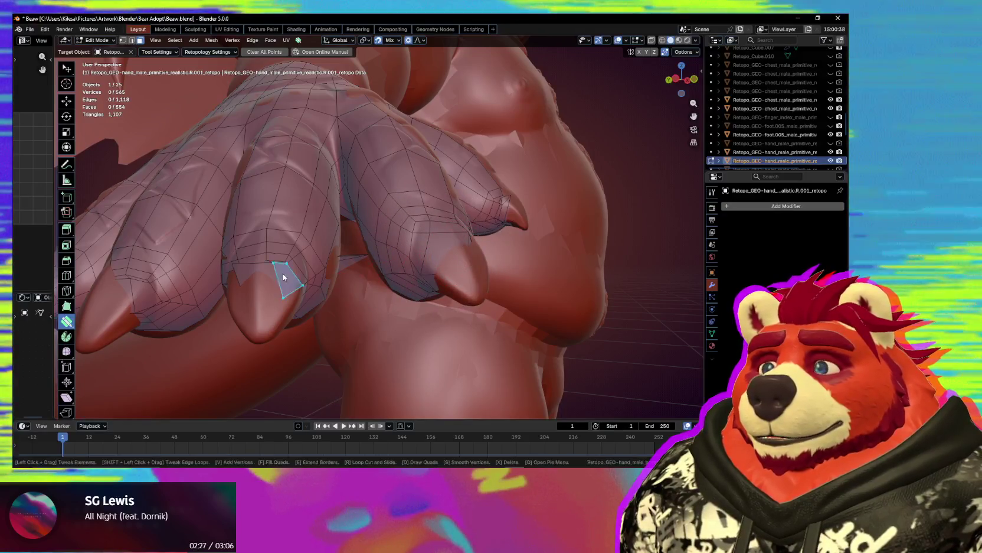
key("s")
key("space")
mouse_move(237, 302)
middle_mouse_down()
mouse_move(353, 278)
mouse_move(352, 208)
middle_mouse_up()
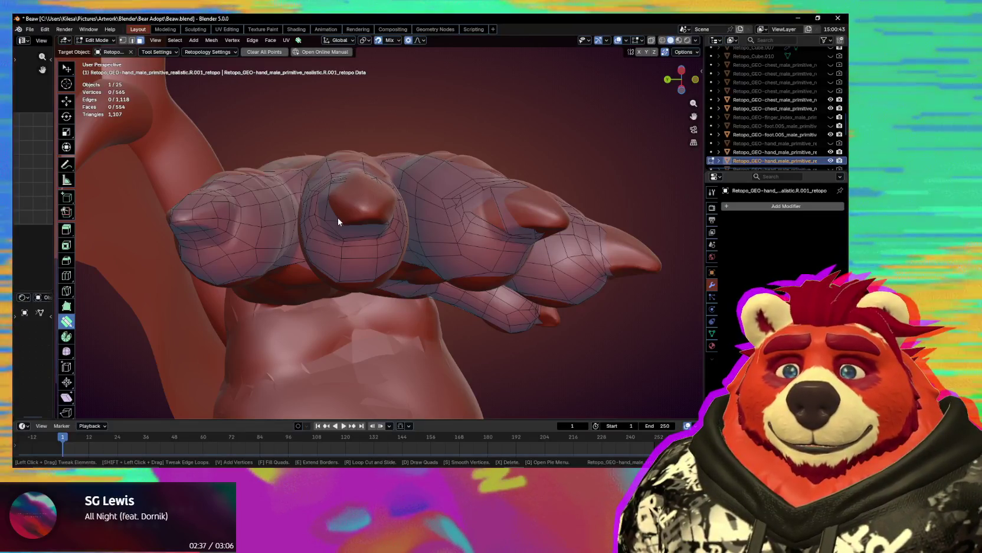
mouse_move(338, 221)
middle_mouse_down()
mouse_move(345, 184)
mouse_move(392, 226)
middle_mouse_up()
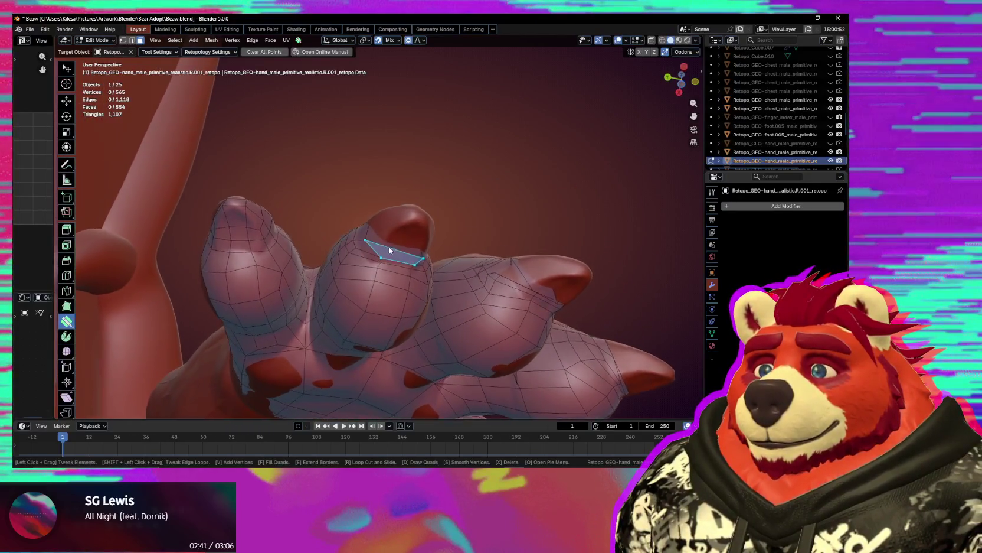
left_click_drag(392, 227, 412, 193)
middle_click_drag(412, 193, 598, 153)
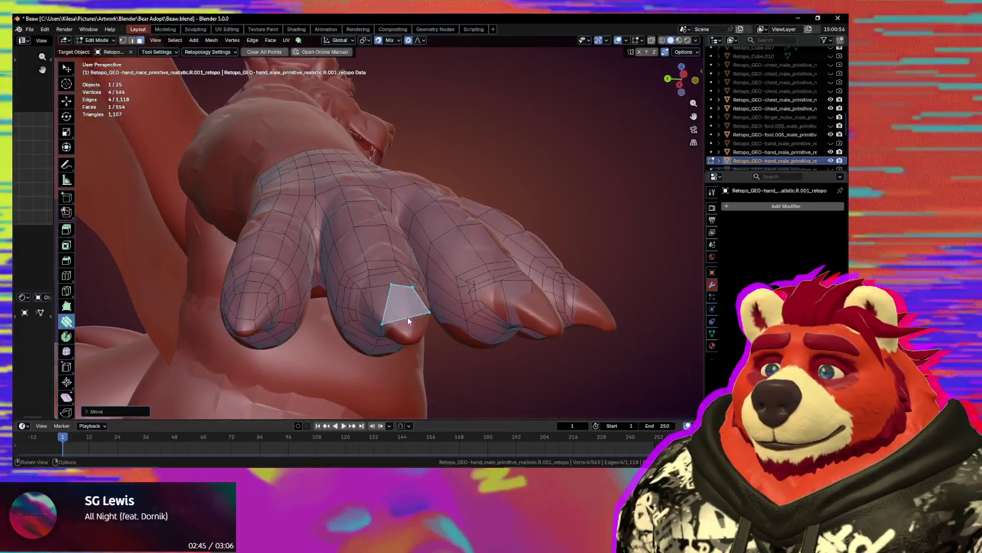
- Position the fingertip quad below the claw, cancel the stray scaling, and smooth nearby
middle_click_drag(667, 56, 409, 254)
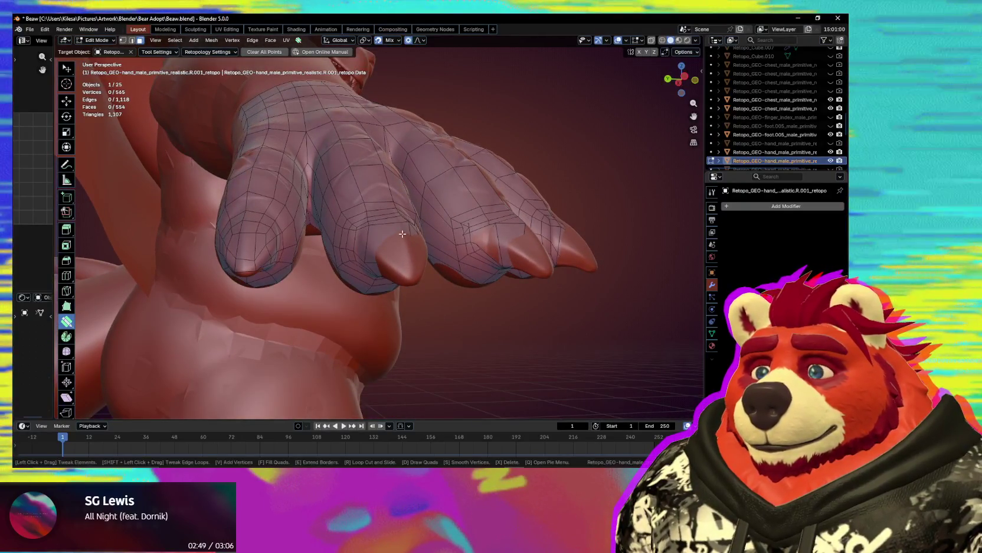
left_click_drag(402, 234, 410, 235)
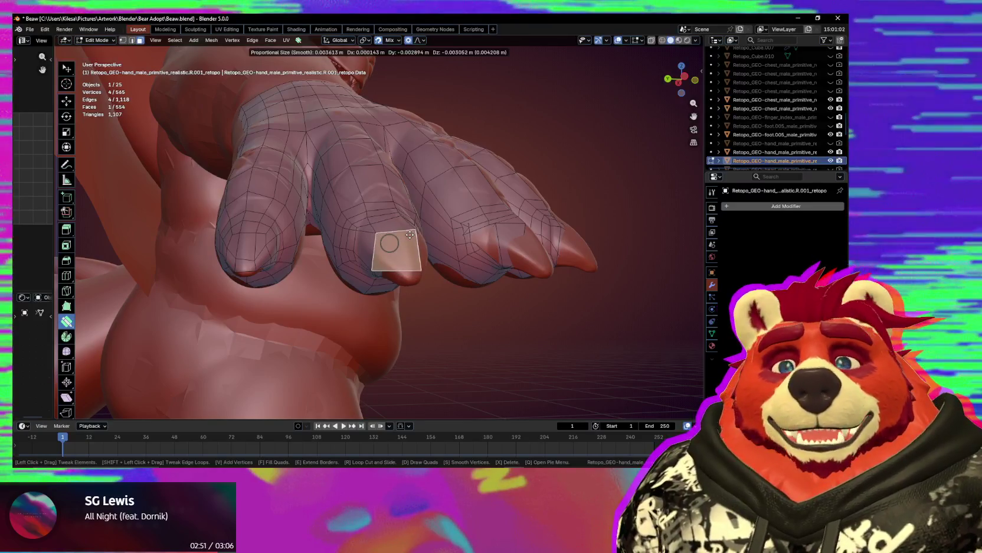
middle_click_drag(410, 235, 389, 275)
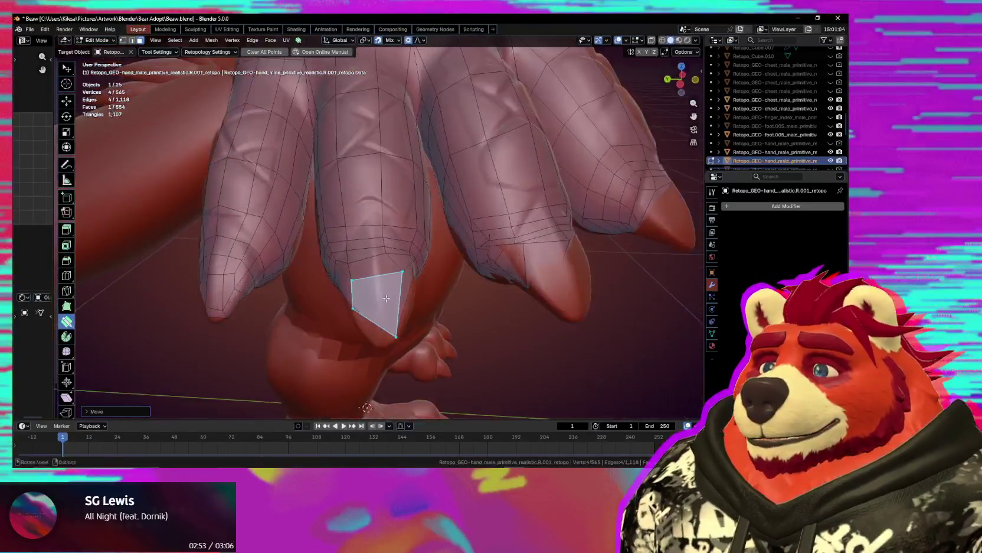
right_click(437, 294)
mouse_move(436, 294)
middle_mouse_down()
mouse_move(412, 298)
mouse_move(416, 270)
middle_mouse_up()
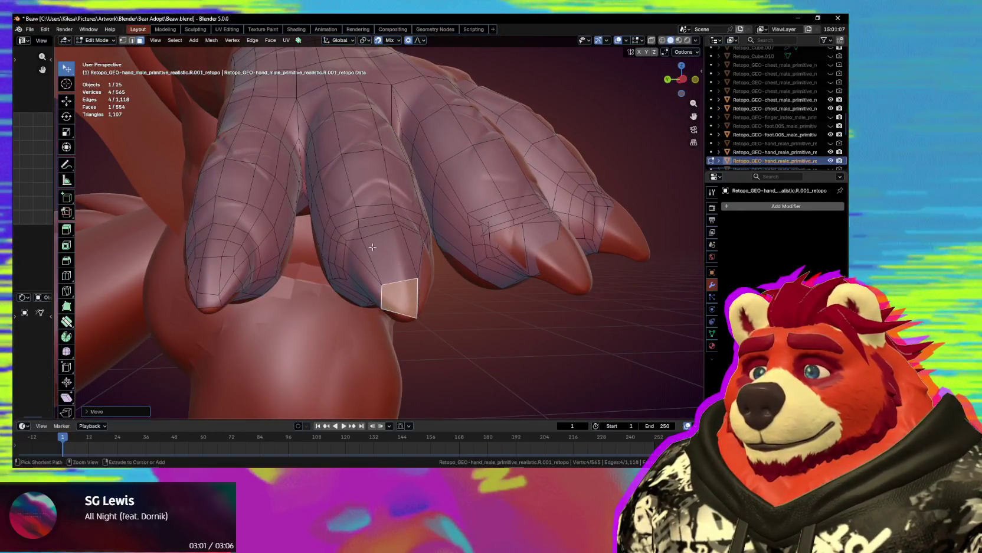
key("shift+space")
mouse_move(402, 245)
middle_mouse_down()
mouse_move(324, 274)
mouse_move(359, 252)
middle_mouse_up()
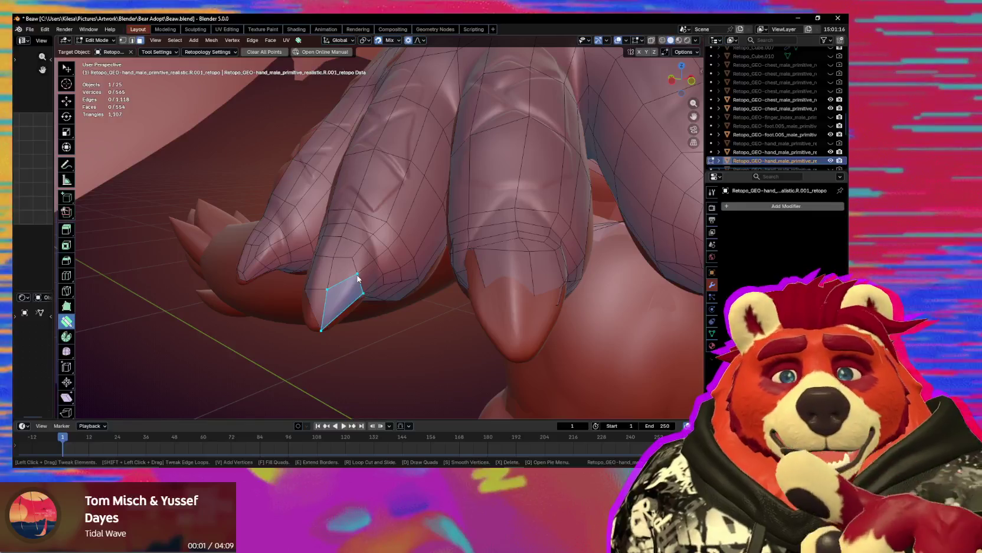
- Tweak the top fingertip quad and reshape the knuckle edge loop over the finger
mouse_move(326, 278)
middle_mouse_down()
mouse_move(392, 261)
mouse_move(416, 243)
mouse_move(406, 241)
mouse_move(413, 212)
mouse_move(368, 223)
mouse_move(381, 227)
mouse_move(380, 242)
mouse_move(378, 228)
mouse_move(362, 227)
mouse_move(363, 205)
mouse_move(359, 245)
middle_mouse_up()
key("s")
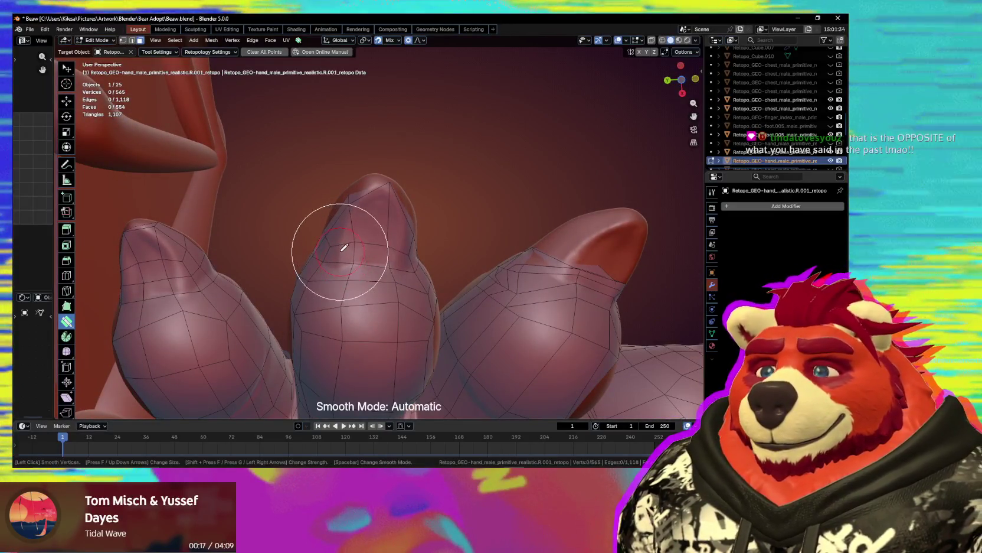
left_click_drag(347, 202, 358, 204)
middle_click_drag(358, 203, 379, 270)
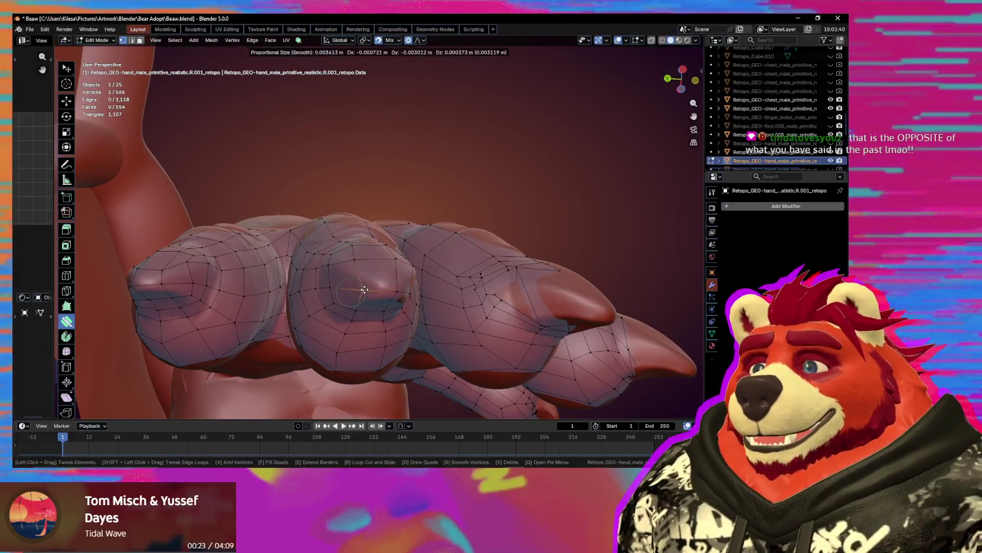
mouse_move(359, 262)
middle_mouse_down()
mouse_move(396, 303)
mouse_move(345, 260)
middle_mouse_up()
left_click_drag(352, 269, 354, 265, "shift")
middle_click_drag(354, 266, 349, 267)
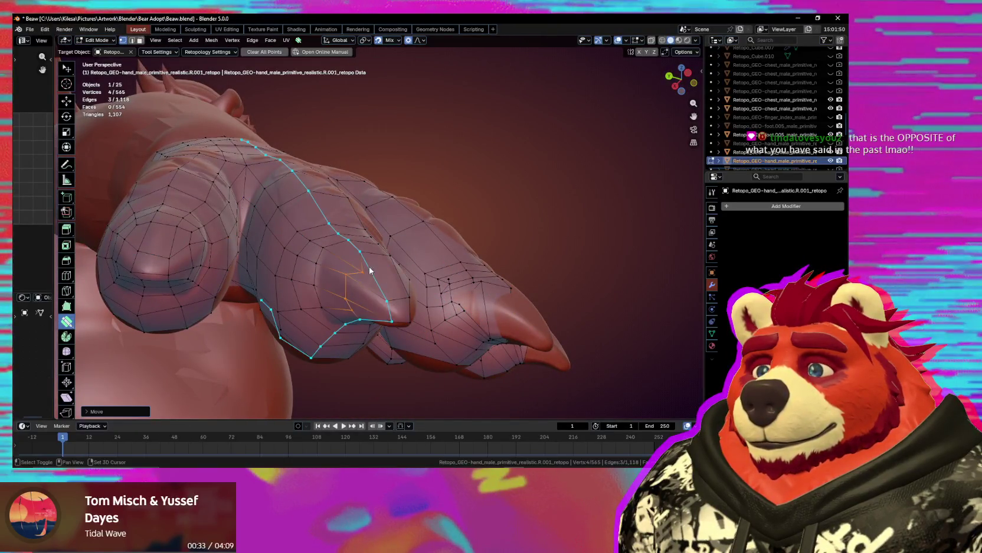
mouse_move(361, 290)
middle_mouse_down()
mouse_move(358, 263)
mouse_move(335, 264)
mouse_move(314, 245)
mouse_move(331, 264)
mouse_move(338, 243)
middle_mouse_up()
- Nudge finger and claw-side vertices onto the knuckle with soft proportional falloff
left_click(357, 264)
left_click_drag(338, 269, 356, 285)
middle_click_drag(356, 284, 294, 286)
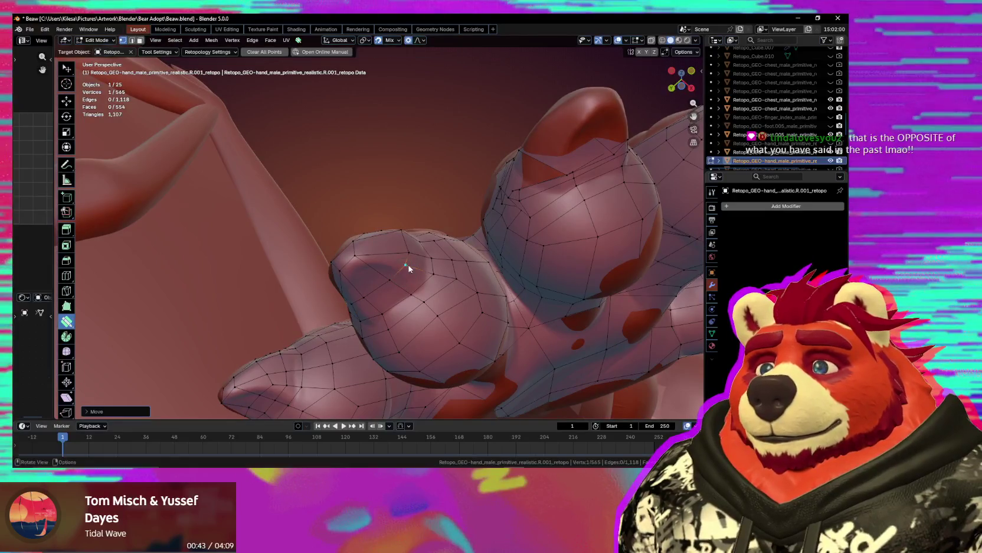
left_click_drag(348, 254, 350, 255)
middle_click_drag(349, 255, 361, 321)
left_click_drag(361, 321, 362, 323)
mouse_move(363, 324)
middle_mouse_down()
mouse_move(395, 335)
mouse_move(394, 307)
mouse_move(325, 275)
middle_mouse_up()
key("shift")
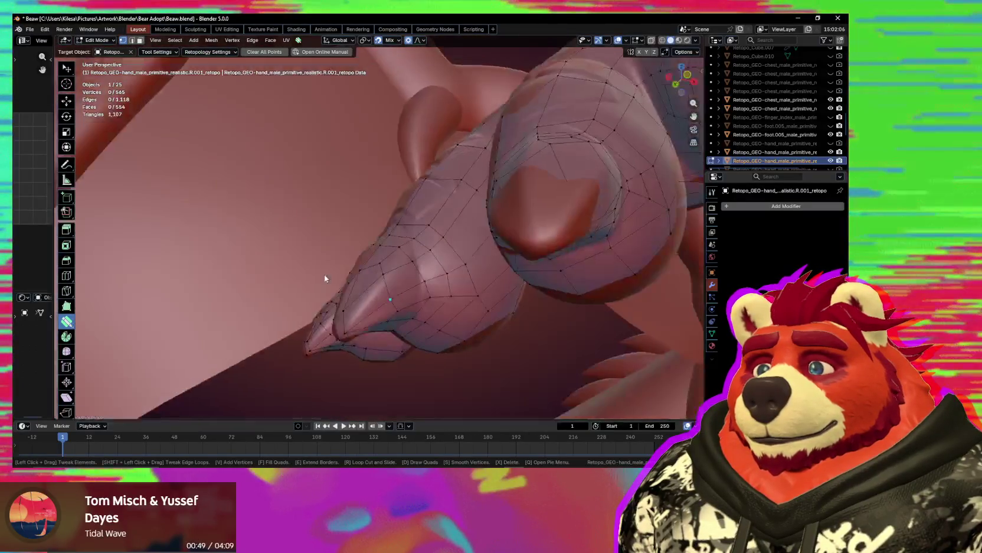
left_click_drag(421, 286, 423, 282)
- Select the edge loop around a claw, adjust a fingertip vertex, then deselect
middle_click_drag(424, 311, 455, 322)
left_click(440, 307, "alt")
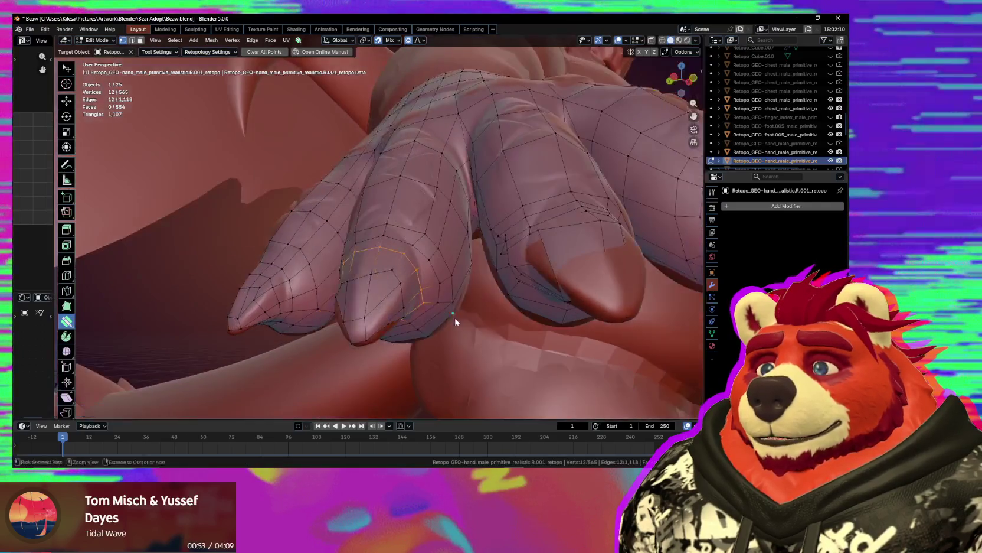
right_click(434, 314)
mouse_move(414, 284)
middle_mouse_down()
mouse_move(389, 257)
mouse_move(434, 270)
middle_mouse_up()
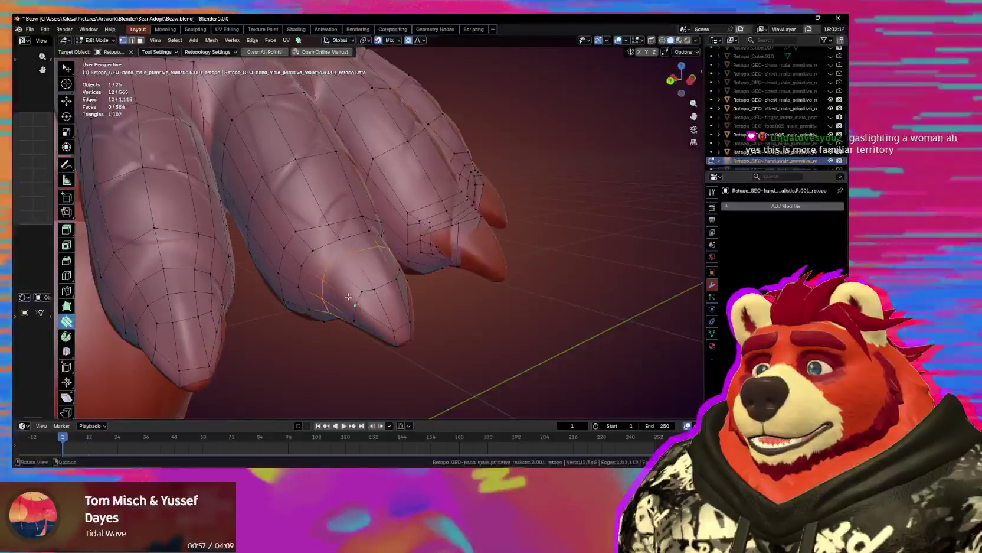
middle_click_drag(349, 297, 355, 285)
mouse_move(352, 289)
left_mouse_down()
mouse_move(354, 281)
mouse_move(343, 315)
left_mouse_up()
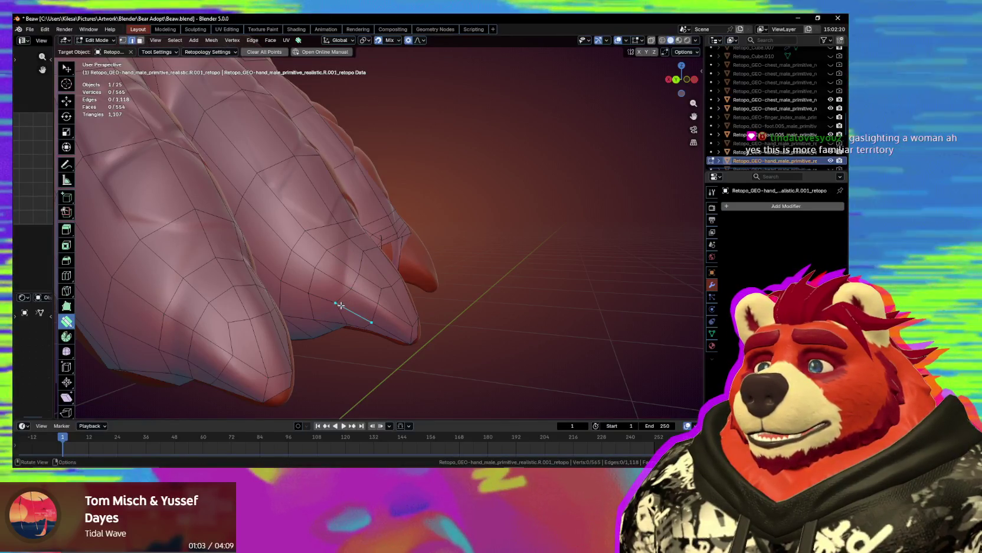
key("alt+a")
mouse_move(356, 308)
middle_mouse_down()
mouse_move(365, 261)
mouse_move(312, 286)
middle_mouse_up()
- Reposition several finger vertices with soft falloff to follow the sculpt
left_click_drag(330, 283, 336, 313)
middle_click_drag(347, 261, 248, 303)
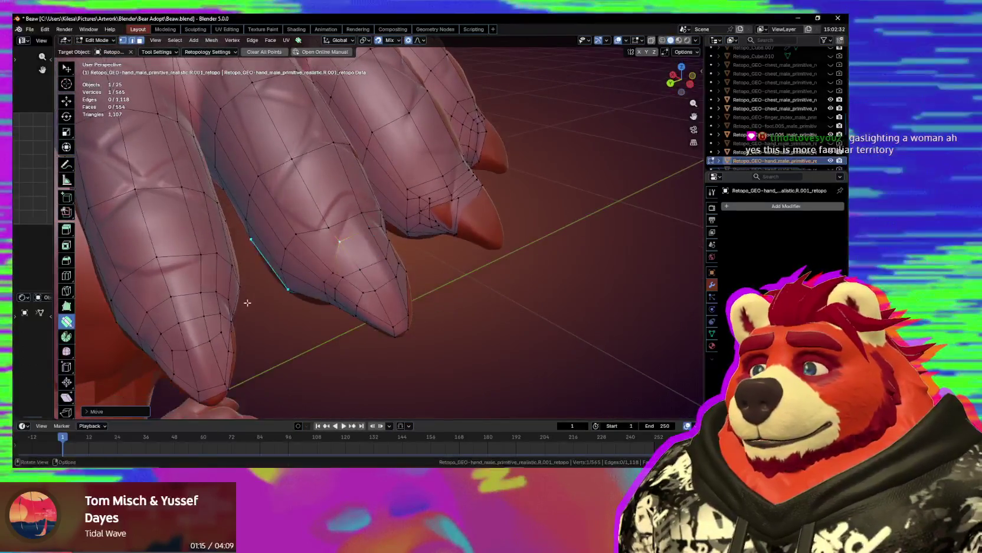
scroll(247, 302, "up", 2)
scroll(283, 297, "up", 1)
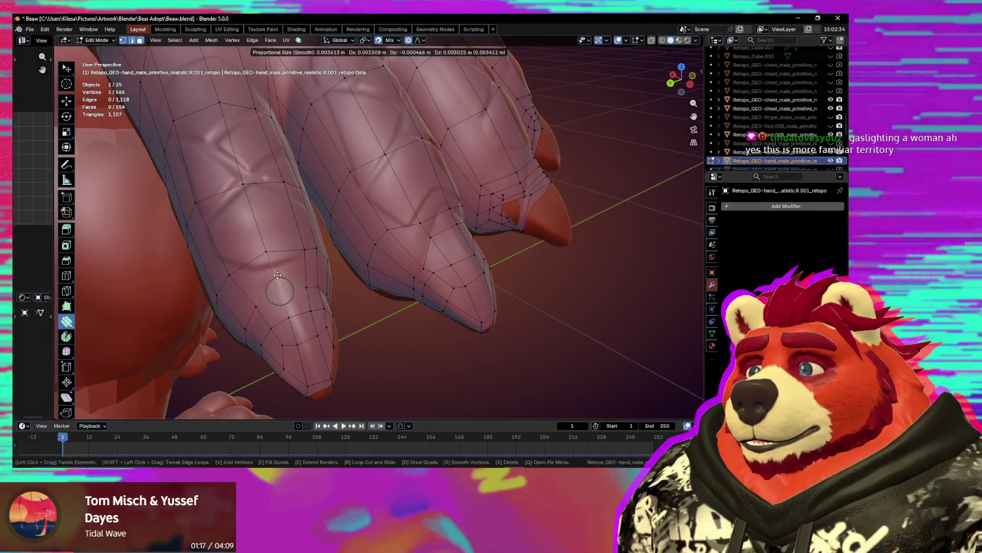
left_click_drag(304, 274, 304, 275)
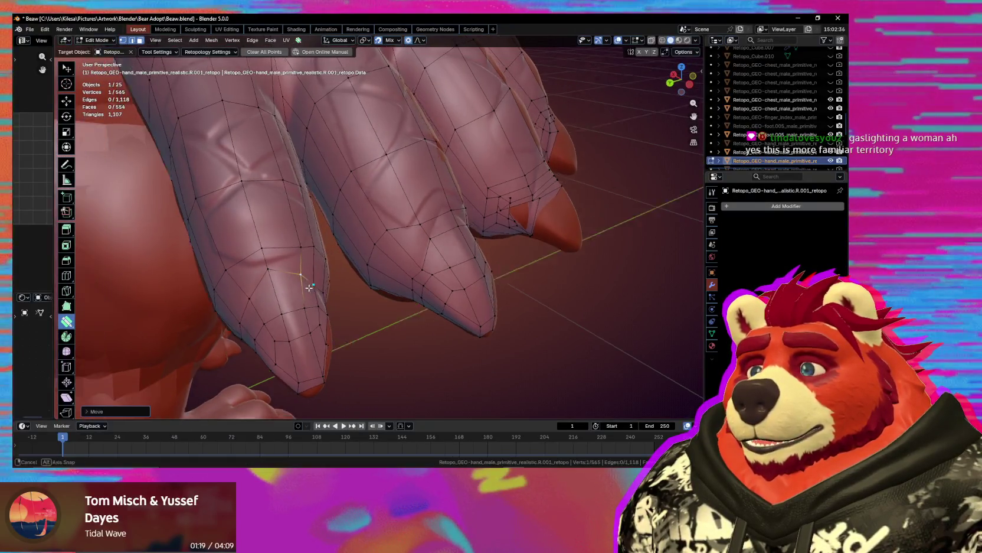
middle_click_drag(304, 275, 273, 301)
left_click_drag(294, 292, 294, 292)
mouse_move(294, 292)
middle_mouse_down()
mouse_move(373, 264)
mouse_move(224, 271)
middle_mouse_up()
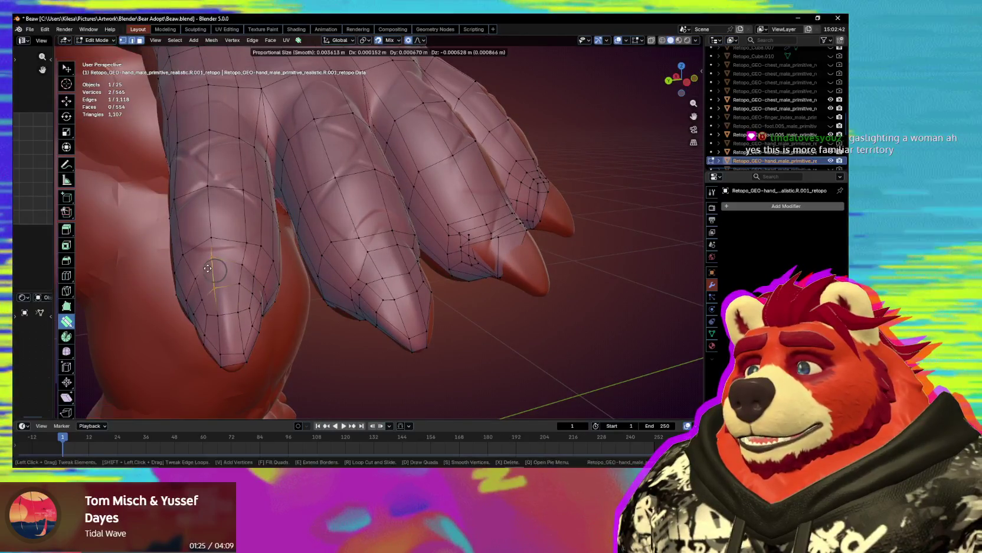
mouse_move(224, 271)
left_mouse_down()
mouse_move(208, 263)
mouse_move(234, 260)
left_mouse_up()
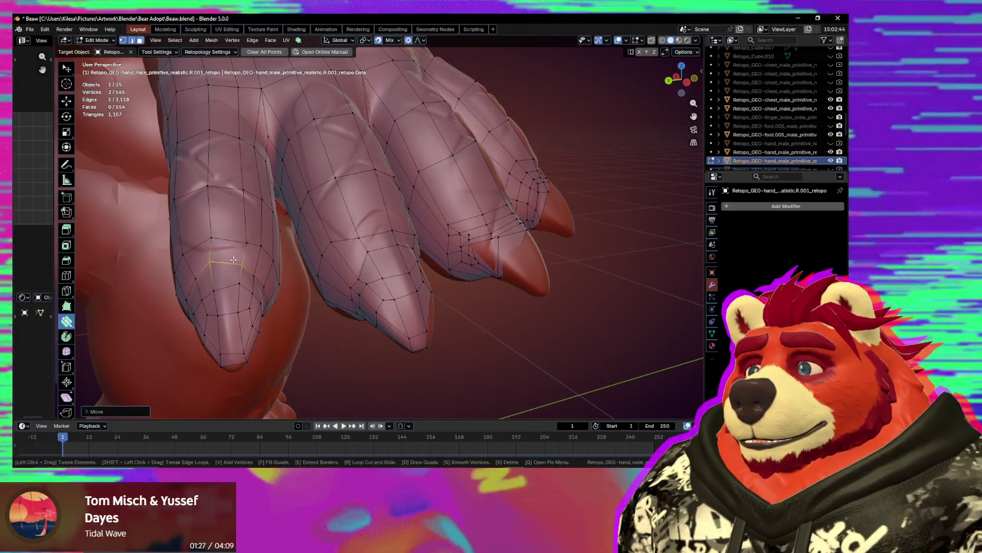
mouse_move(250, 253)
middle_mouse_down()
mouse_move(283, 260)
mouse_move(297, 270)
mouse_move(291, 275)
mouse_move(307, 266)
middle_mouse_up()
- Select and reposition remaining finger vertices, finishing the fit along the fingers
scroll(292, 259, "up", 2)
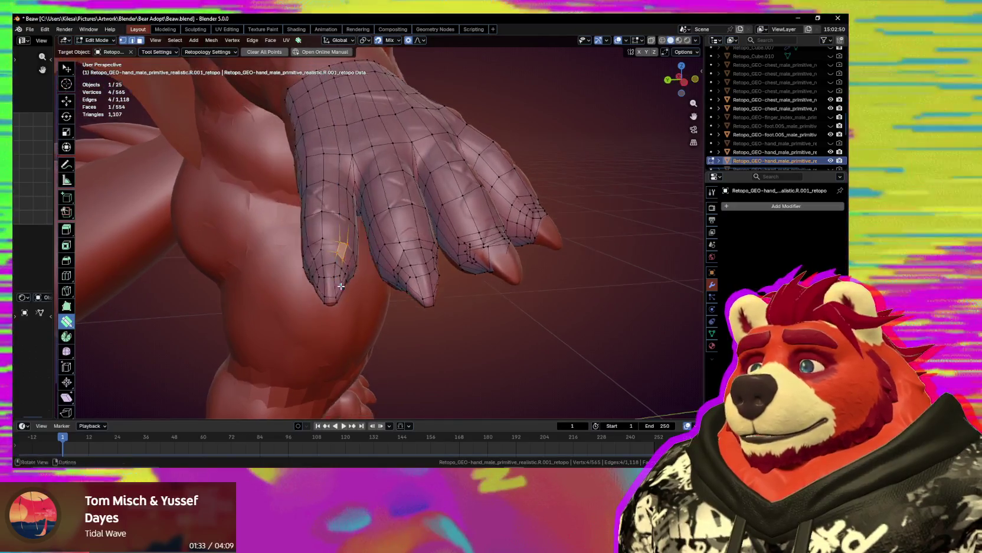
scroll(318, 260, "up", 3)
scroll(325, 257, "up", 2)
left_click(328, 256)
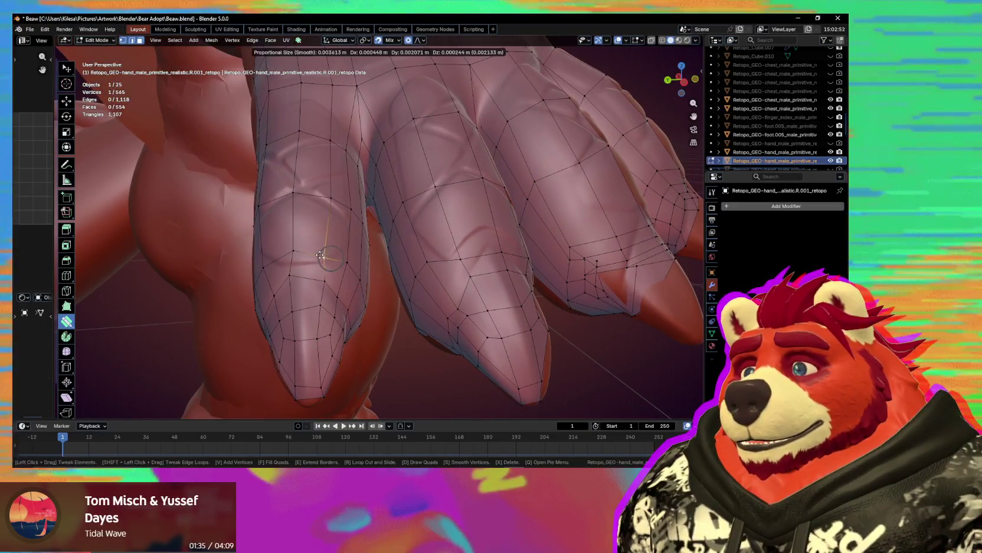
left_click(316, 273)
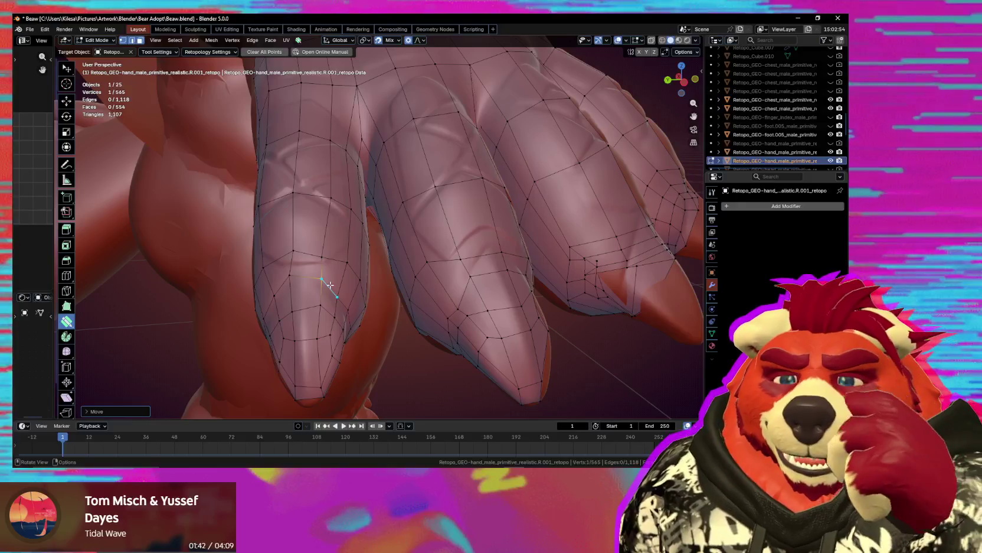
middle_click_drag(310, 250, 325, 306)
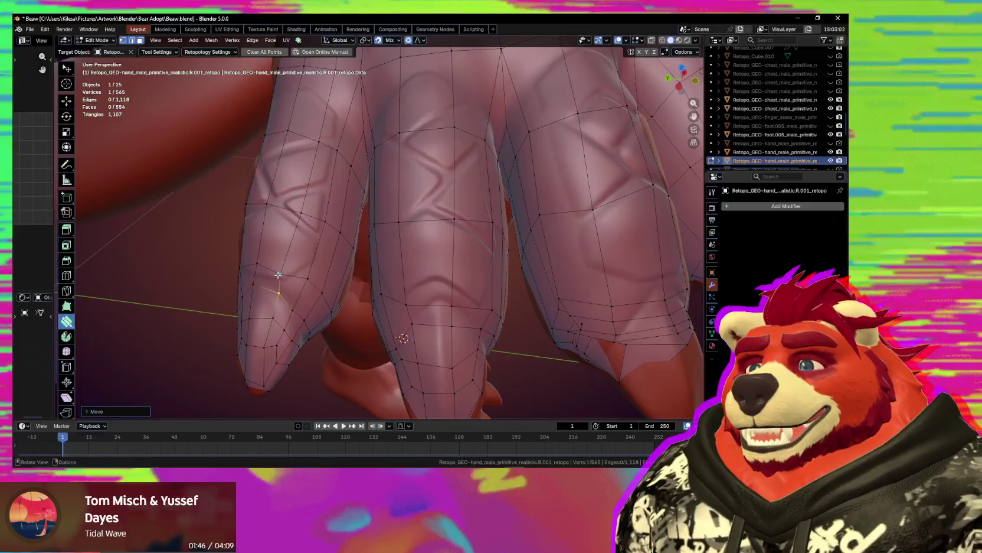
left_click_drag(278, 274, 280, 268)
middle_click_drag(386, 285, 366, 255)
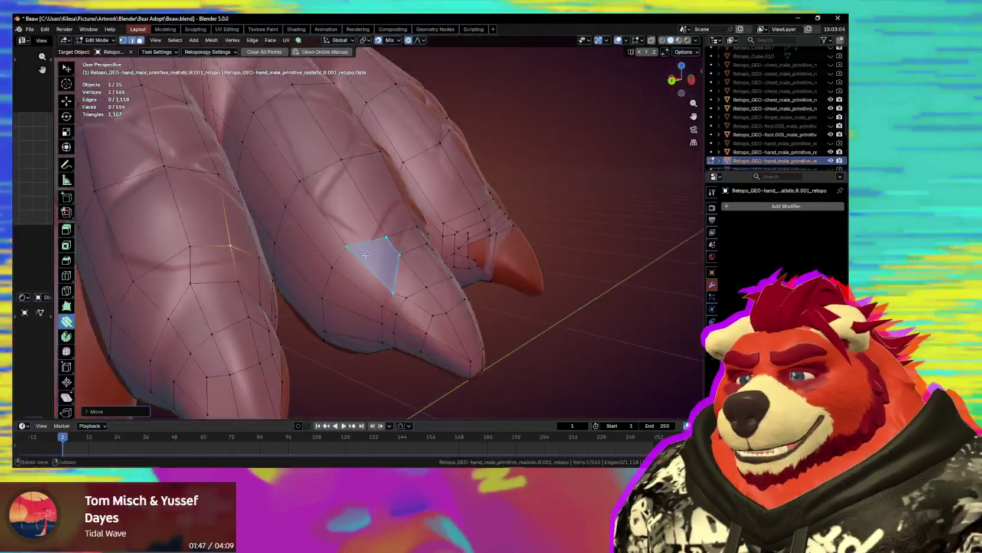
left_click_drag(348, 259, 347, 257)
mouse_move(348, 258)
middle_mouse_down()
mouse_move(313, 204)
mouse_move(325, 183)
mouse_move(363, 272)
mouse_move(256, 297)
mouse_move(362, 267)
mouse_move(377, 291)
mouse_move(364, 210)
middle_mouse_up()
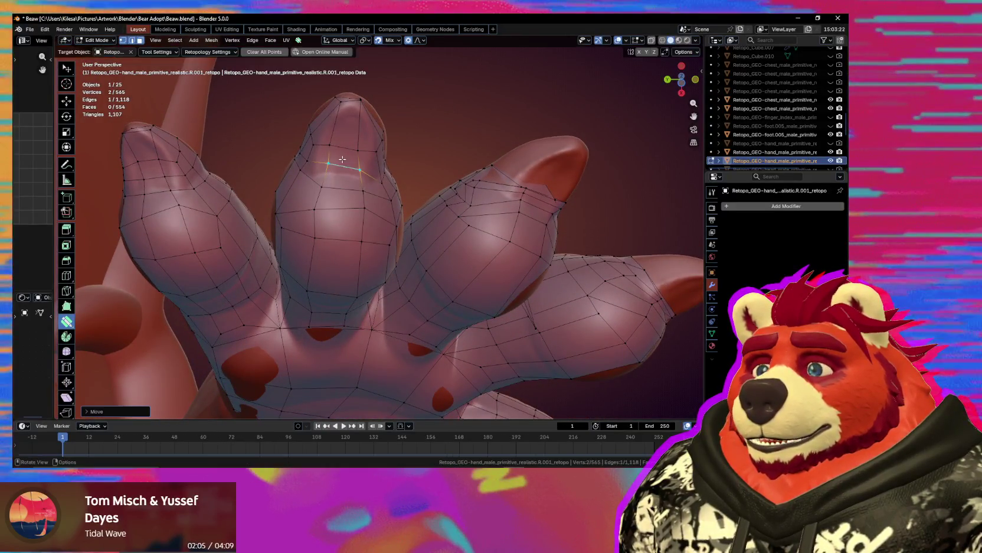
- Snap several fingertip vertices onto the sculpted surface with Poly Build
left_click(346, 141)
middle_click_drag(347, 141, 360, 183)
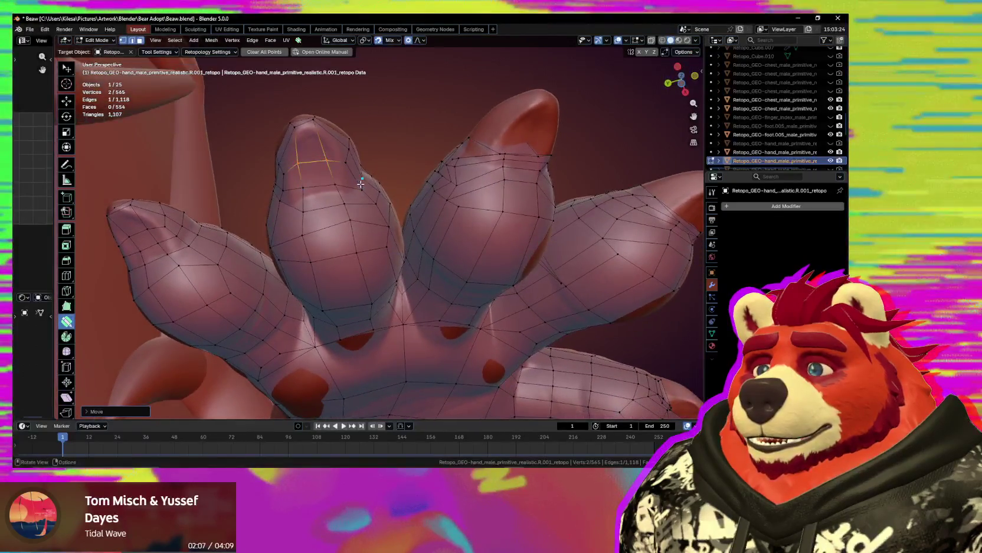
left_click(320, 194)
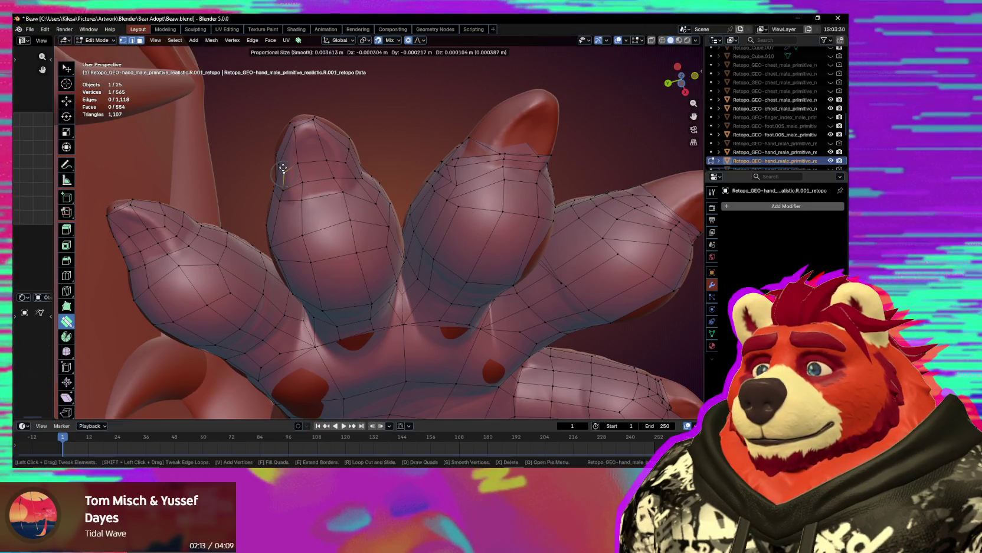
mouse_move(300, 184)
middle_mouse_down()
mouse_move(426, 201)
mouse_move(375, 283)
middle_mouse_up()
left_click(430, 203)
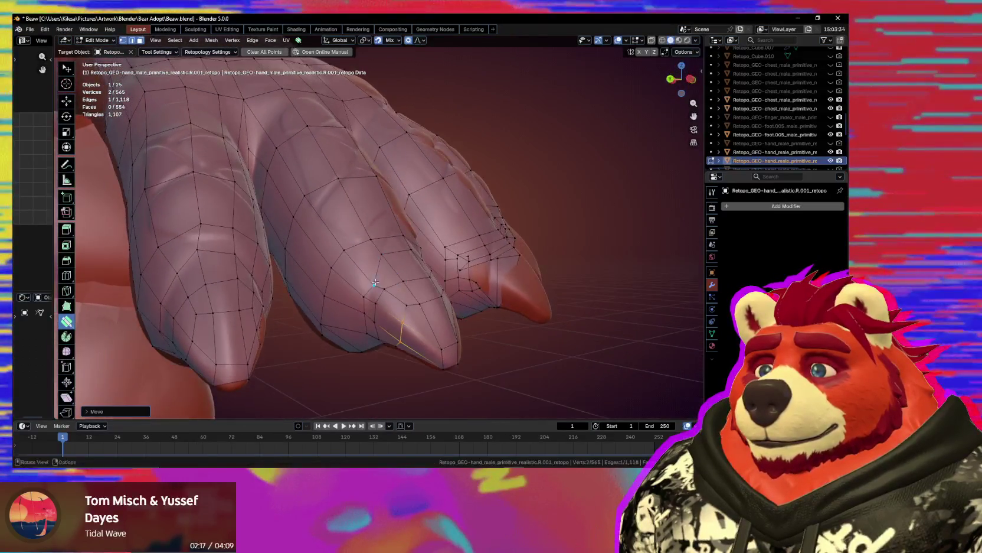
key("g")
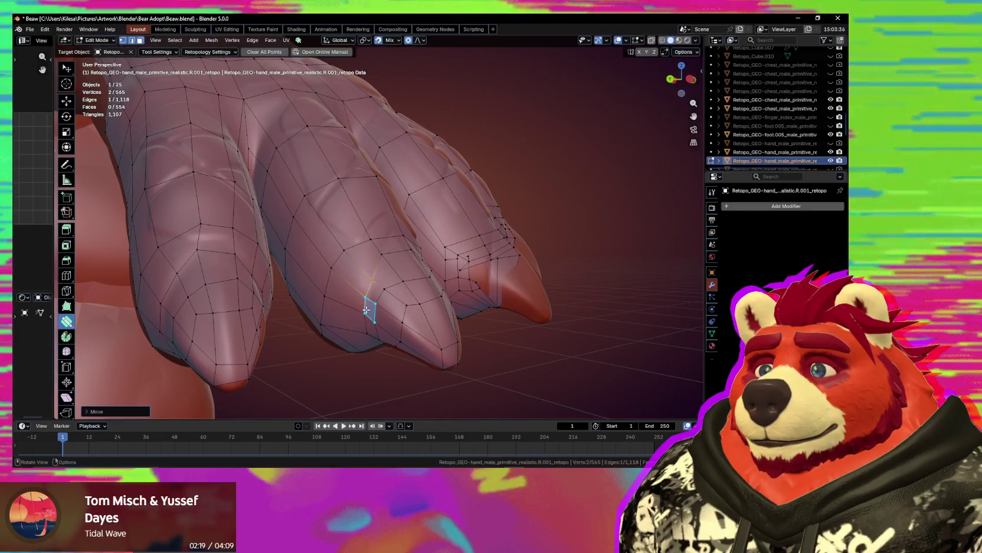
middle_click_drag(370, 319, 378, 290)
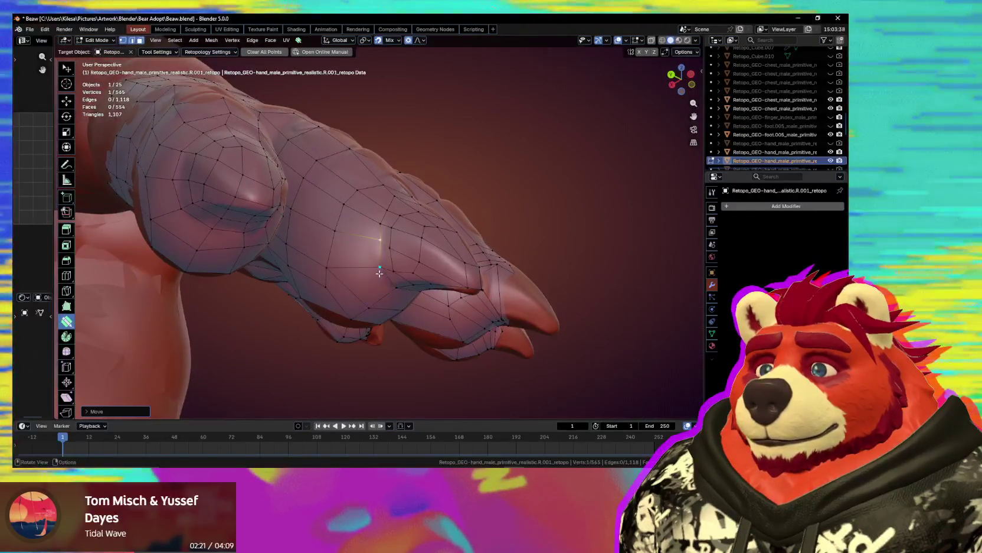
- Build a new quad from a fingertip edge and settle its vertices on the sculpt
left_click(395, 237)
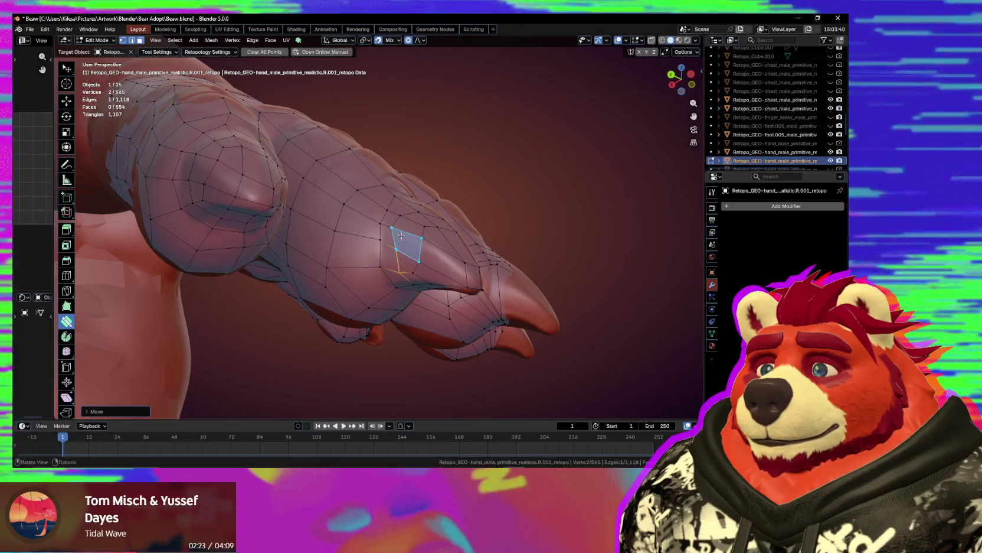
middle_click_drag(415, 273, 411, 188)
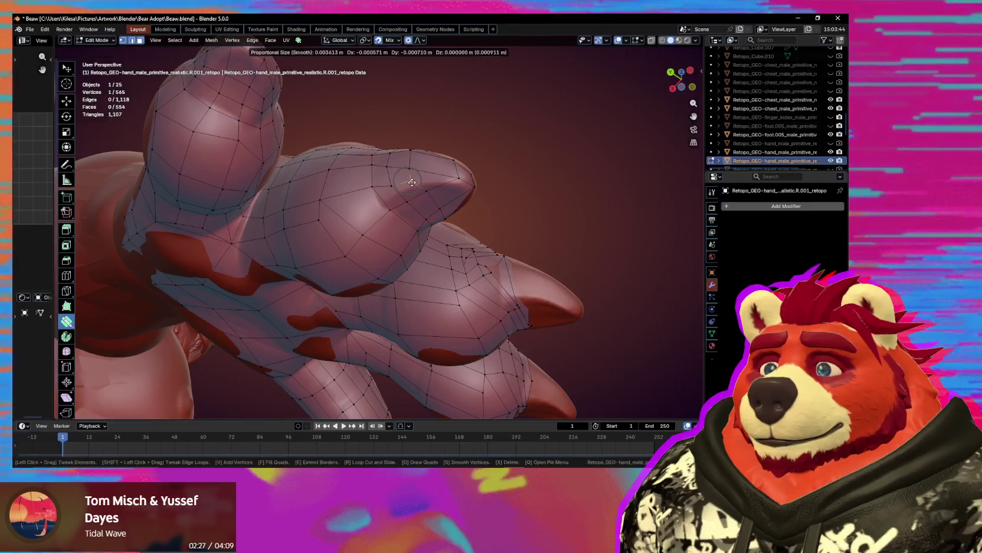
middle_click_drag(412, 167, 398, 277)
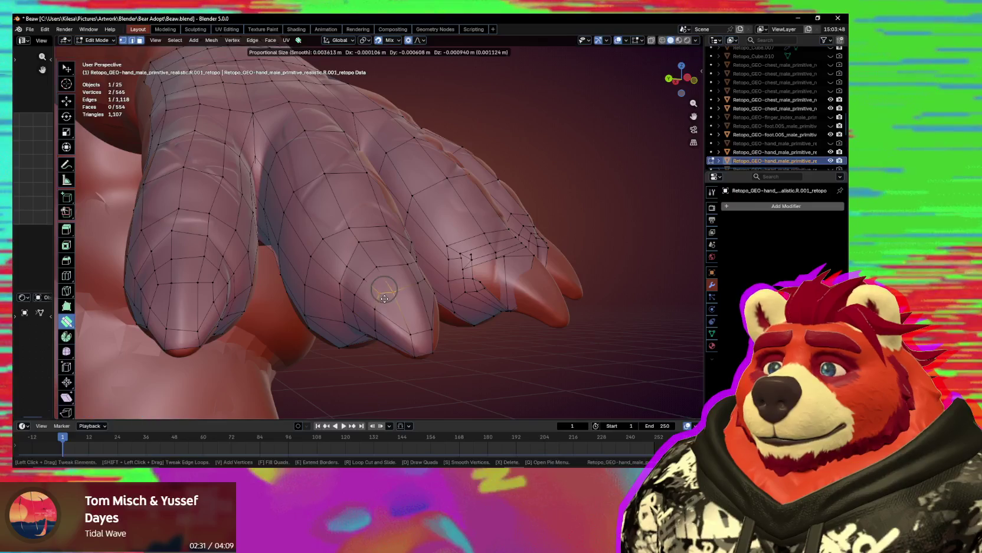
left_click_drag(384, 298, 384, 298)
middle_click_drag(384, 298, 354, 310)
left_click_drag(352, 317, 352, 318)
mouse_move(352, 318)
middle_mouse_down()
mouse_move(299, 276)
mouse_move(341, 261)
mouse_move(340, 277)
mouse_move(369, 272)
middle_mouse_up()
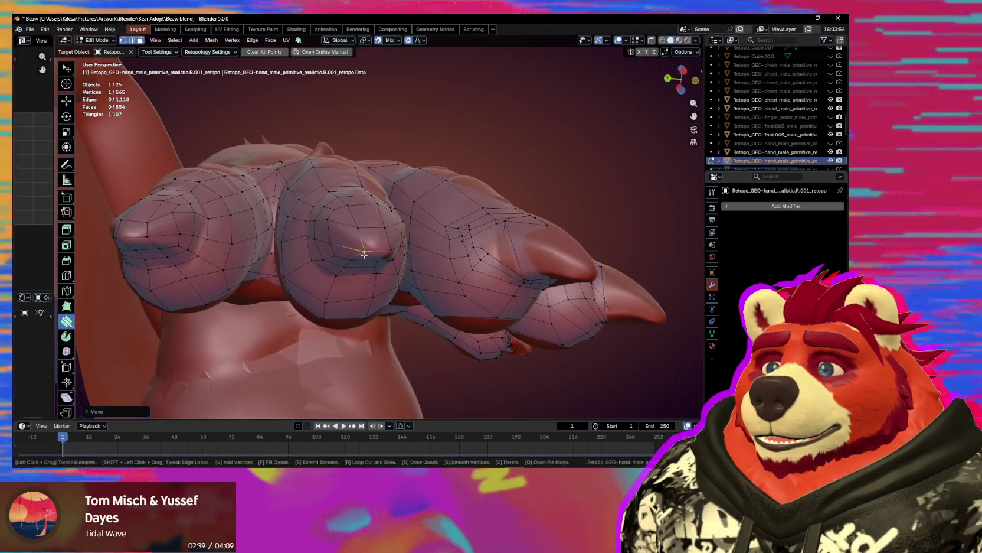
- Nudge a knuckle vertex with soft falloff and pull a fingertip vertex into place
left_click_drag(359, 251, 342, 245)
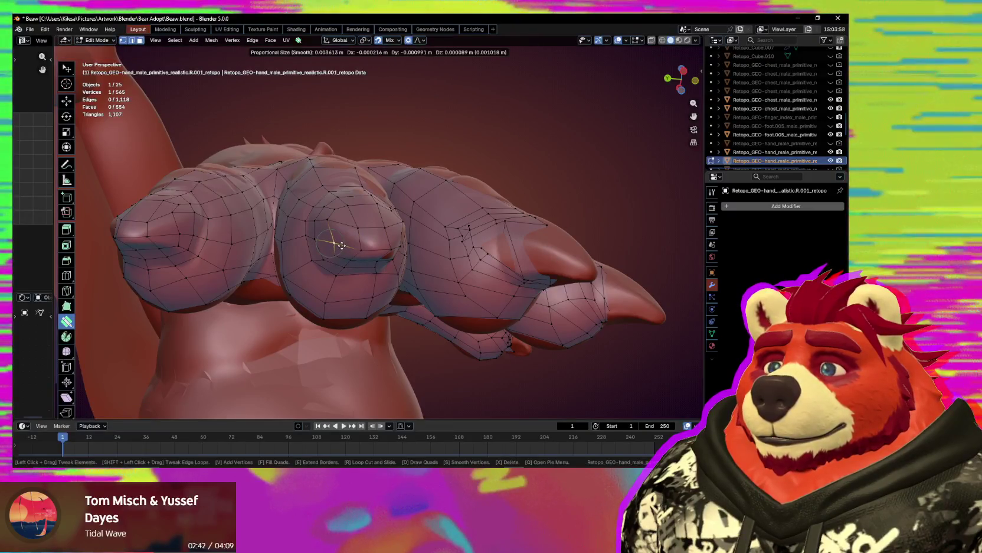
middle_click_drag(347, 235, 354, 248)
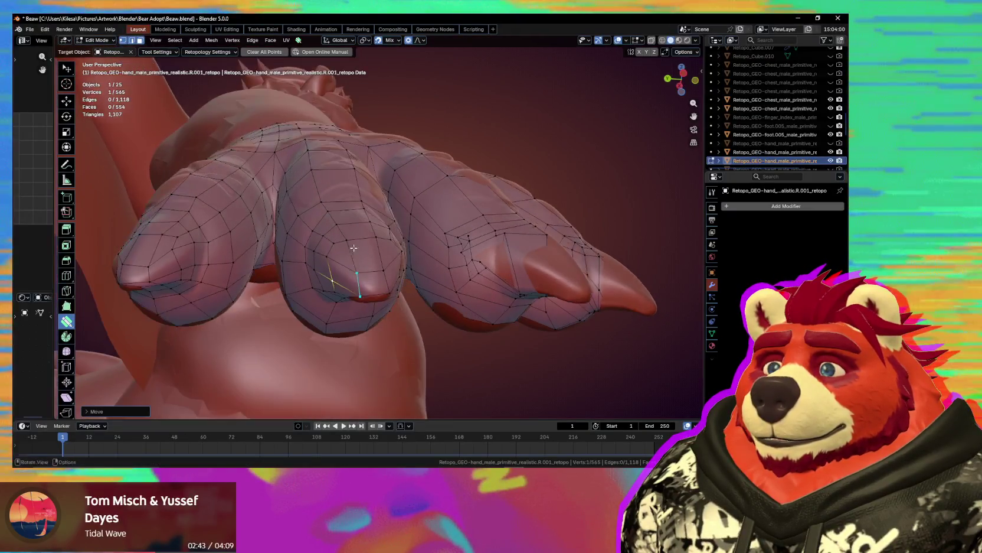
left_click_drag(361, 278, 357, 277)
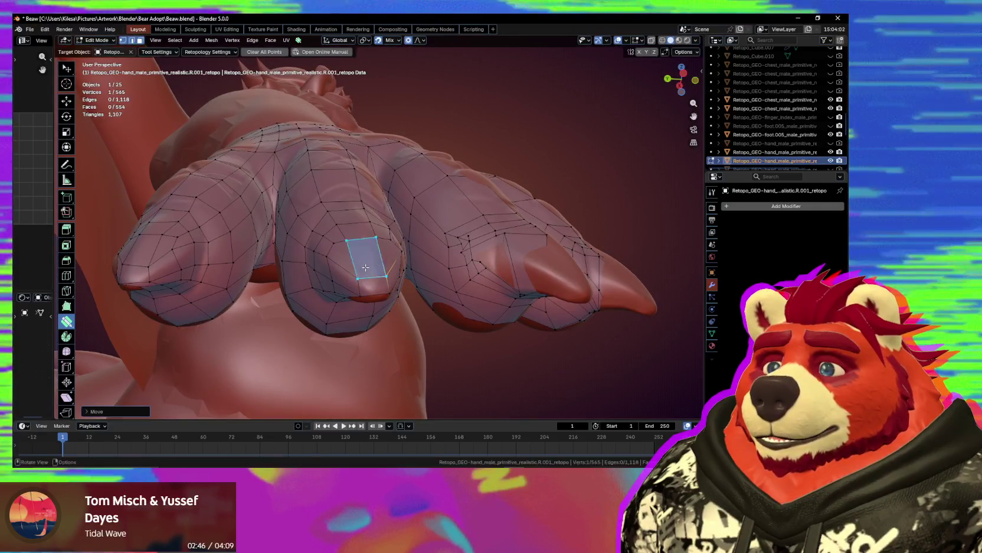
middle_click_drag(358, 278, 352, 284)
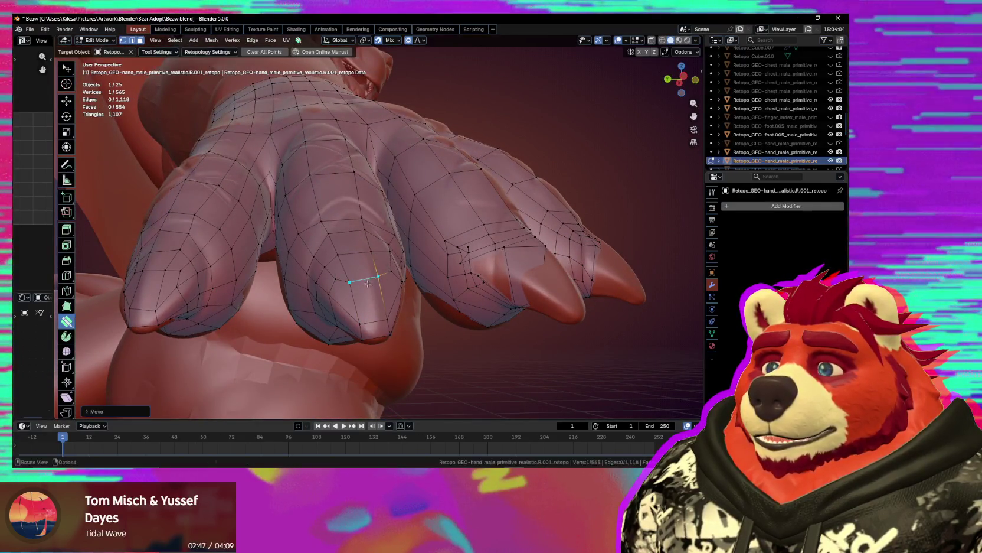
middle_click_drag(381, 292, 358, 296)
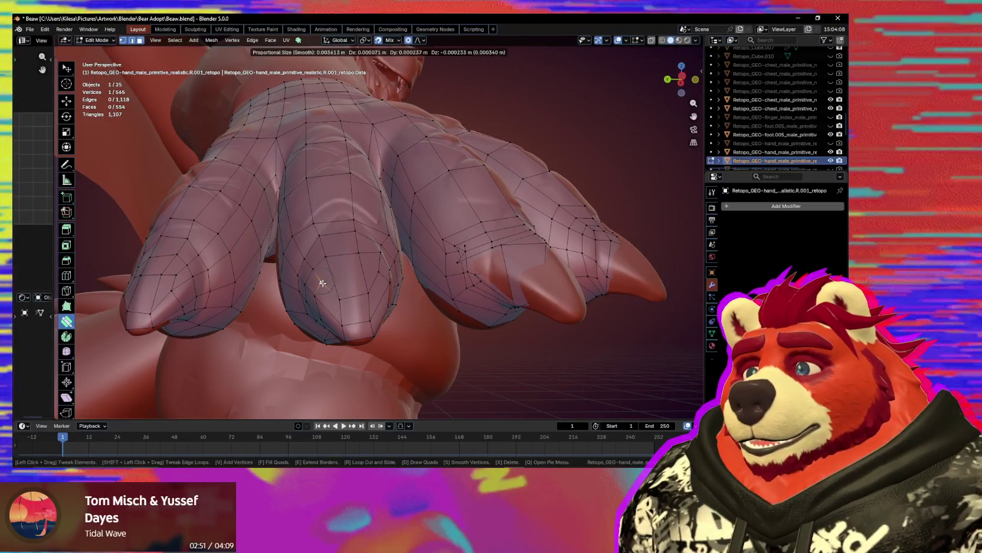
mouse_move(326, 280)
middle_mouse_down()
mouse_move(363, 290)
mouse_move(294, 315)
middle_mouse_up()
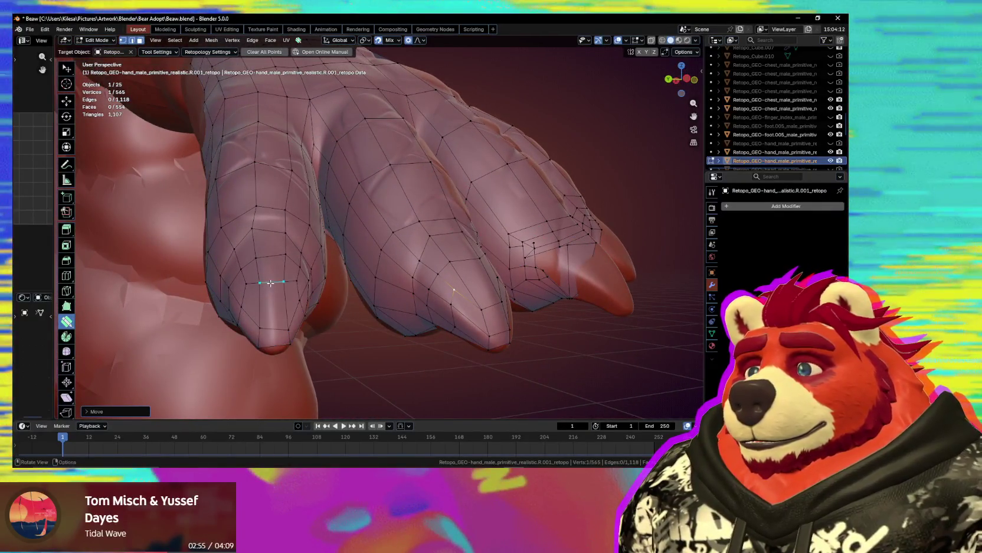
- Select a fingertip edge and nudge its vertex onto the sculpt
left_click(271, 283)
mouse_move(271, 283)
middle_mouse_down()
mouse_move(384, 341)
mouse_move(503, 280)
mouse_move(406, 208)
middle_mouse_up()
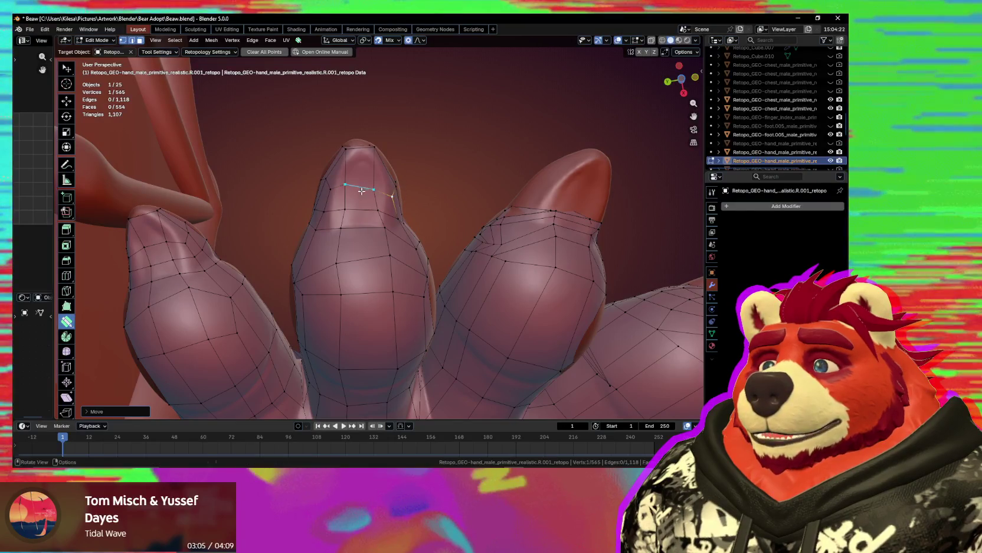
left_click_drag(363, 178, 363, 178)
mouse_move(363, 178)
middle_mouse_down()
mouse_move(388, 175)
mouse_move(378, 304)
middle_mouse_up()
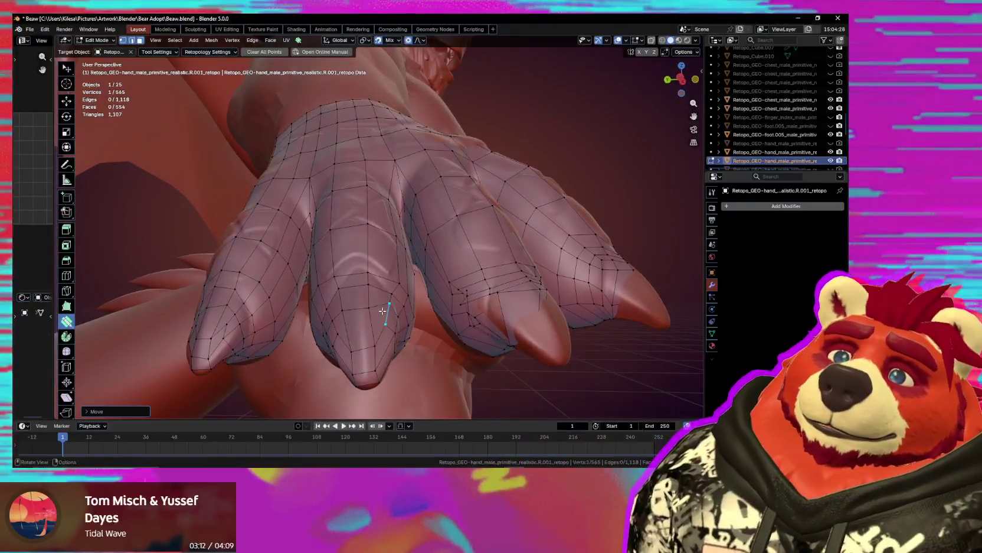
mouse_move(378, 304)
middle_mouse_down()
mouse_move(405, 183)
mouse_move(383, 243)
mouse_move(375, 356)
mouse_move(378, 263)
middle_mouse_up()
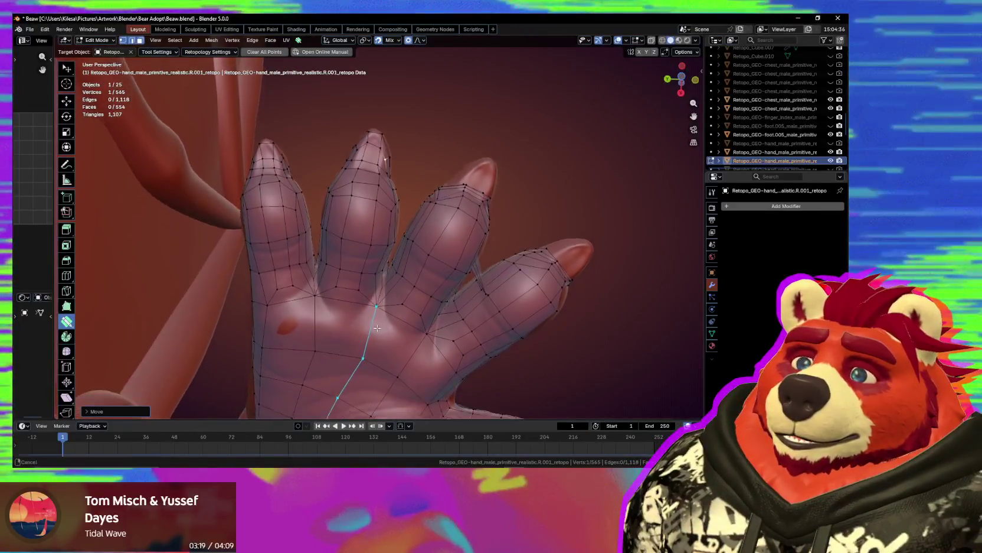
mouse_move(373, 281)
middle_mouse_down()
mouse_move(368, 408)
mouse_move(365, 185)
middle_mouse_up()
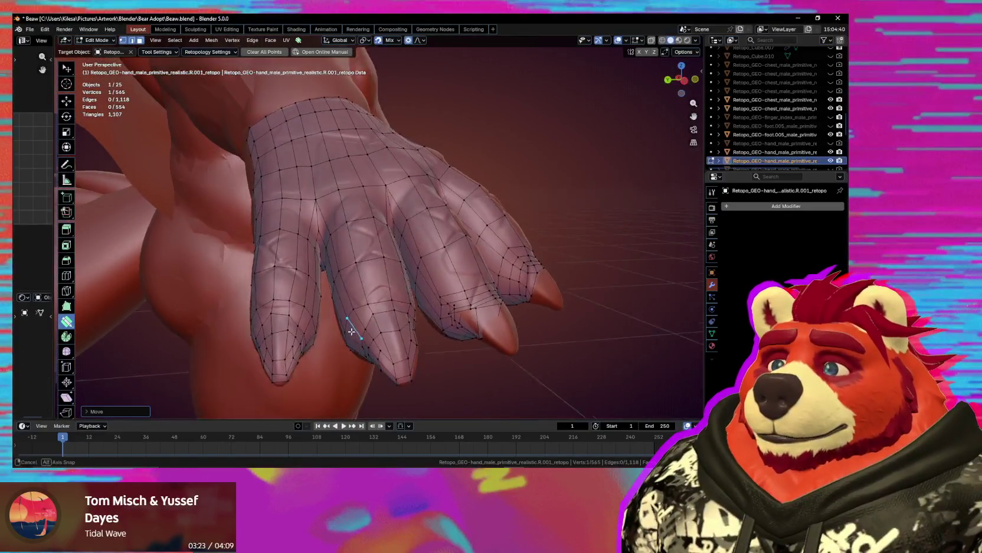
mouse_move(362, 241)
middle_mouse_down()
mouse_move(343, 274)
mouse_move(387, 253)
middle_mouse_up()
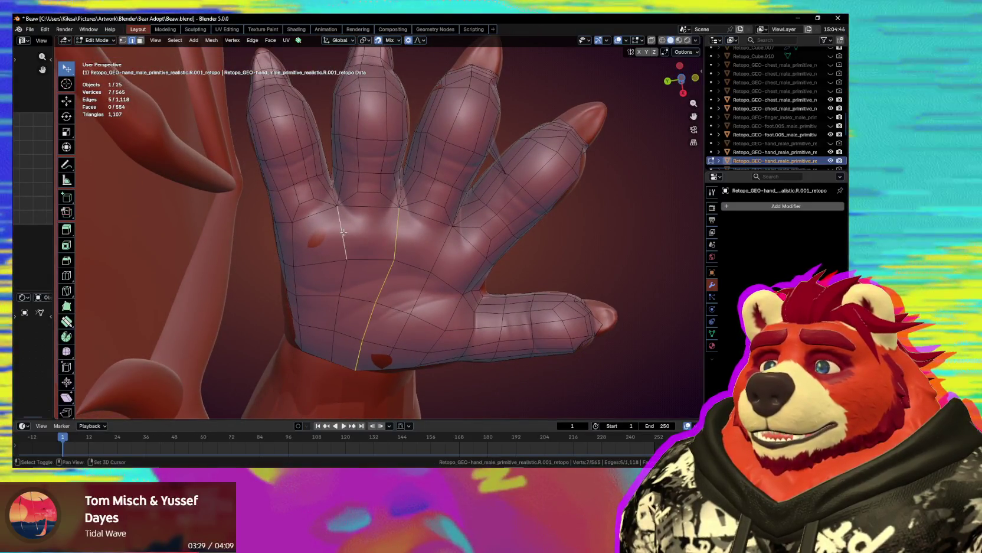
- Add the remaining palm edge loops between the fingers to the selection
left_click(426, 273, "alt+shift")
middle_click_drag(426, 273, 398, 205)
scroll(331, 247, "up", 1)
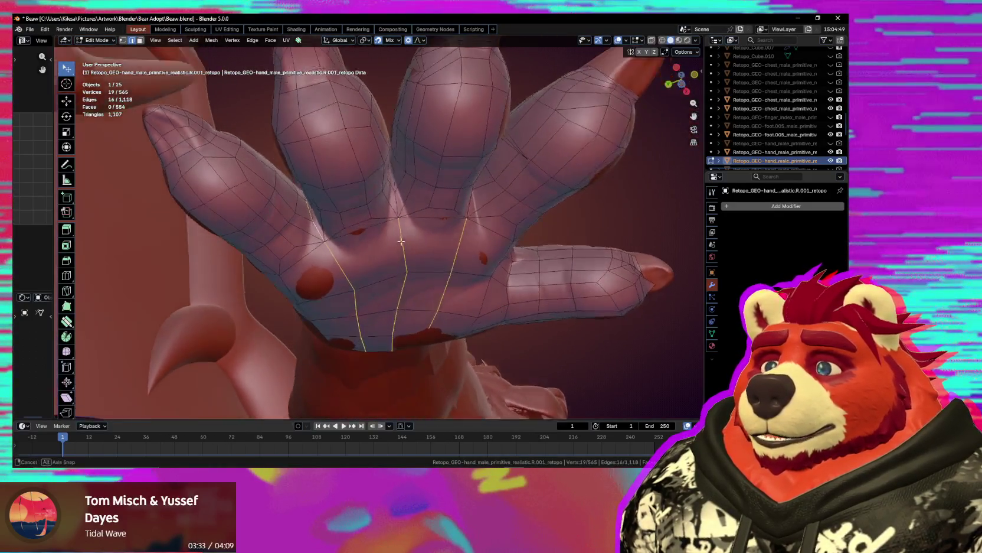
left_click(398, 204, "shift")
middle_click_drag(468, 237, 416, 261)
mouse_move(429, 179)
middle_mouse_down()
mouse_move(449, 212)
mouse_move(473, 195)
middle_mouse_up()
left_click(440, 195, "ctrl")
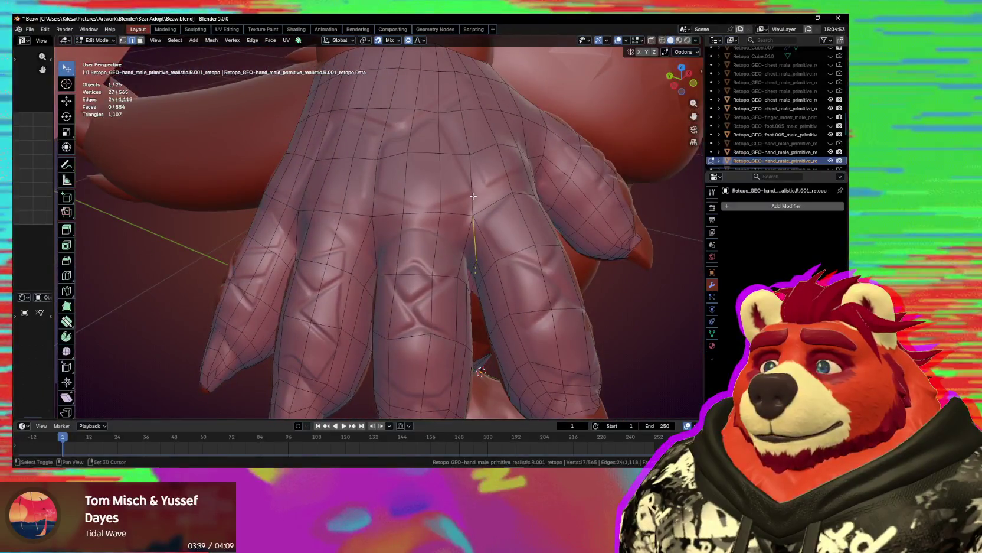
left_click(472, 195, "ctrl")
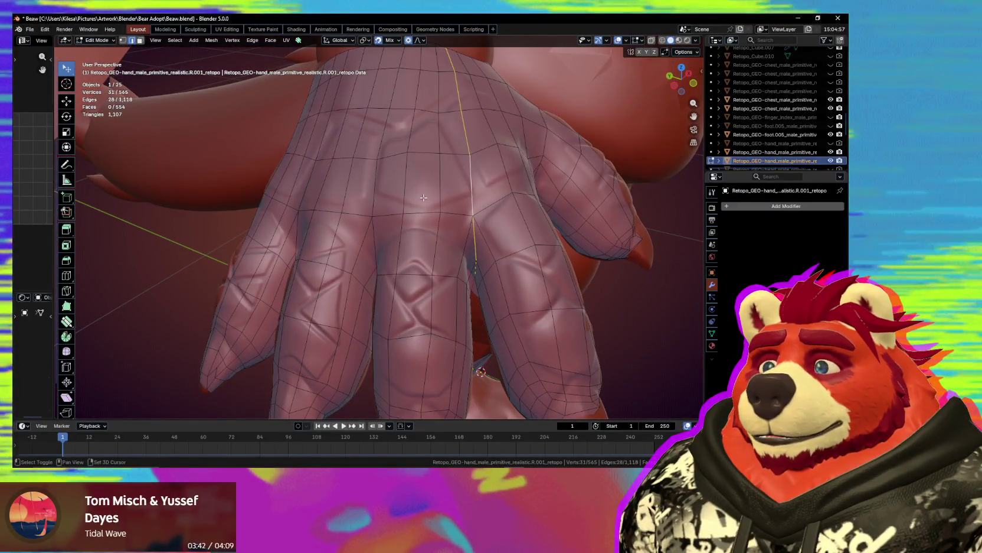
middle_click_drag(473, 195, 399, 195)
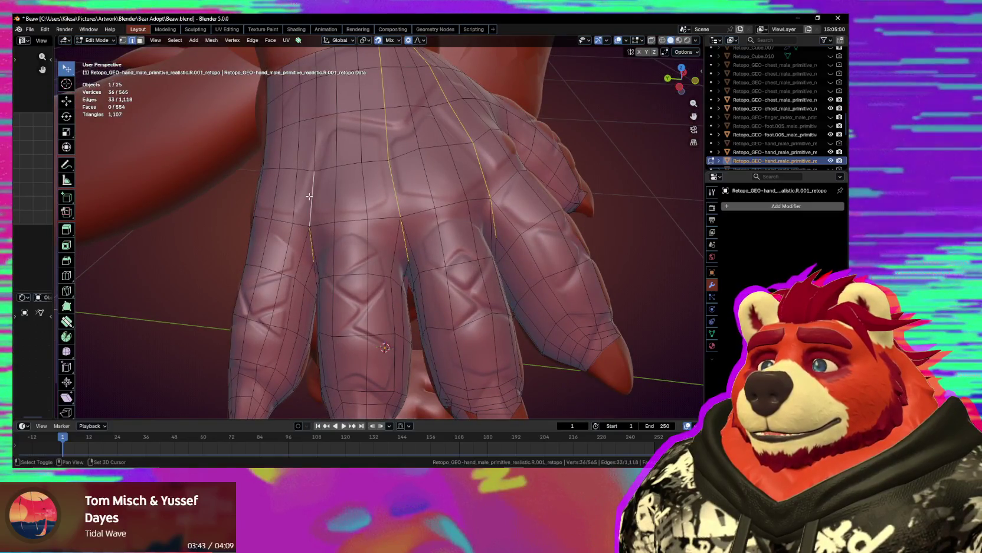
- Bevel the selected palm edge loops into narrow face strips with Ctrl+B
scroll(347, 225, "down", 4)
mouse_move(347, 225)
middle_mouse_down()
mouse_move(386, 222)
mouse_move(382, 261)
middle_mouse_up()
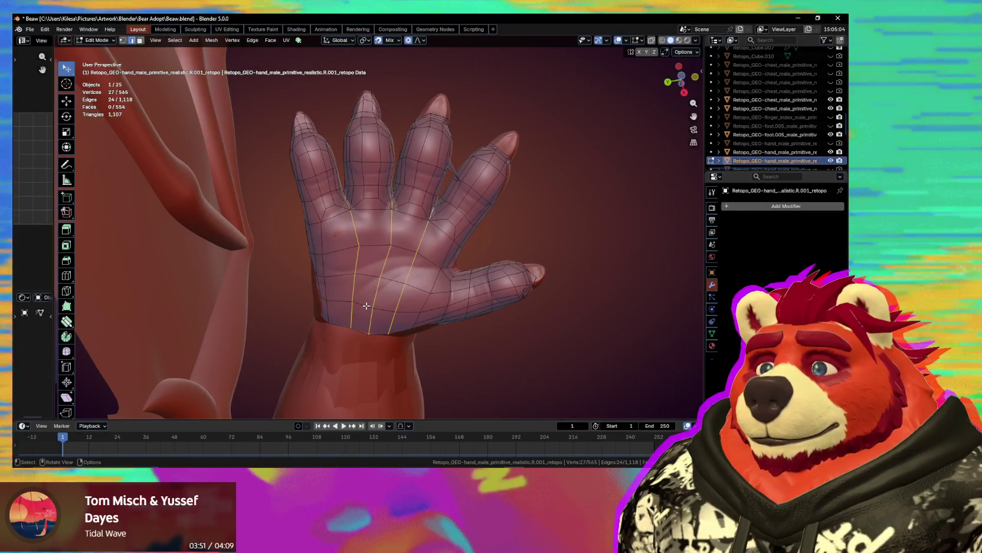
mouse_move(366, 305)
middle_mouse_down()
mouse_move(345, 371)
mouse_move(443, 338)
middle_mouse_up()
key("ctrl+b")
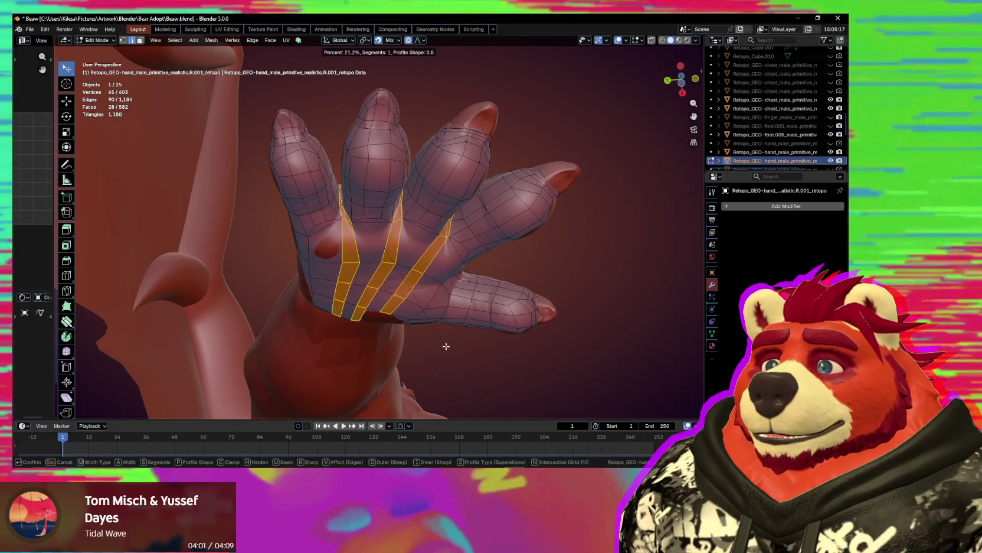
middle_click_drag(394, 293, 385, 380)
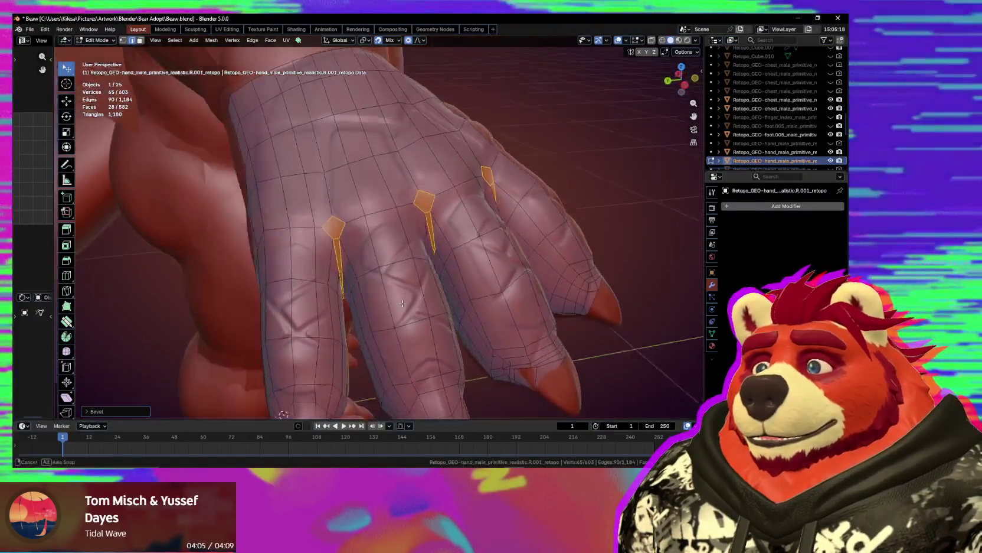
- In vertex mode, reposition two knuckle vertices and connect them with an edge
middle_click_drag(386, 380, 404, 317)
scroll(404, 317, "up", 3)
key("1")
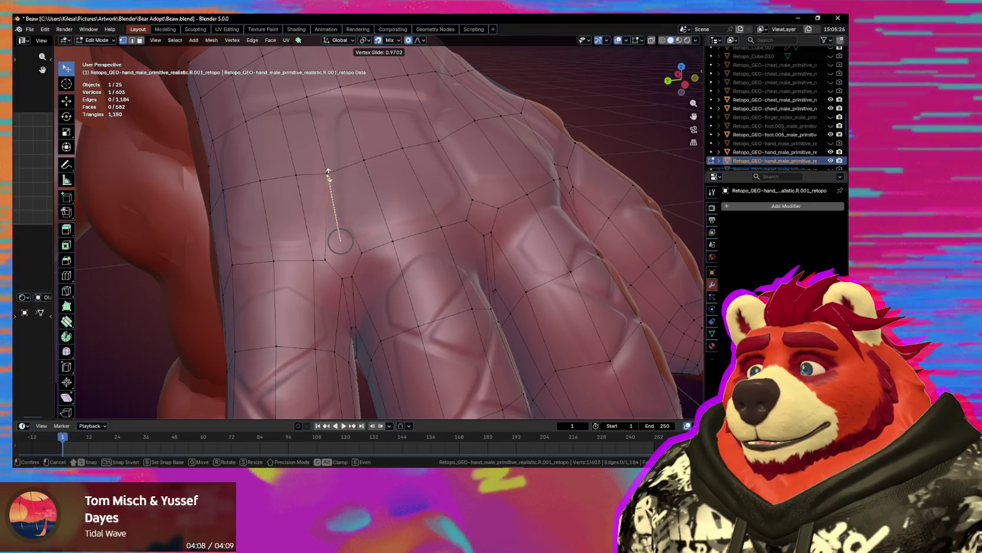
left_click(340, 241)
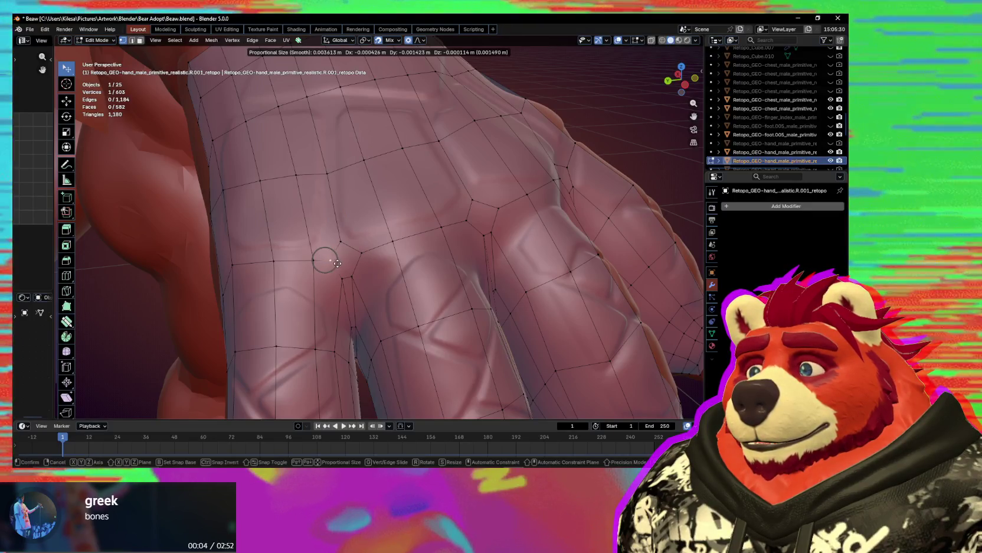
left_click(354, 257)
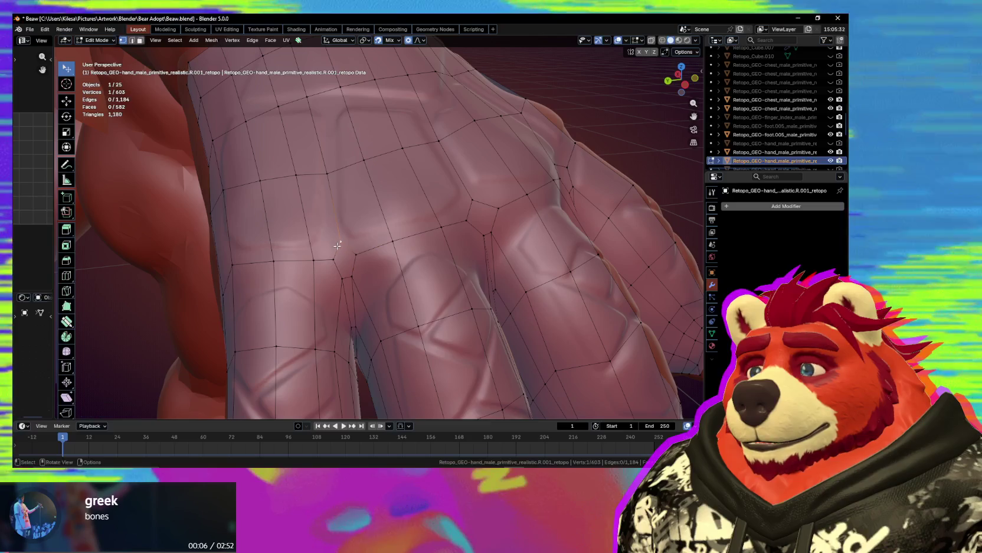
left_click(353, 255, "shift")
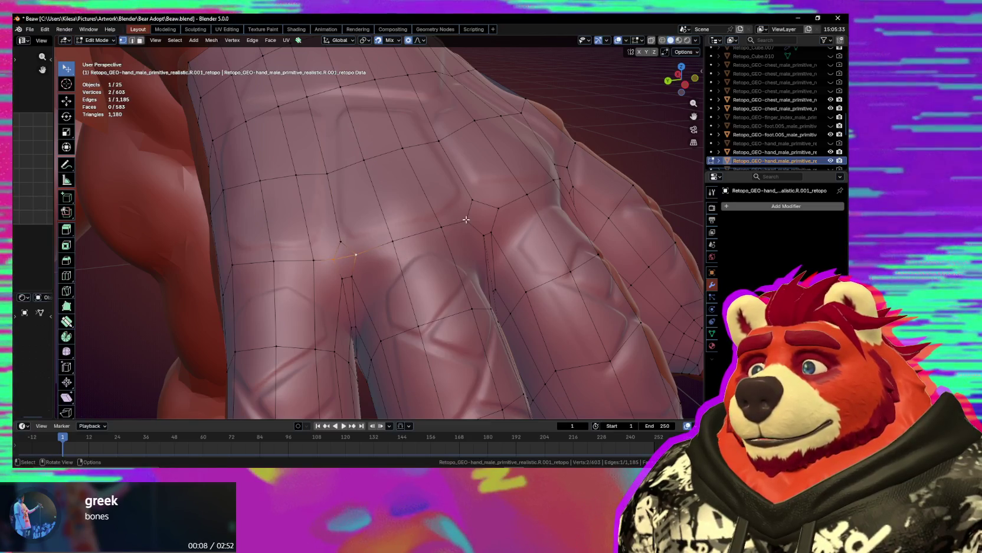
key("j")
- Slide a knuckle vertex up the hand along its edge with Shift+V
mouse_move(496, 206)
middle_mouse_down()
mouse_move(552, 274)
mouse_move(366, 266)
middle_mouse_up()
left_click(354, 258)
key("shift+v")
left_click(350, 212)
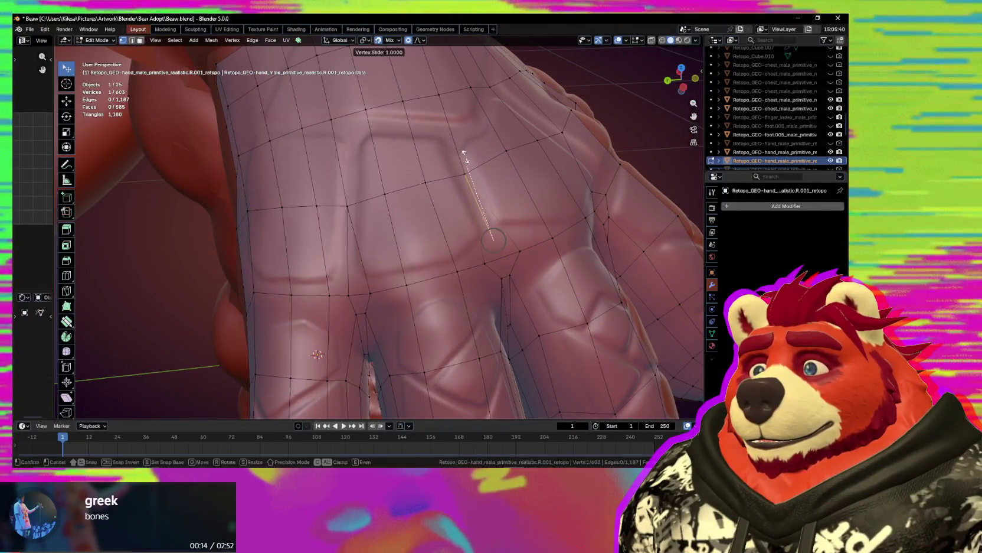
left_click(494, 240)
middle_click_drag(494, 239, 426, 247)
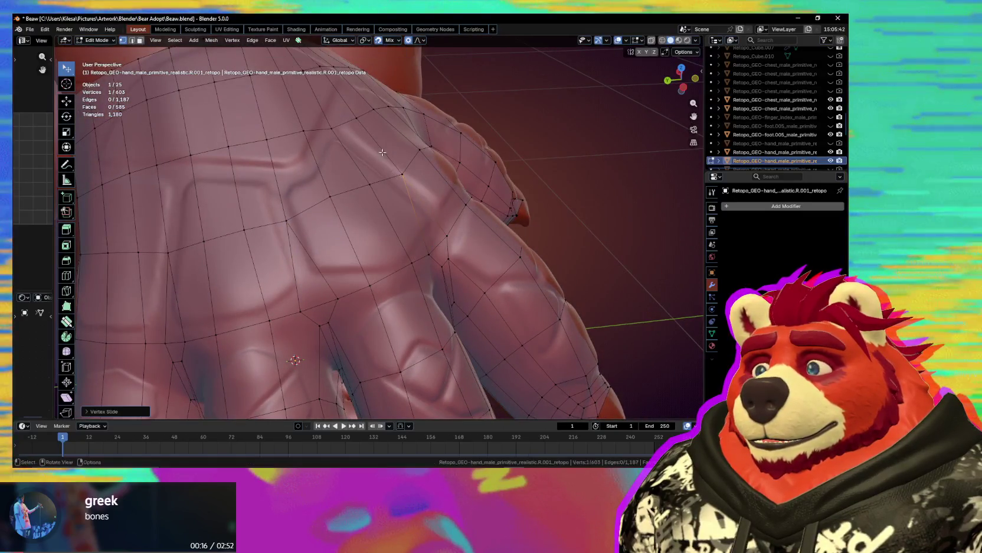
scroll(382, 153, "down", 4)
- Move the selected knuckle edge using proportional smooth falloff
mouse_move(383, 153)
middle_mouse_down()
mouse_move(415, 300)
mouse_move(368, 220)
mouse_move(350, 222)
mouse_move(376, 281)
mouse_move(374, 309)
middle_mouse_up()
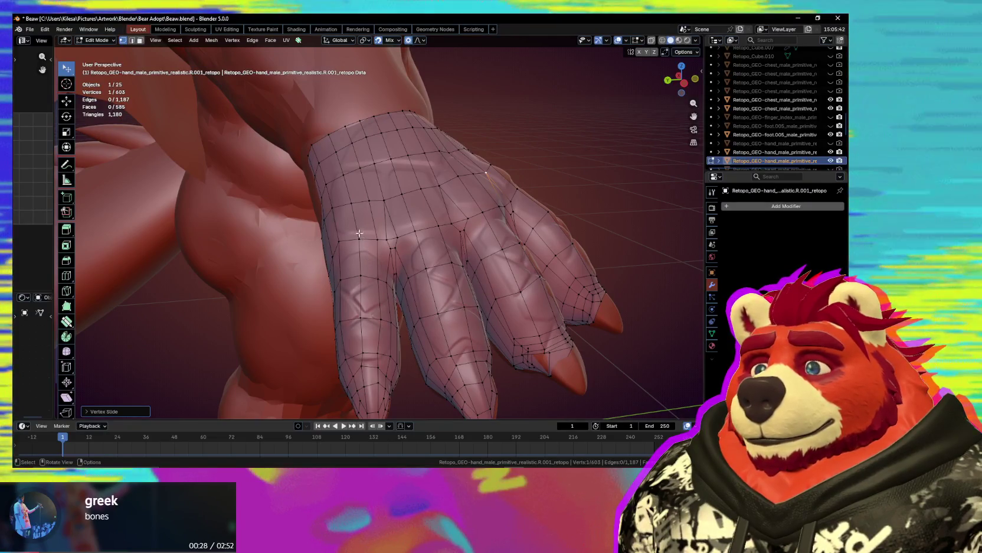
middle_click_drag(359, 232, 356, 212)
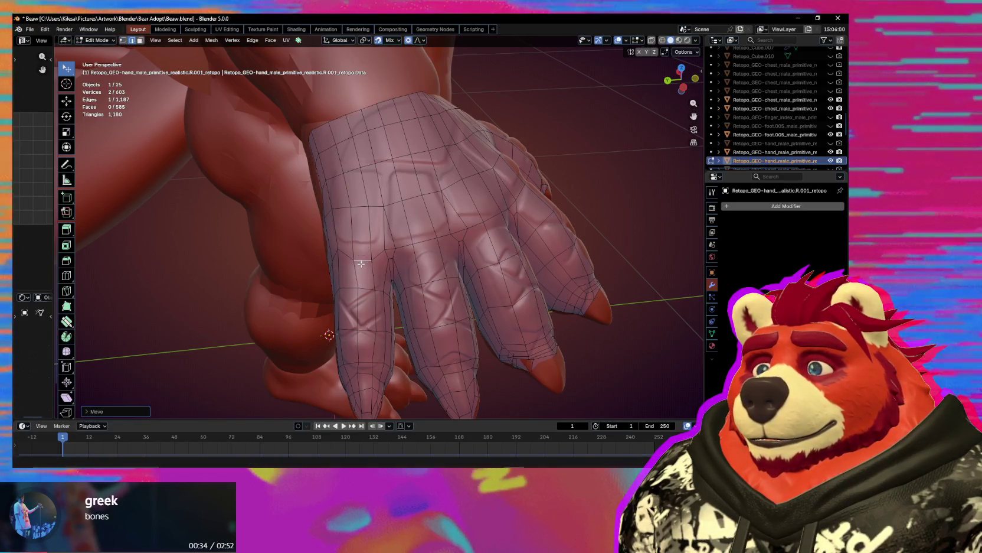
middle_click_drag(361, 260, 353, 267)
scroll(351, 270, "up", 1)
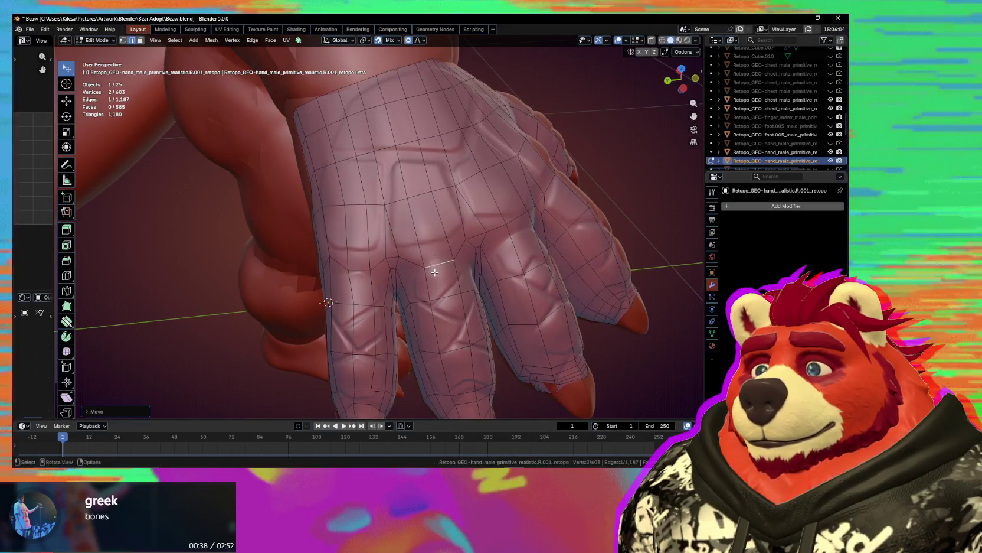
middle_click_drag(508, 229, 577, 273)
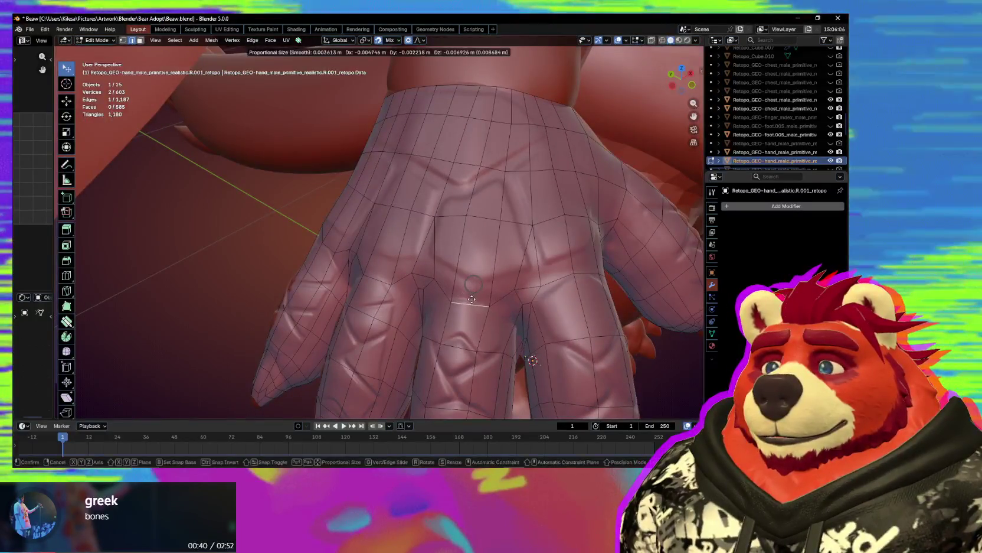
key("g")
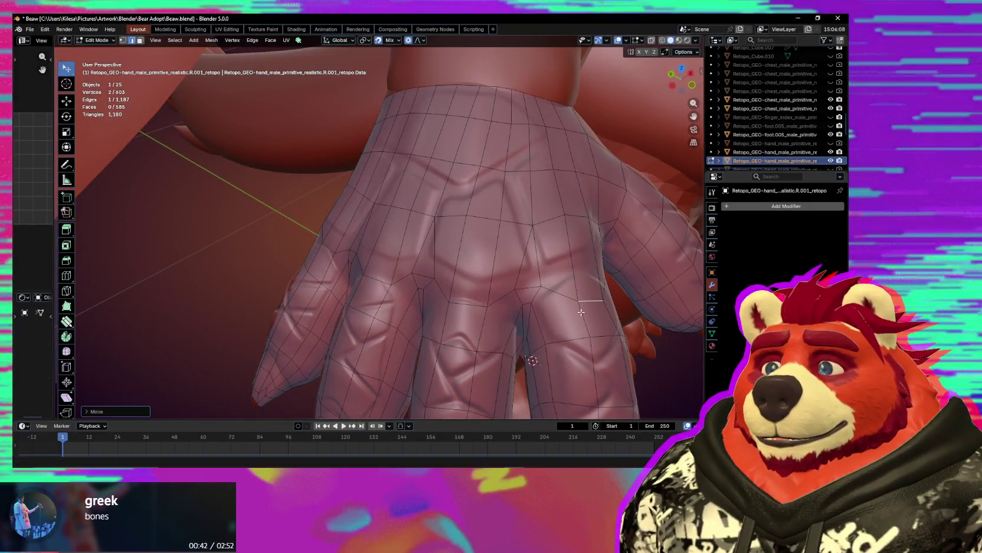
middle_click_drag(582, 311, 357, 265)
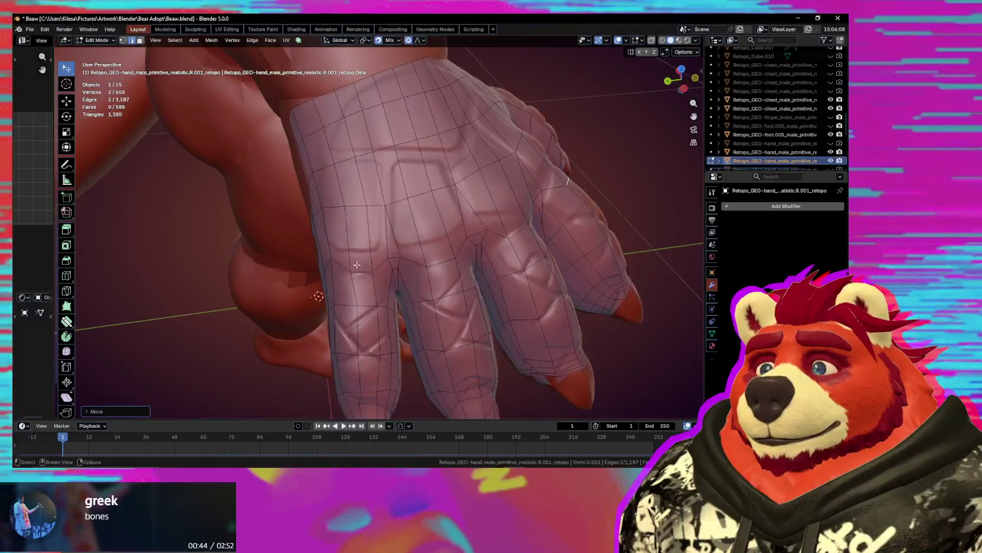
- Extrude the selected edge into place between the knuckles
key("e")
left_click(497, 230)
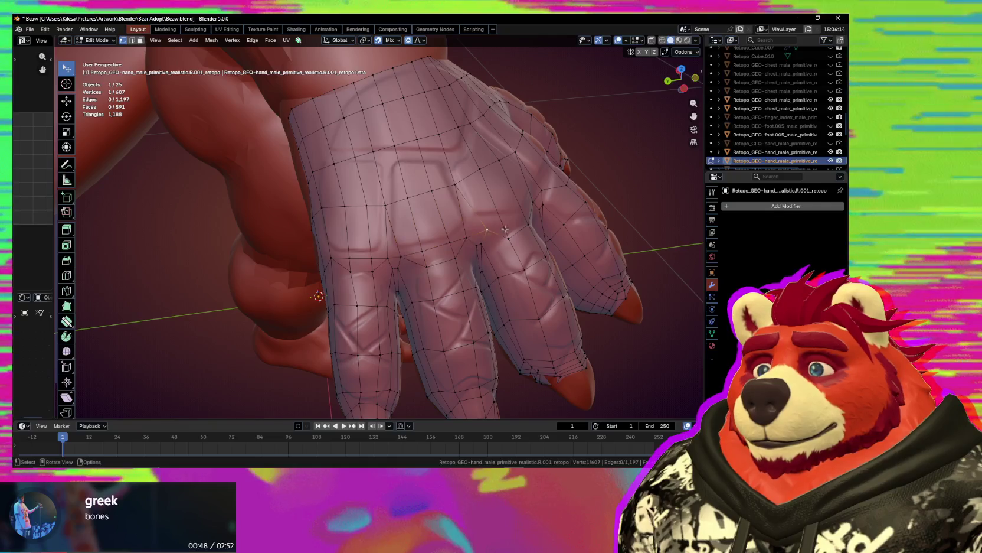
middle_click_drag(505, 228, 460, 236)
middle_click_drag(522, 288, 455, 294)
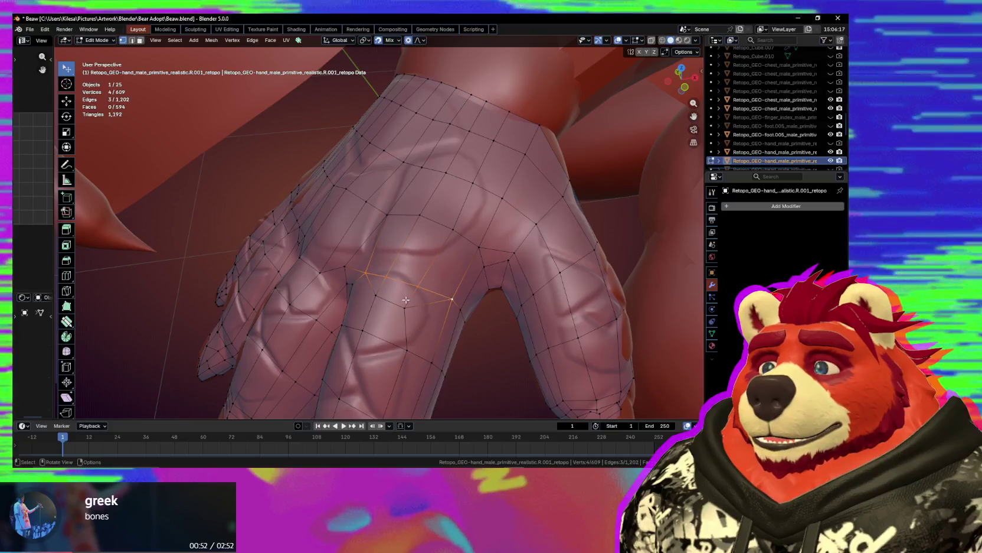
- Dissolve a short strip of knuckle edges in edge mode
key("2")
mouse_move(455, 293)
middle_mouse_down()
mouse_move(435, 294)
mouse_move(439, 281)
middle_mouse_up()
left_click(399, 284, "shift")
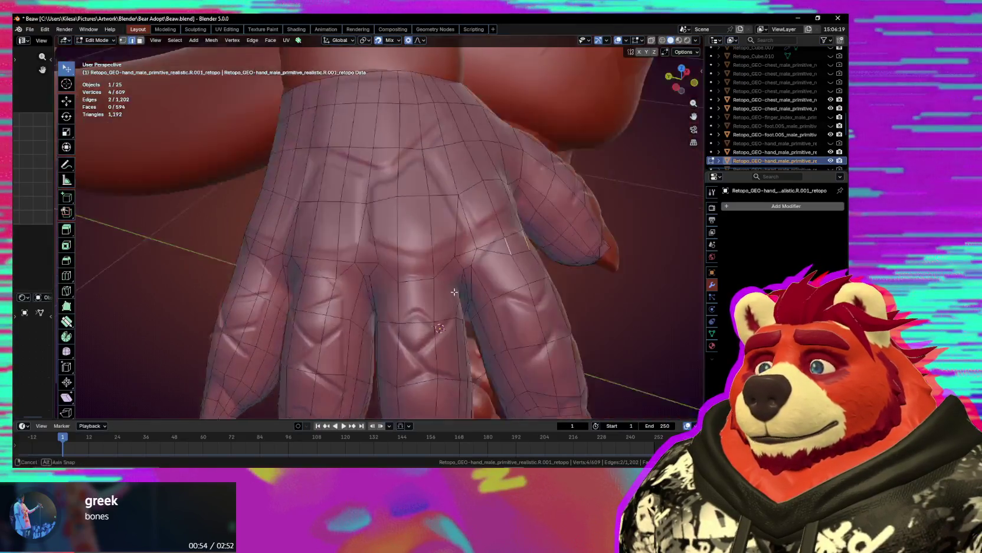
middle_click_drag(454, 276, 439, 274)
key("ctrl+x")
- Dissolve the edge between two selected vertices between the knuckles
key("1")
left_click(427, 270)
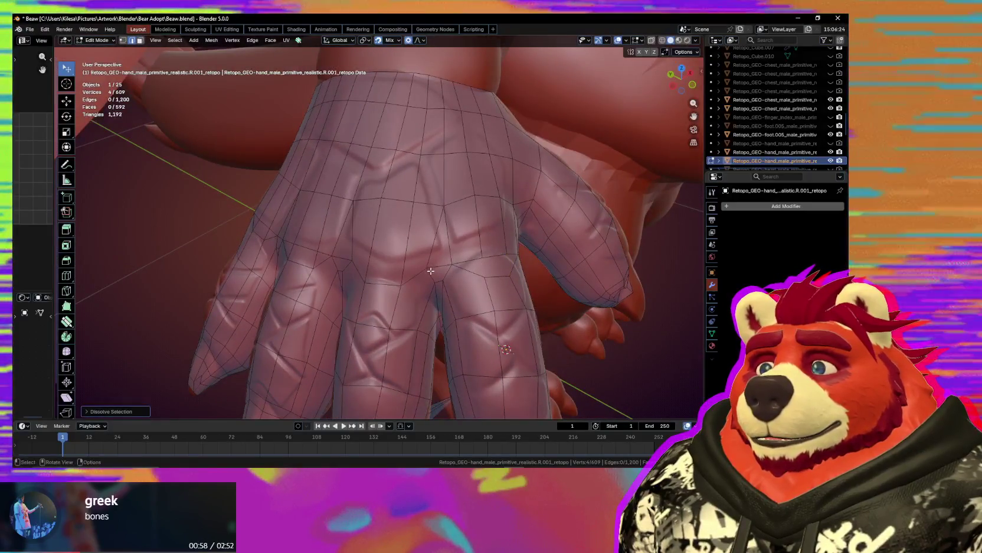
left_click(349, 259, "shift")
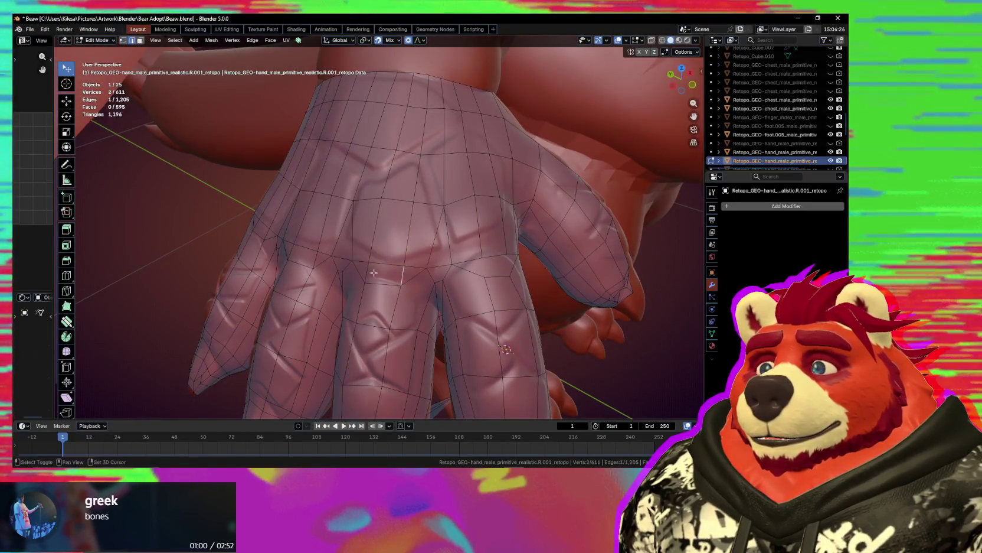
key("ctrl+x")
middle_click_drag(363, 272, 358, 275)
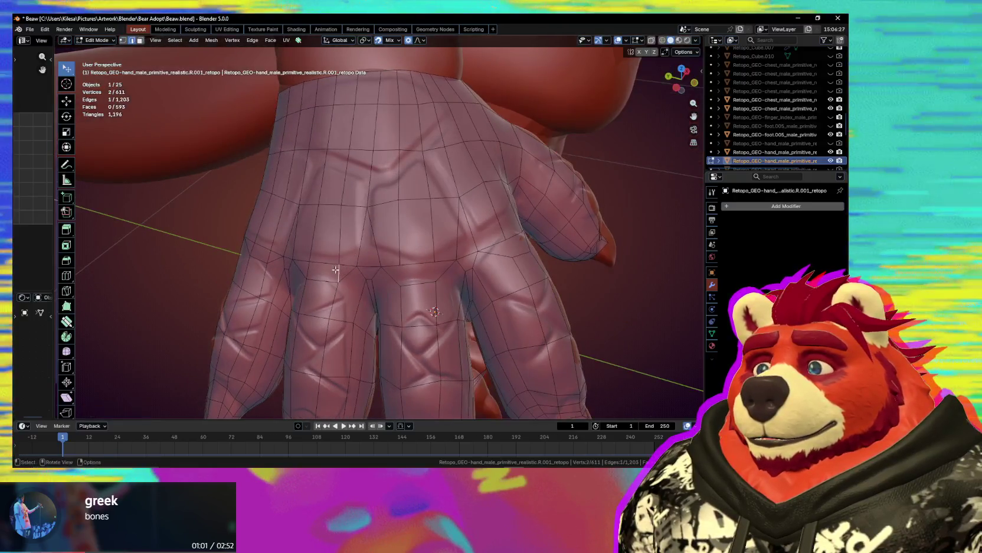
- Select two vertical edge loops on the back of the hand and dissolve them
left_click(307, 270, "shift")
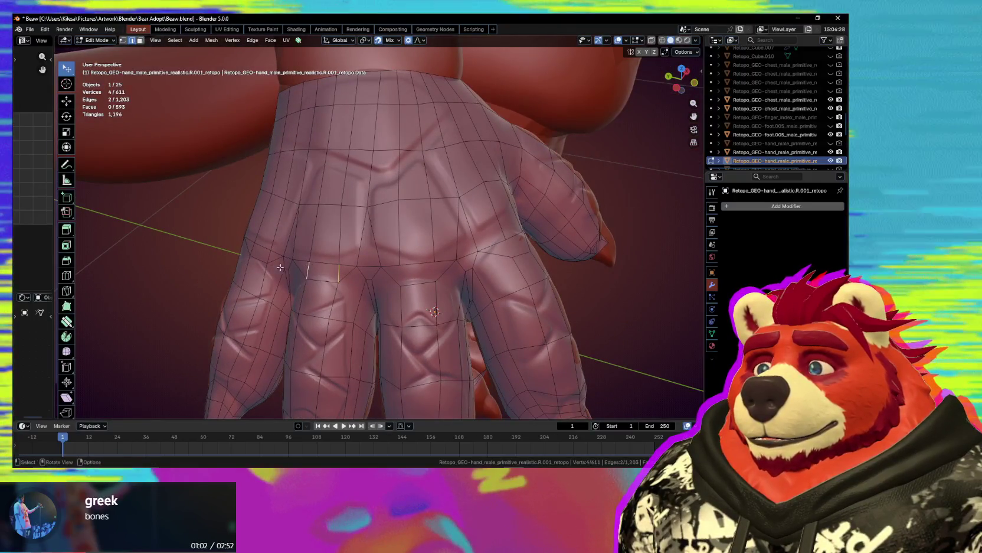
left_click(269, 256, "shift")
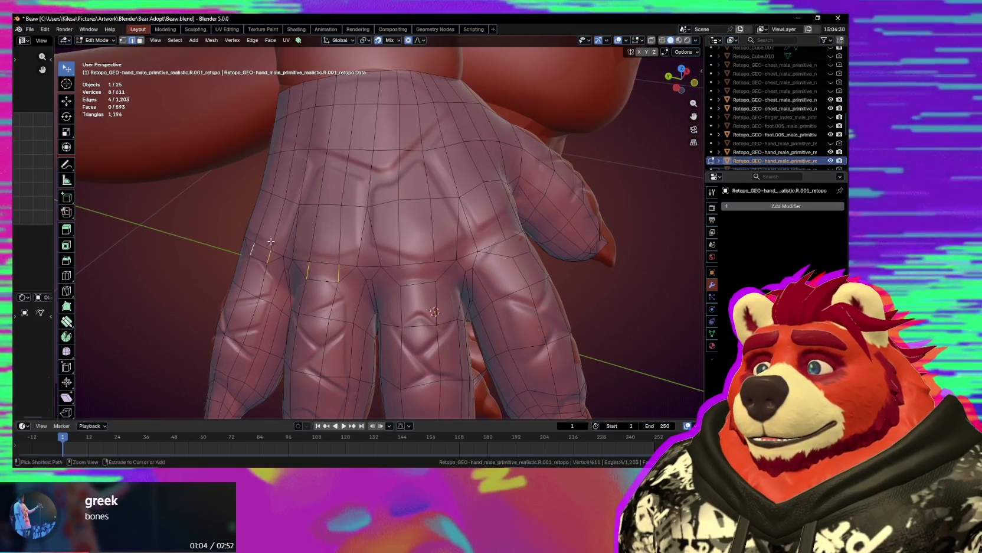
key("ctrl+e")
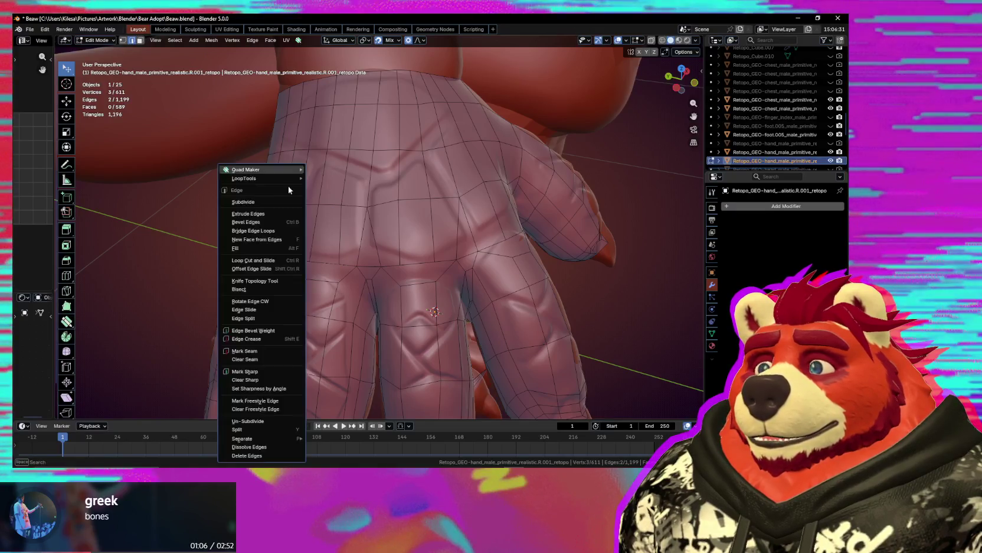
key("Escape")
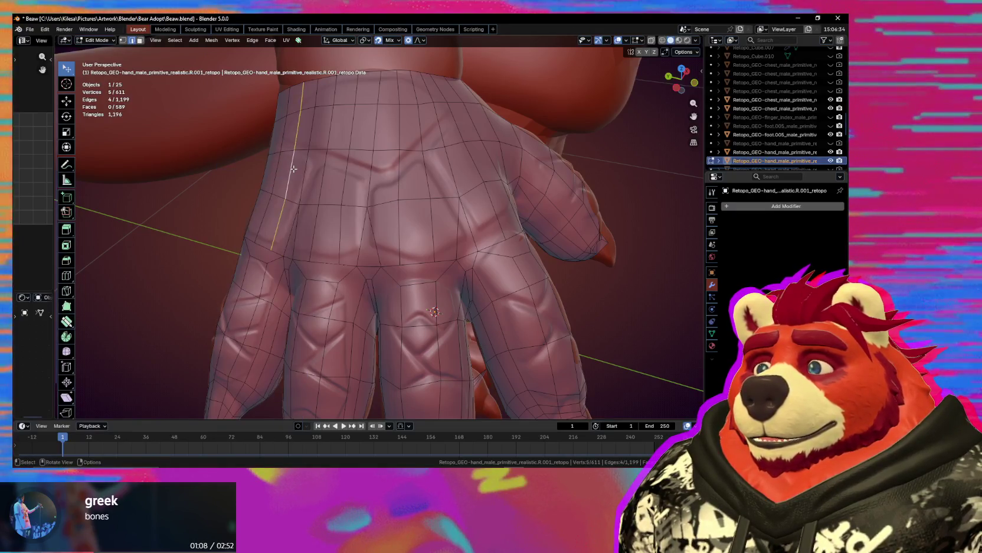
left_click(274, 177, "alt+shift")
left_click(324, 171, "alt+shift")
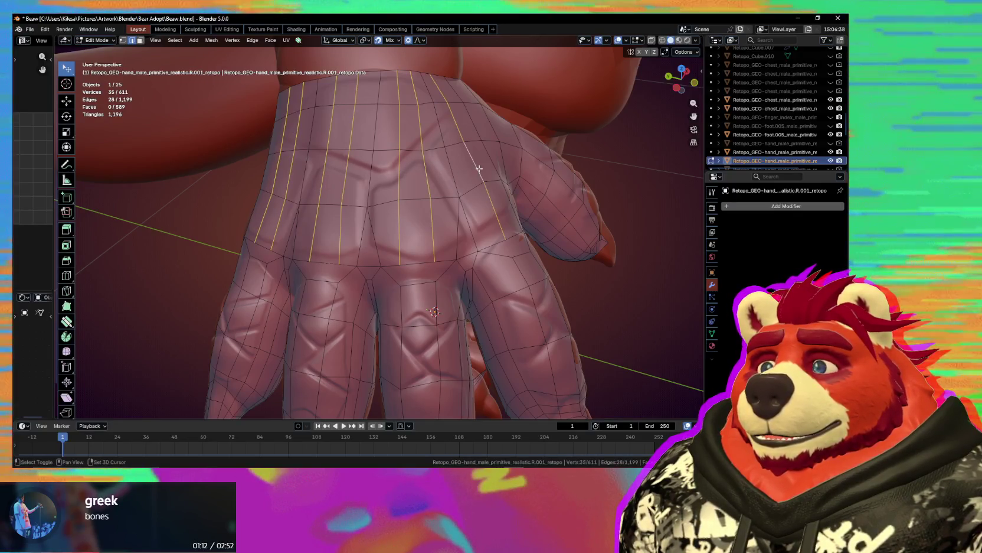
key("ctrl+x")
mouse_move(489, 164)
middle_mouse_down()
mouse_move(434, 256)
mouse_move(524, 258)
mouse_move(362, 267)
middle_mouse_up()
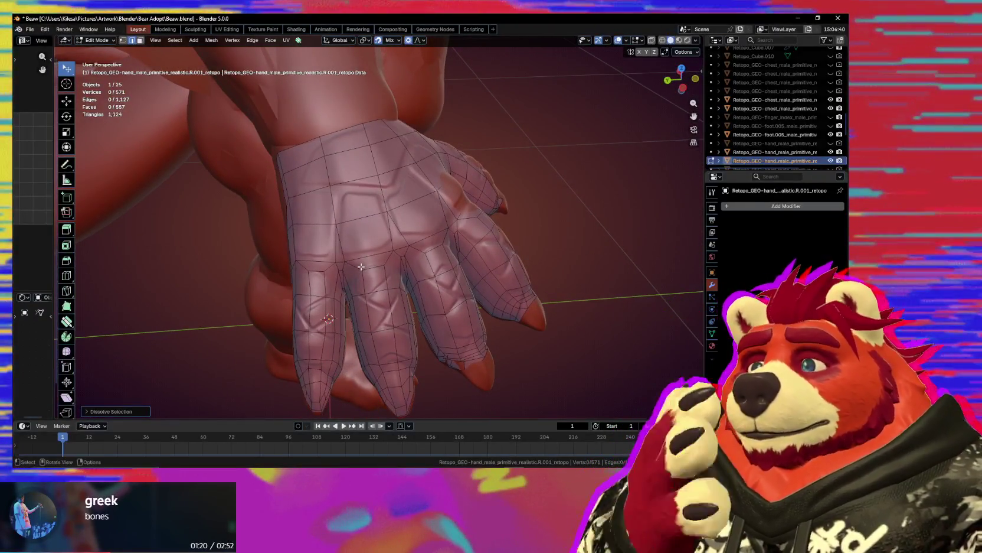
middle_click_drag(361, 267, 352, 243)
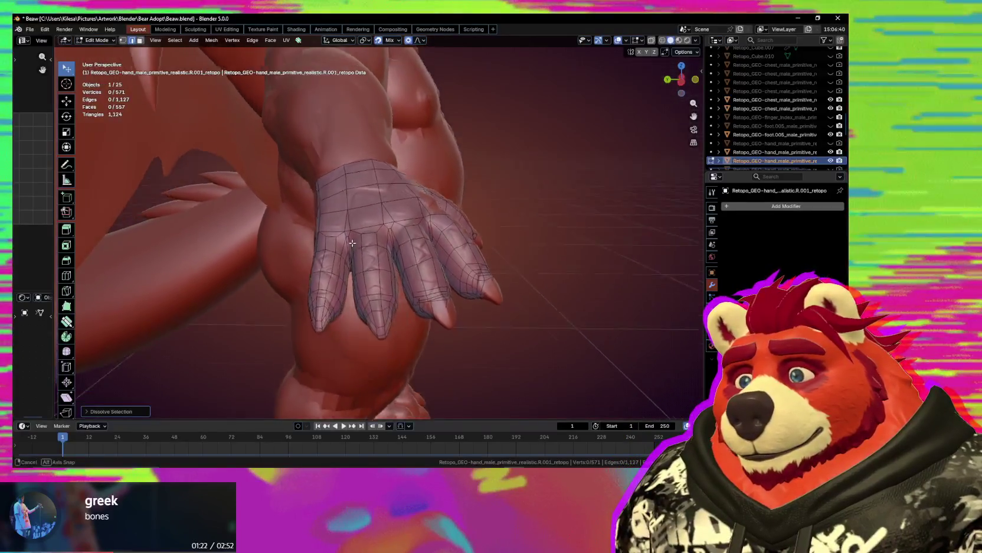
middle_click_drag(352, 243, 367, 251)
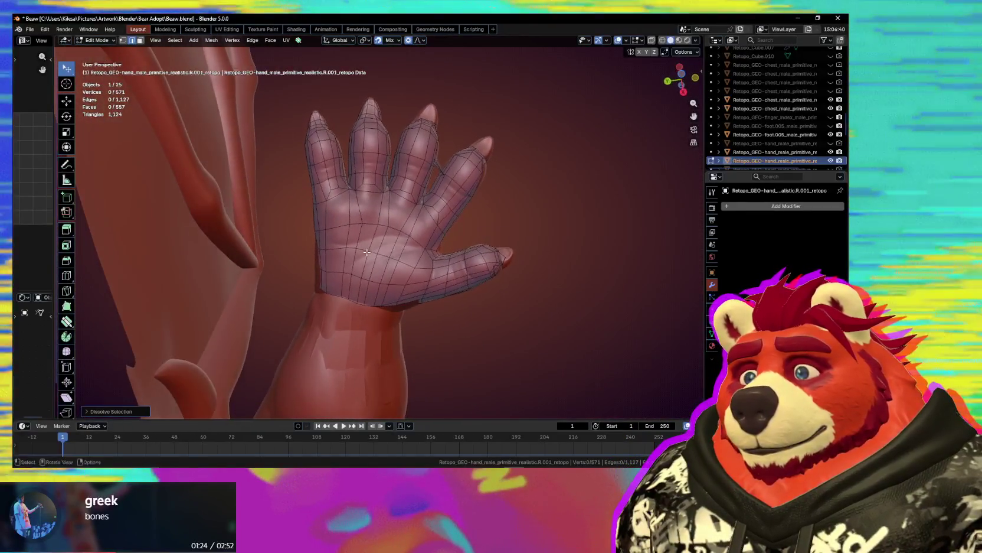
- Smooth the vertices on the back of the hand
key("s")
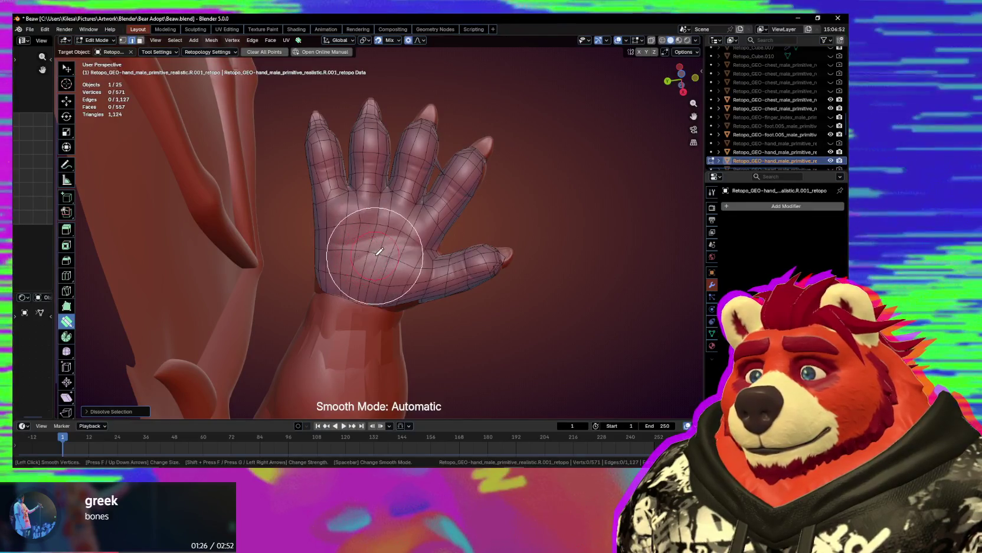
mouse_move(362, 293)
middle_mouse_down()
mouse_move(373, 318)
mouse_move(364, 272)
middle_mouse_up()
mouse_move(376, 210)
middle_mouse_down()
mouse_move(381, 228)
mouse_move(438, 212)
mouse_move(445, 157)
mouse_move(390, 164)
mouse_move(371, 230)
mouse_move(321, 262)
middle_mouse_up()
key("s")
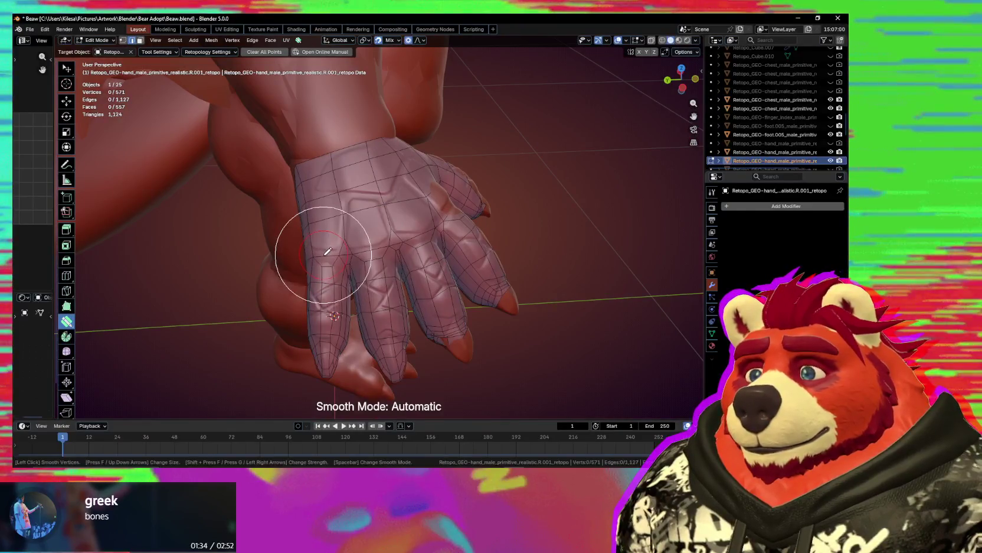
mouse_move(421, 240)
middle_mouse_down()
mouse_move(434, 265)
mouse_move(379, 267)
mouse_move(416, 242)
mouse_move(449, 285)
mouse_move(432, 285)
mouse_move(463, 278)
mouse_move(397, 293)
mouse_move(357, 280)
mouse_move(423, 267)
middle_mouse_up()
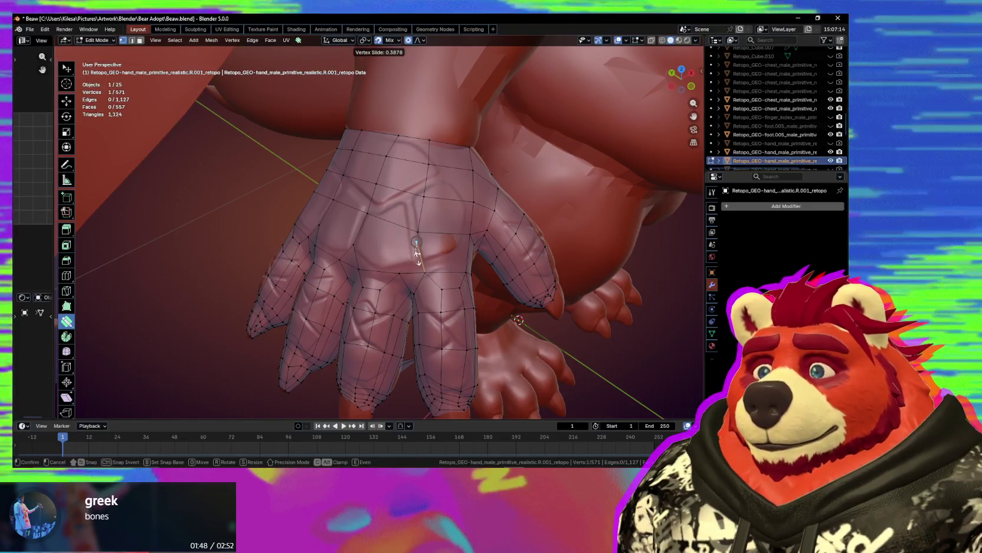
middle_click_drag(421, 227, 413, 252)
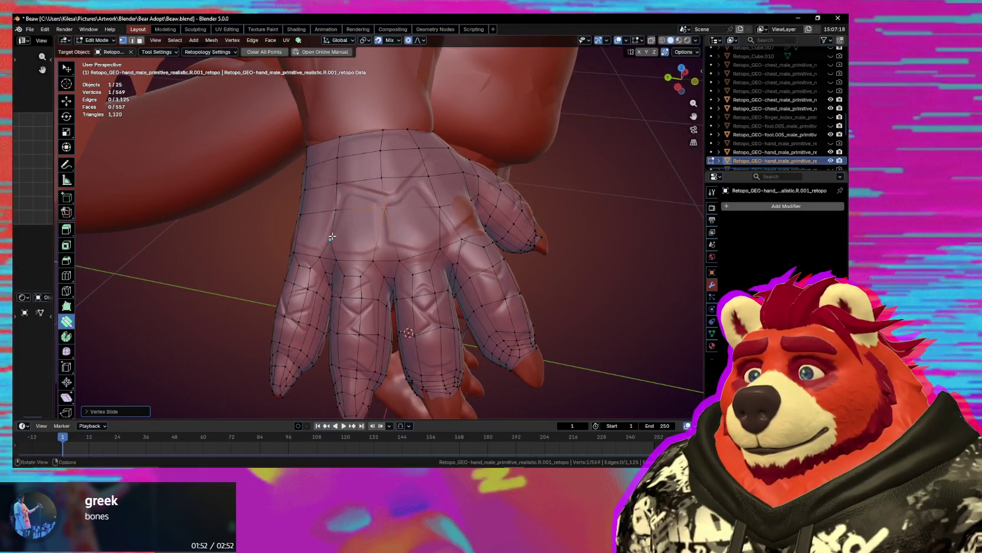
middle_click_drag(326, 247, 368, 254)
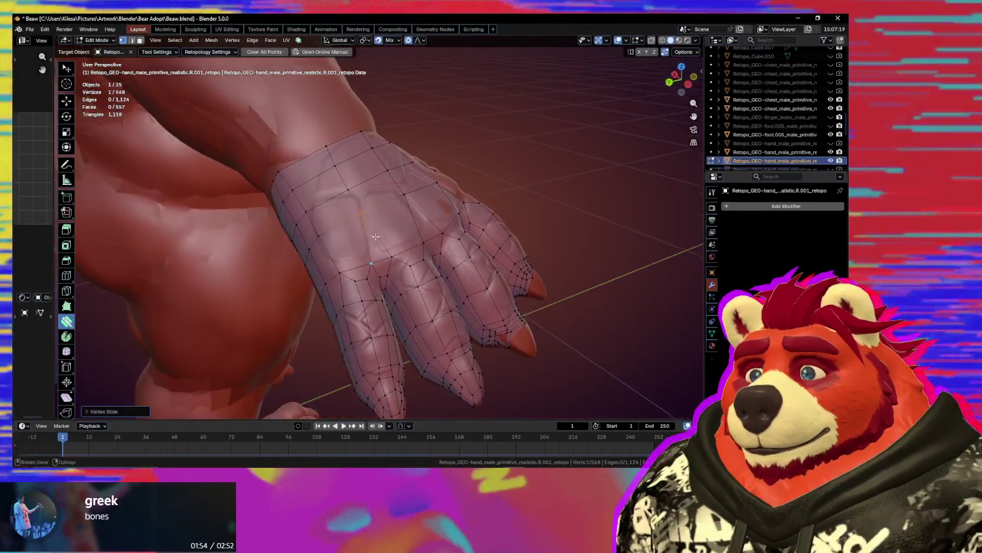
- Try a loop cut across the hand, then delete a stray edge between the knuckles
key("ctrl+r")
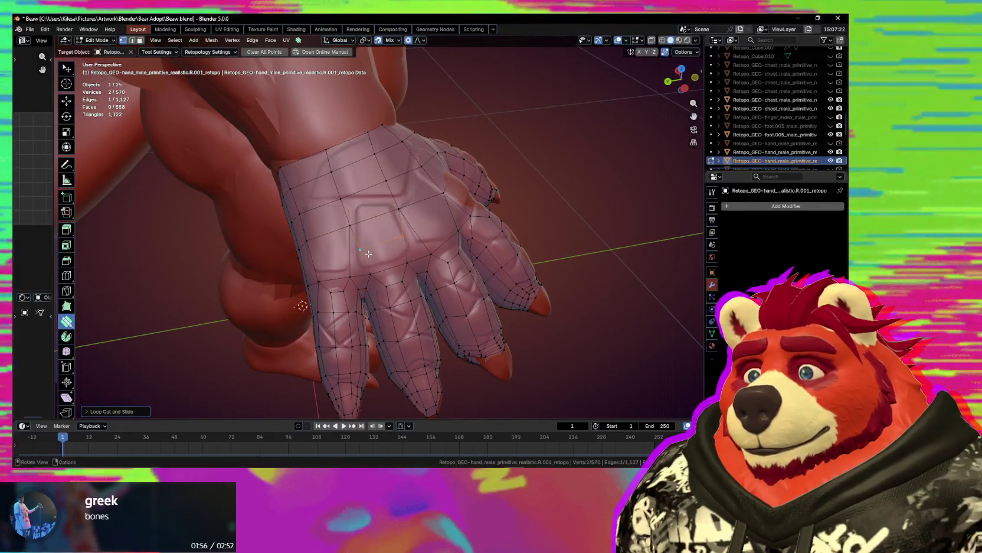
middle_click_drag(405, 252, 351, 283)
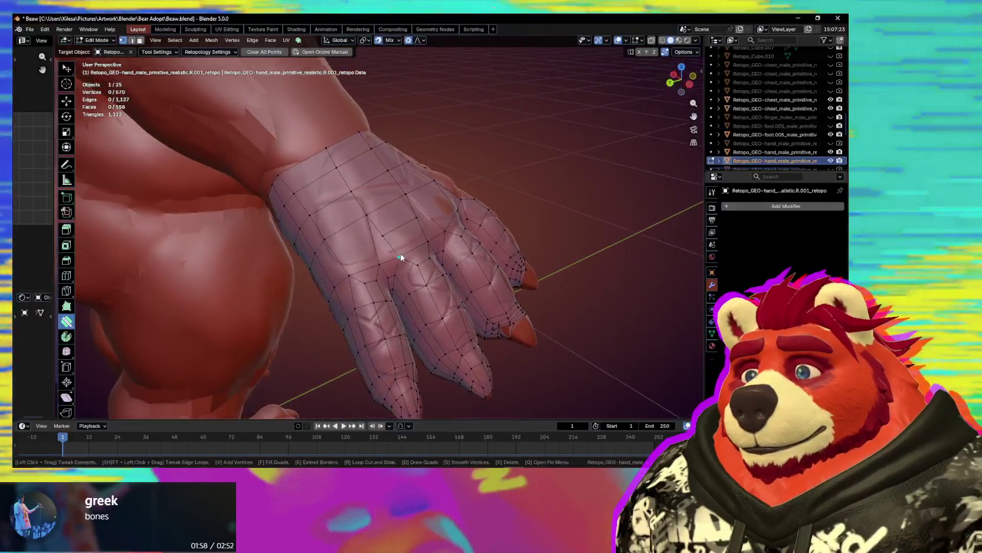
middle_click_drag(437, 238, 428, 256)
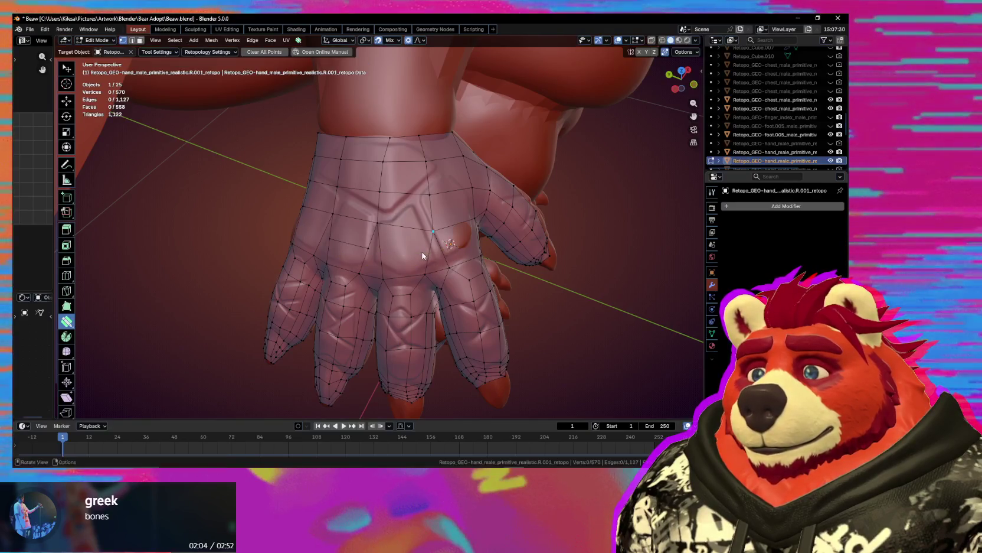
middle_click_drag(423, 255, 427, 230)
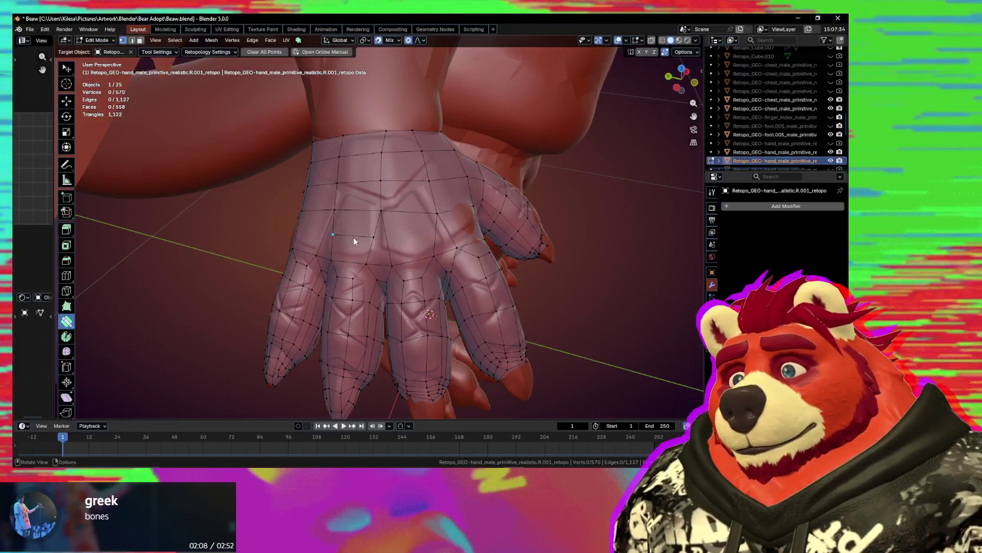
mouse_move(396, 246)
middle_mouse_down()
mouse_move(383, 261)
mouse_move(372, 236)
mouse_move(427, 235)
mouse_move(449, 259)
mouse_move(487, 272)
middle_mouse_up()
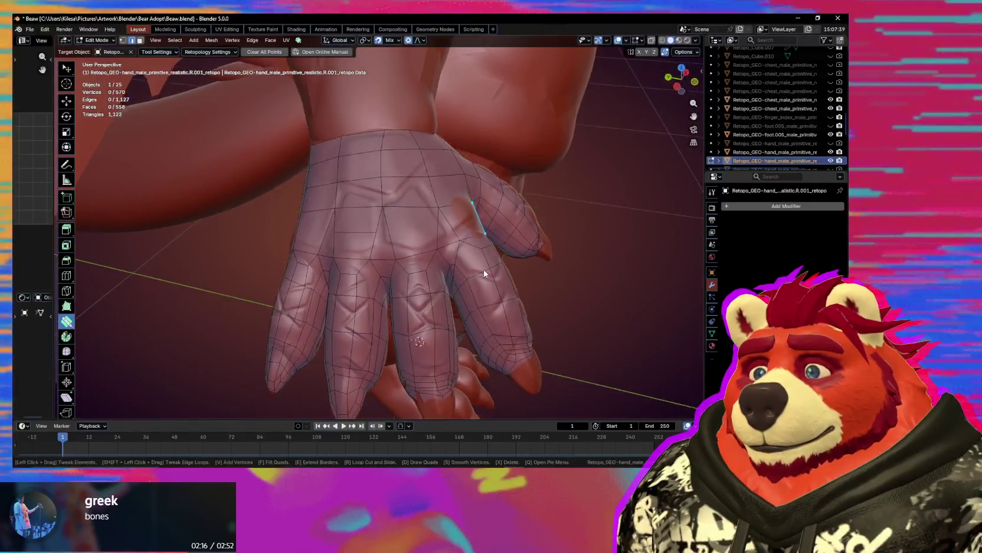
key("x")
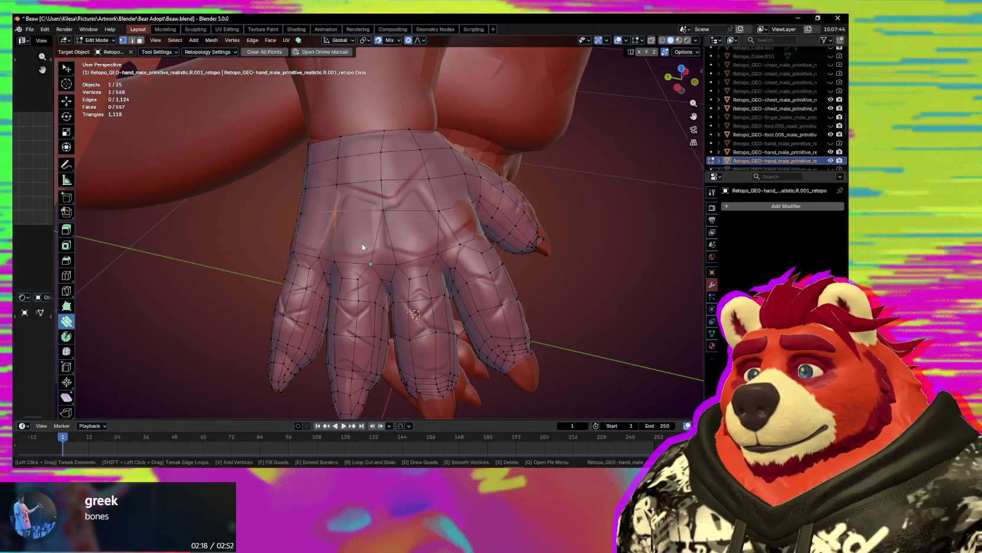
mouse_move(384, 255)
middle_mouse_down()
mouse_move(475, 237)
mouse_move(428, 244)
middle_mouse_up()
key("2")
middle_click_drag(323, 272, 367, 232)
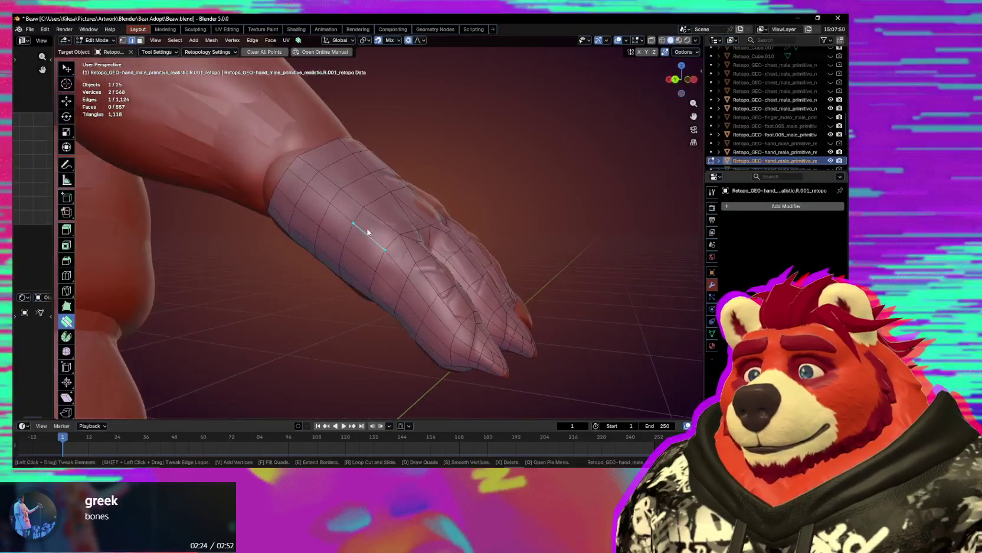
- Select the full 16-edge wrist boundary loop with the Select Box tool
key("w")
left_click(295, 159, "alt")
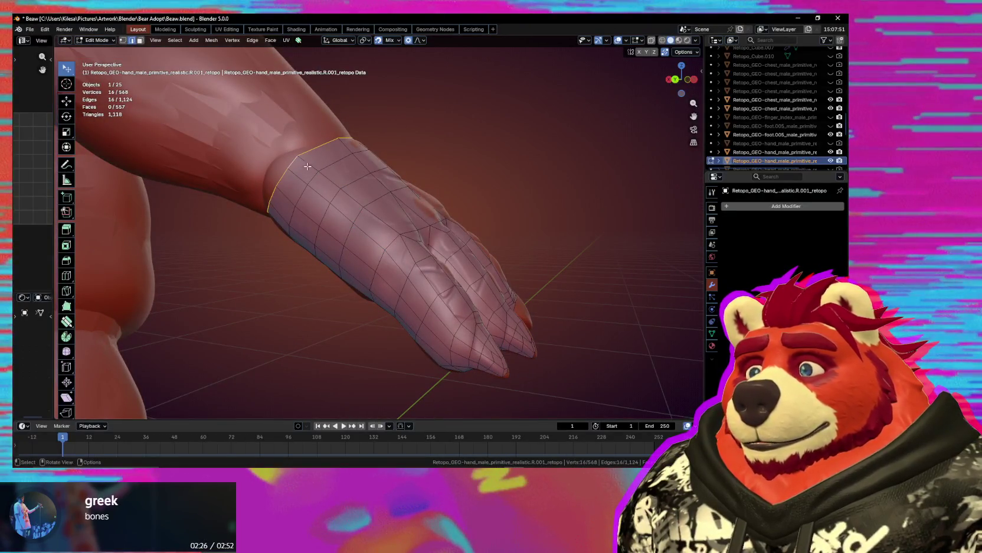
mouse_move(382, 214)
middle_mouse_down()
mouse_move(321, 275)
mouse_move(333, 259)
mouse_move(265, 219)
mouse_move(204, 241)
mouse_move(171, 210)
middle_mouse_up()
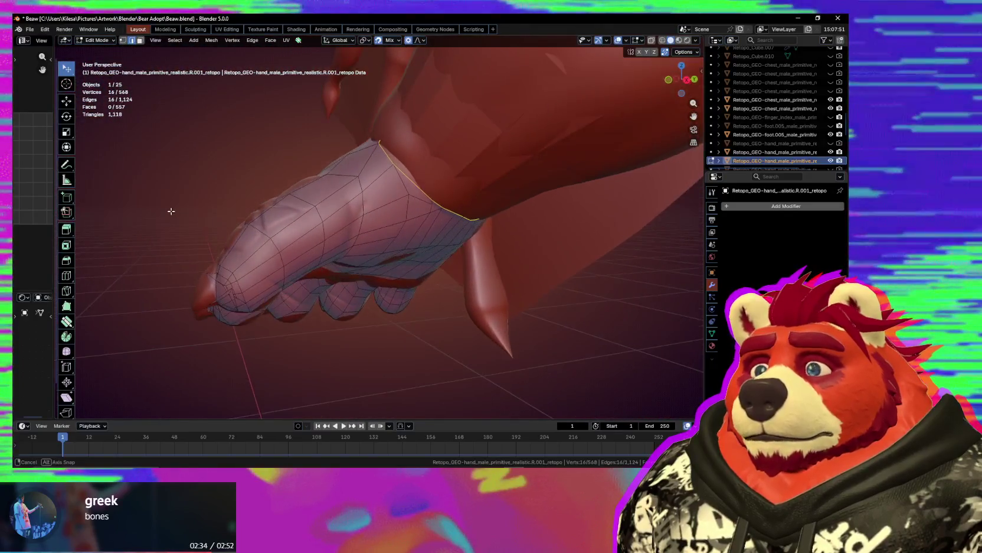
mouse_move(364, 234)
middle_mouse_down()
mouse_move(370, 317)
mouse_move(436, 281)
mouse_move(435, 250)
middle_mouse_up()
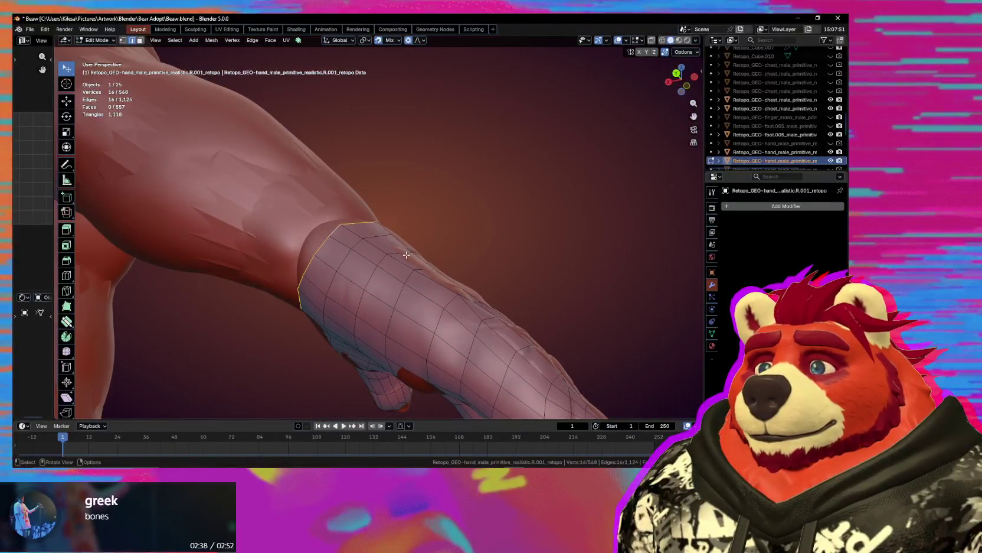